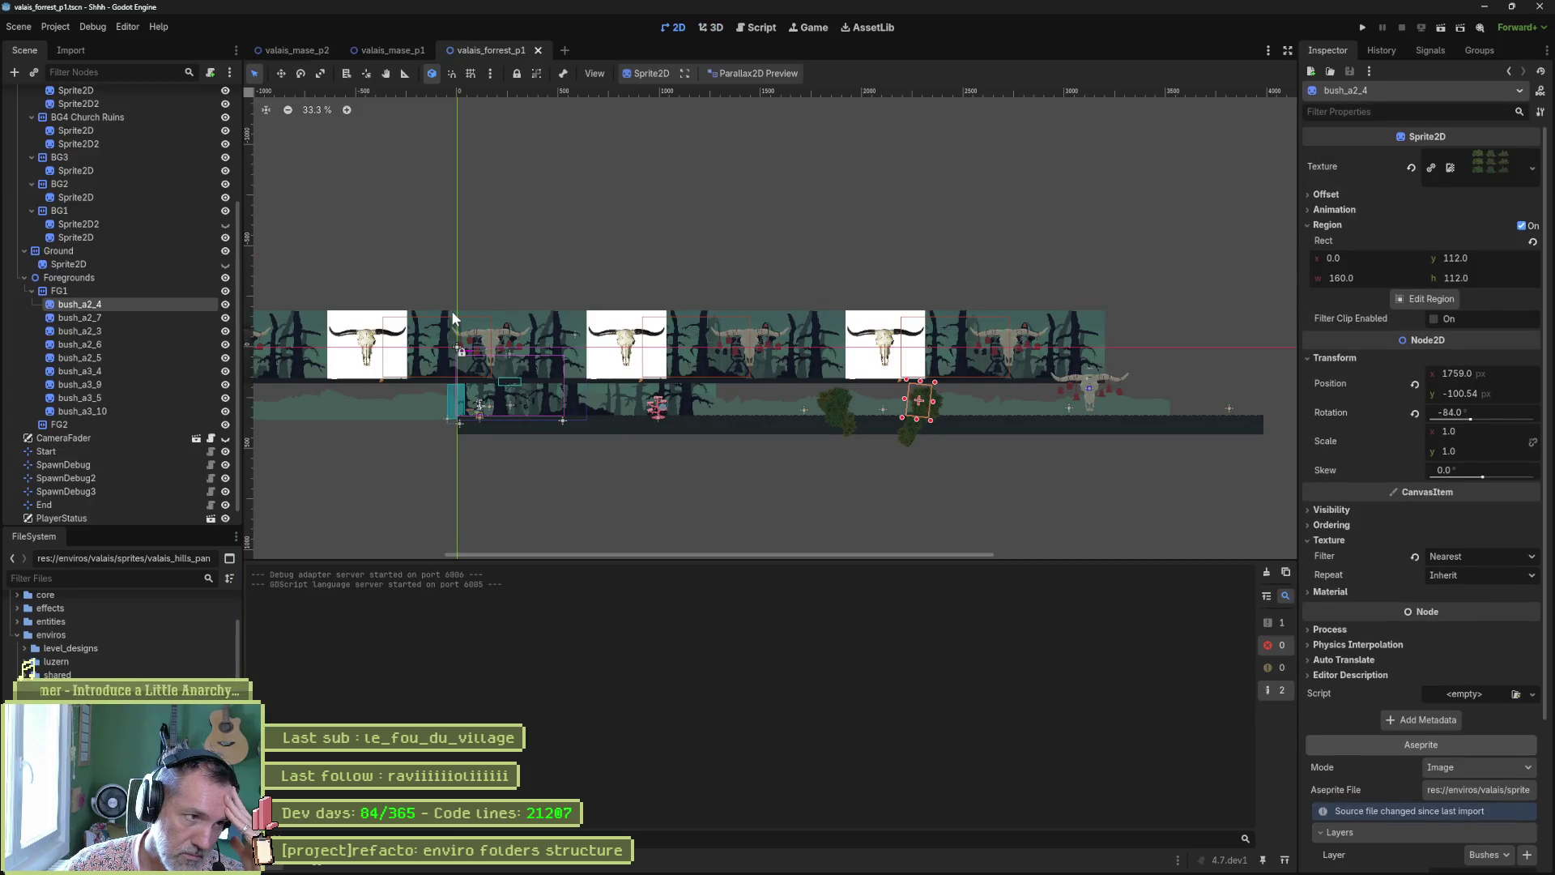
Set bush_a2_4's Aseprite output folder to enviros/valais/sprites/valais_forrest_panoramas and reimport
scroll(916, 408, up, 5)
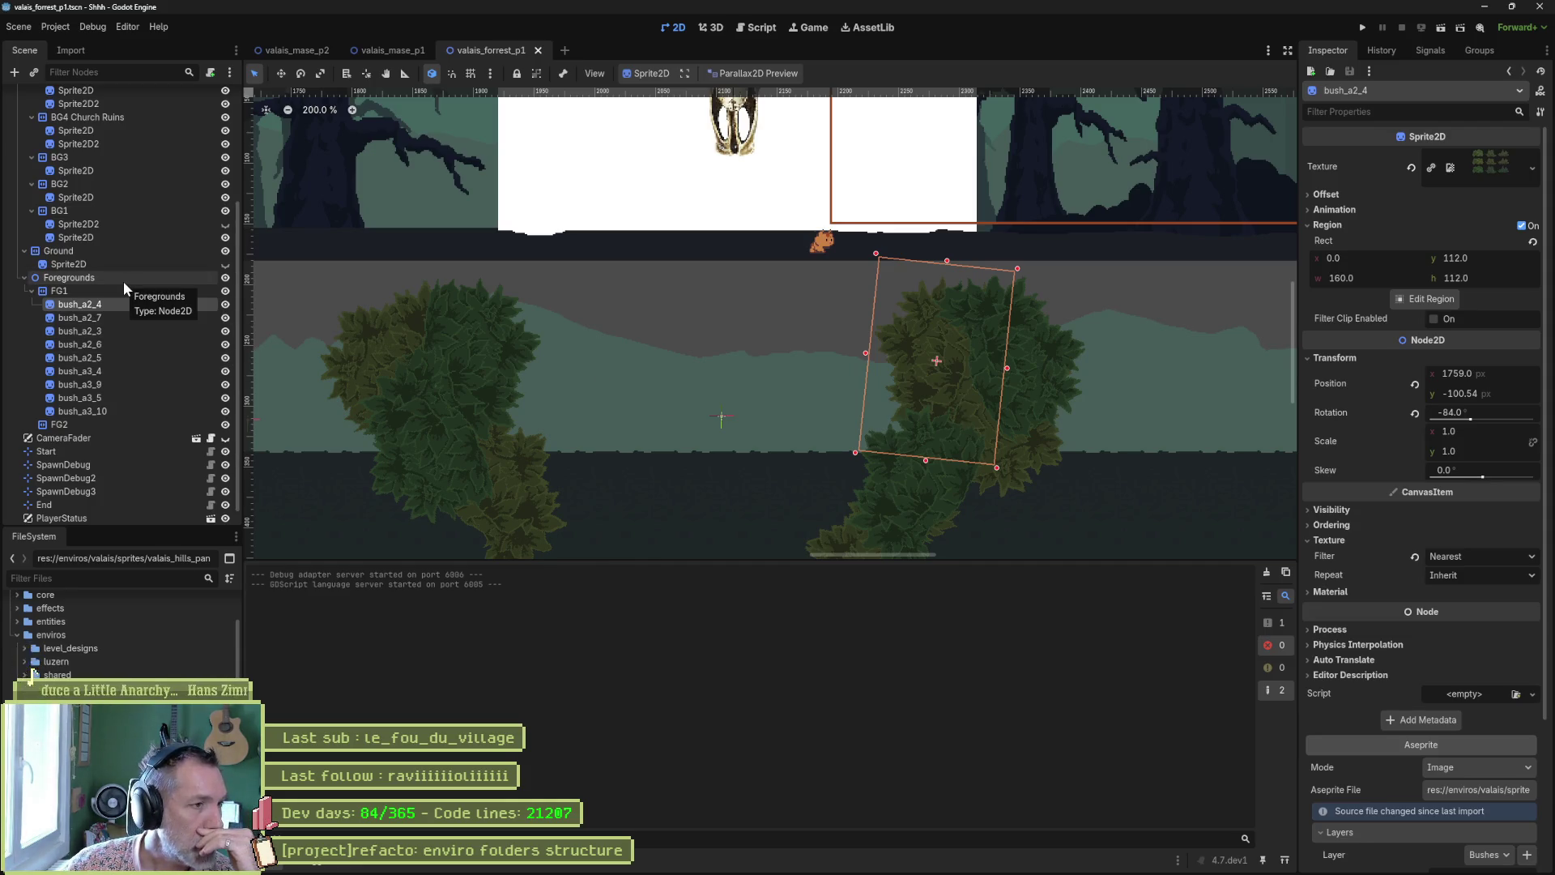
scroll(1349, 649, down, 5)
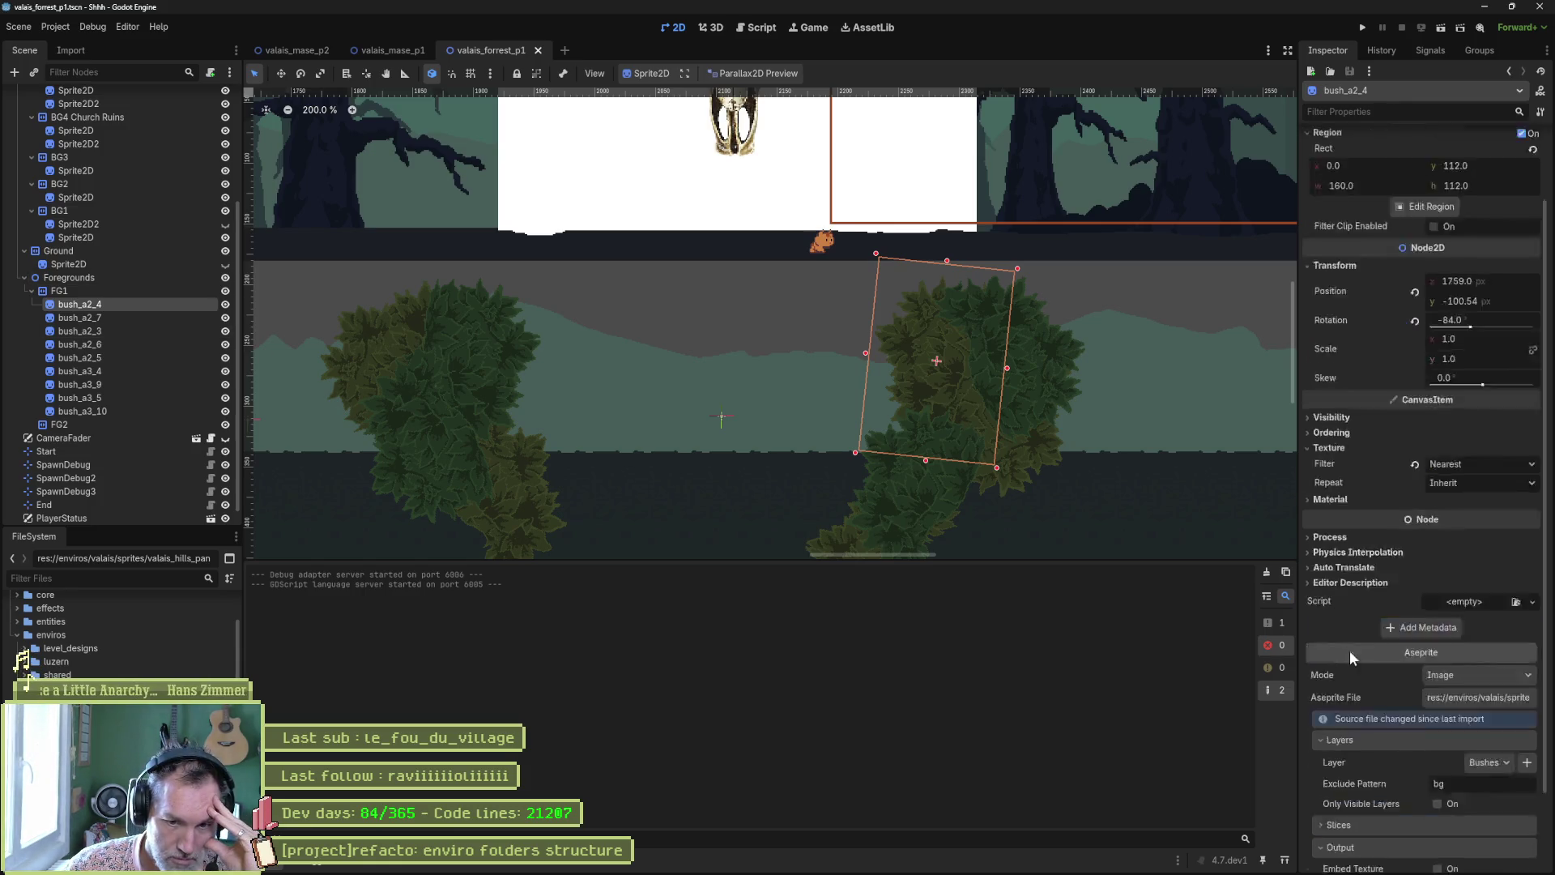
click(1484, 794)
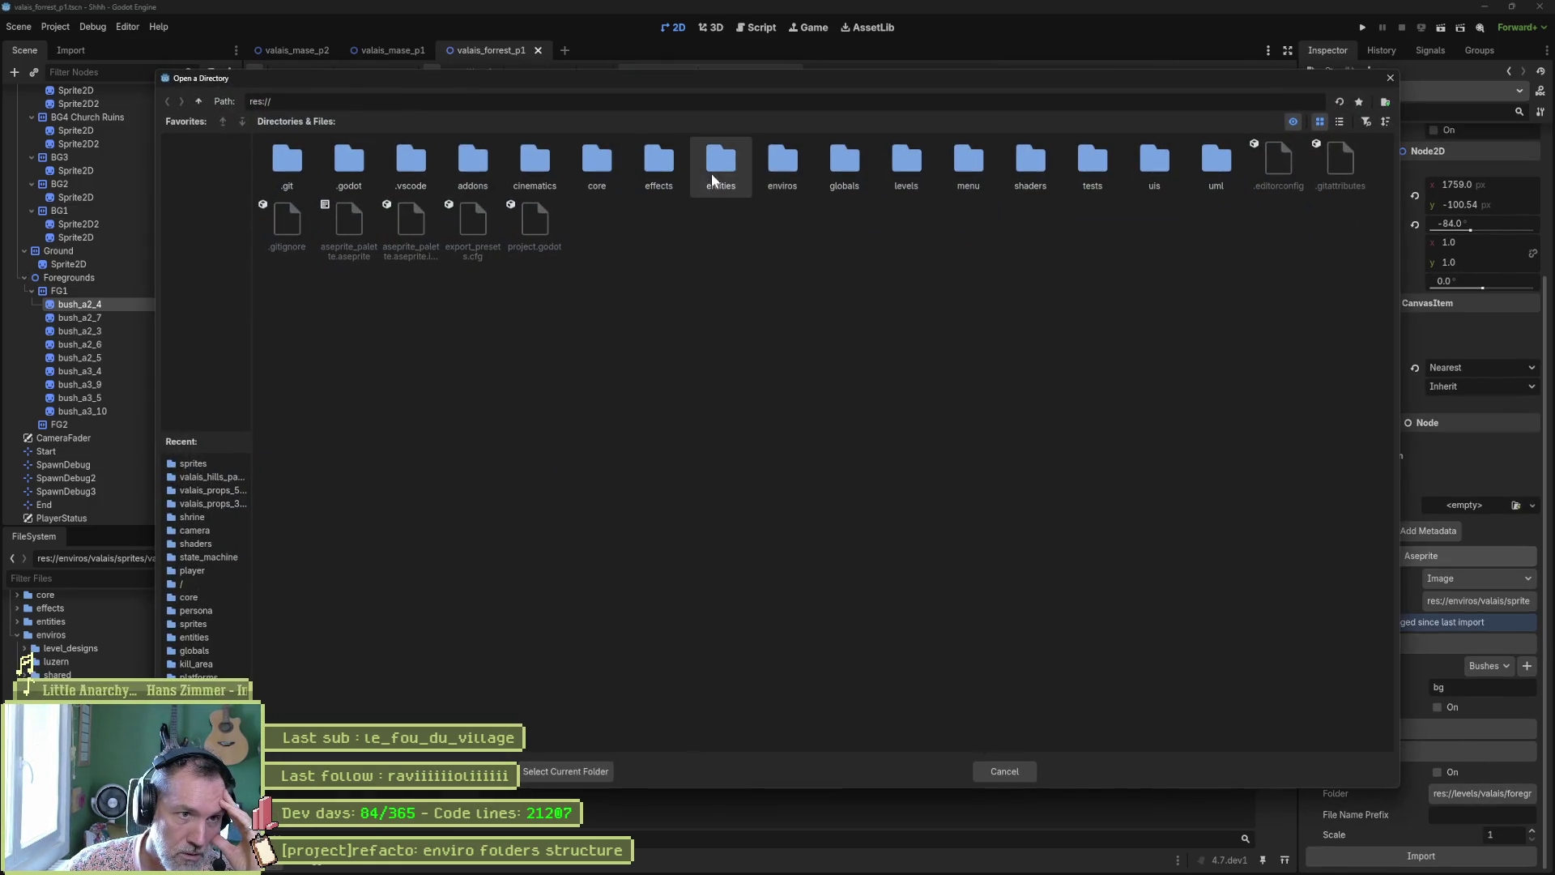
double_click(783, 162)
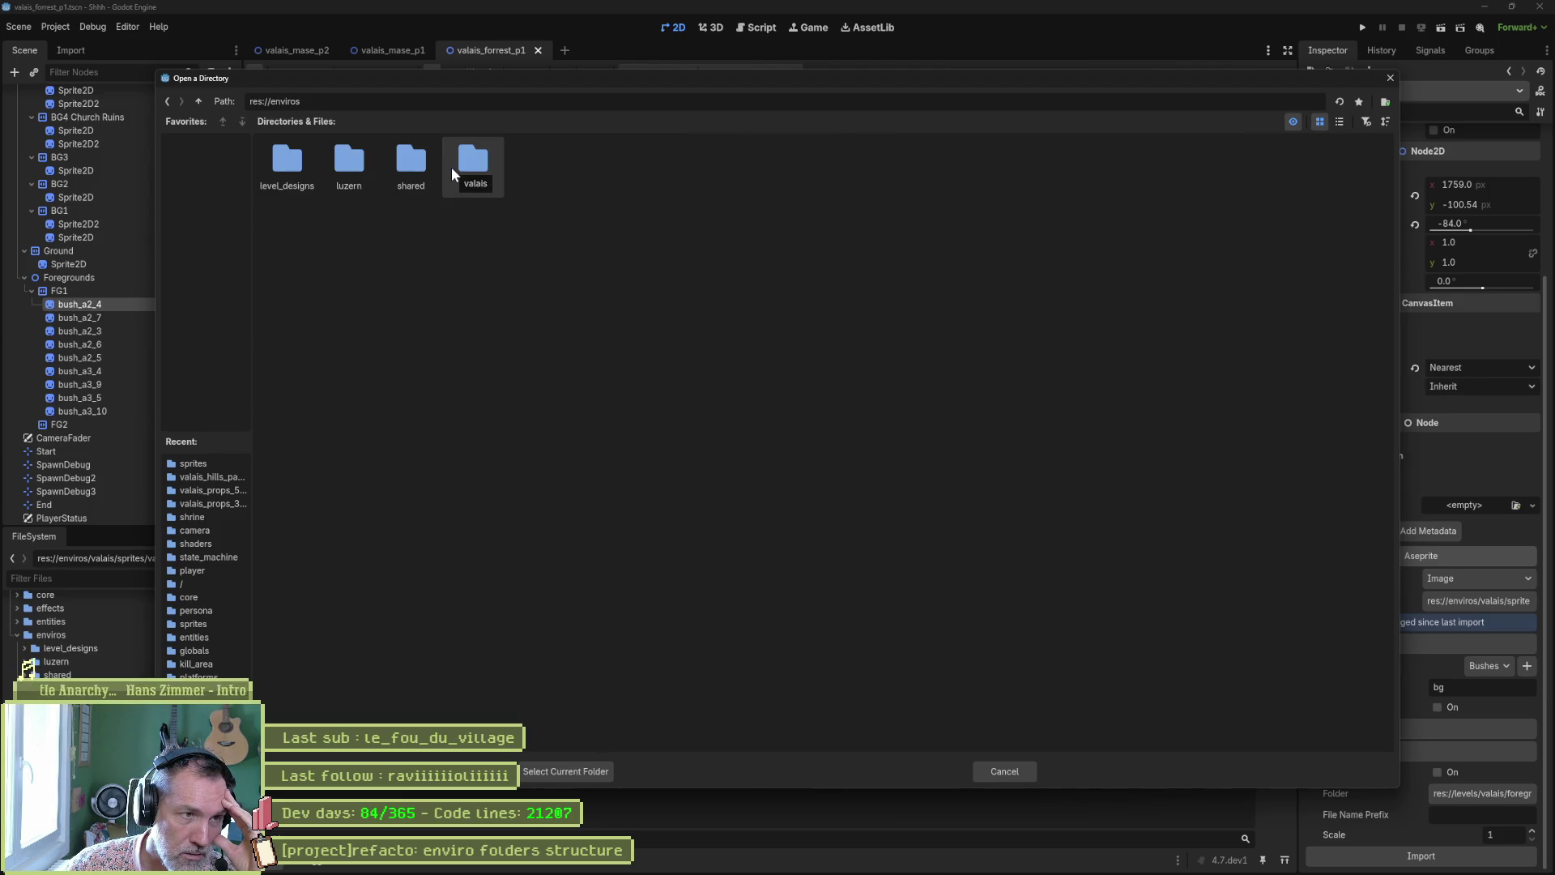
double_click(451, 167)
double_click(292, 162)
click(465, 172)
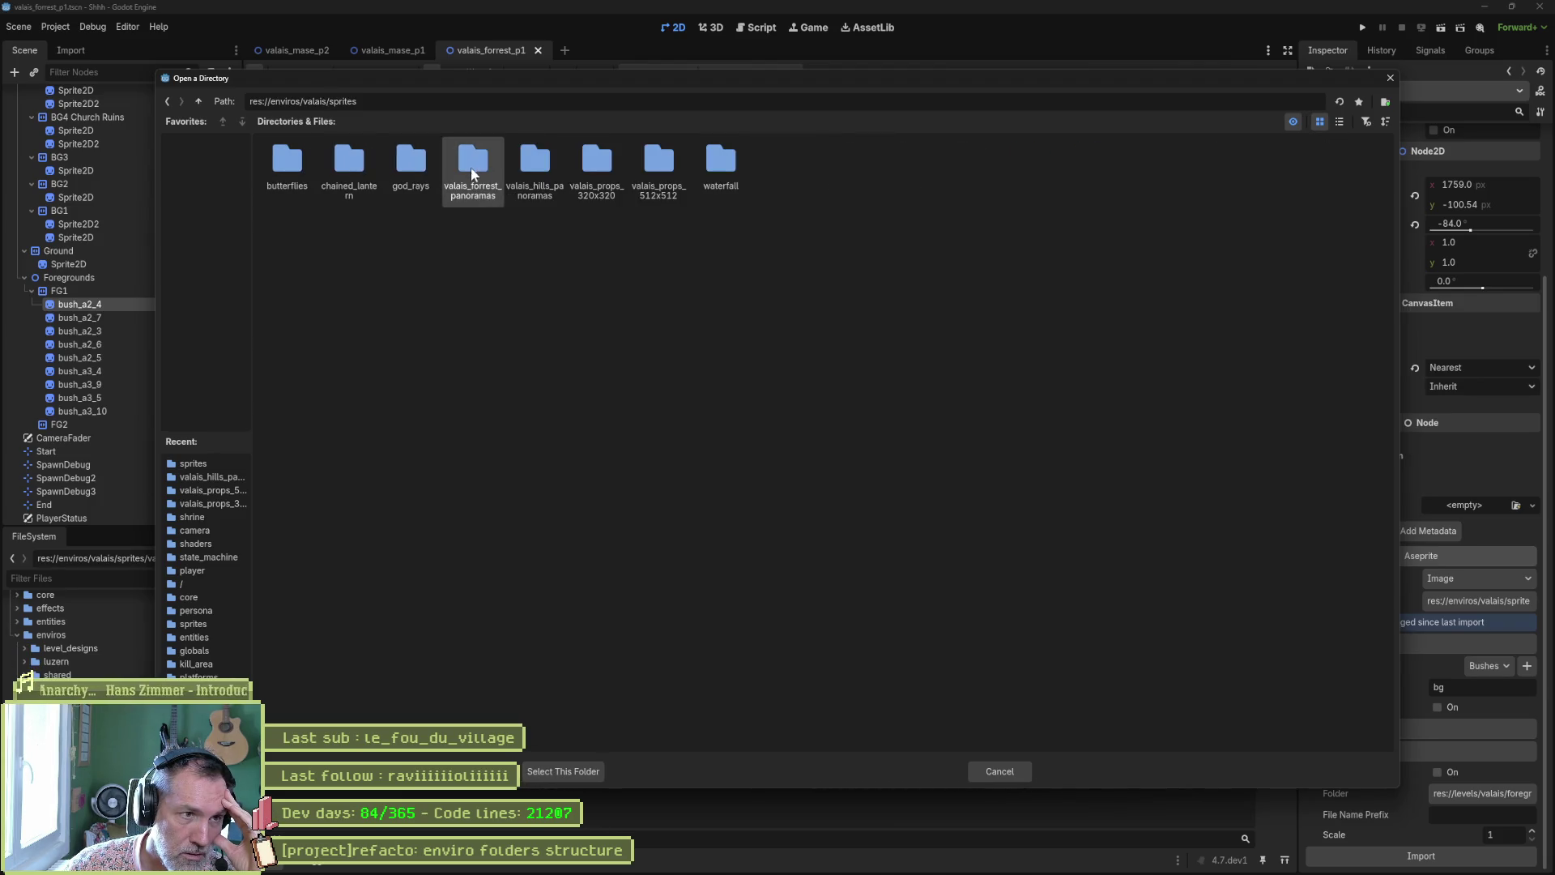
click(557, 771)
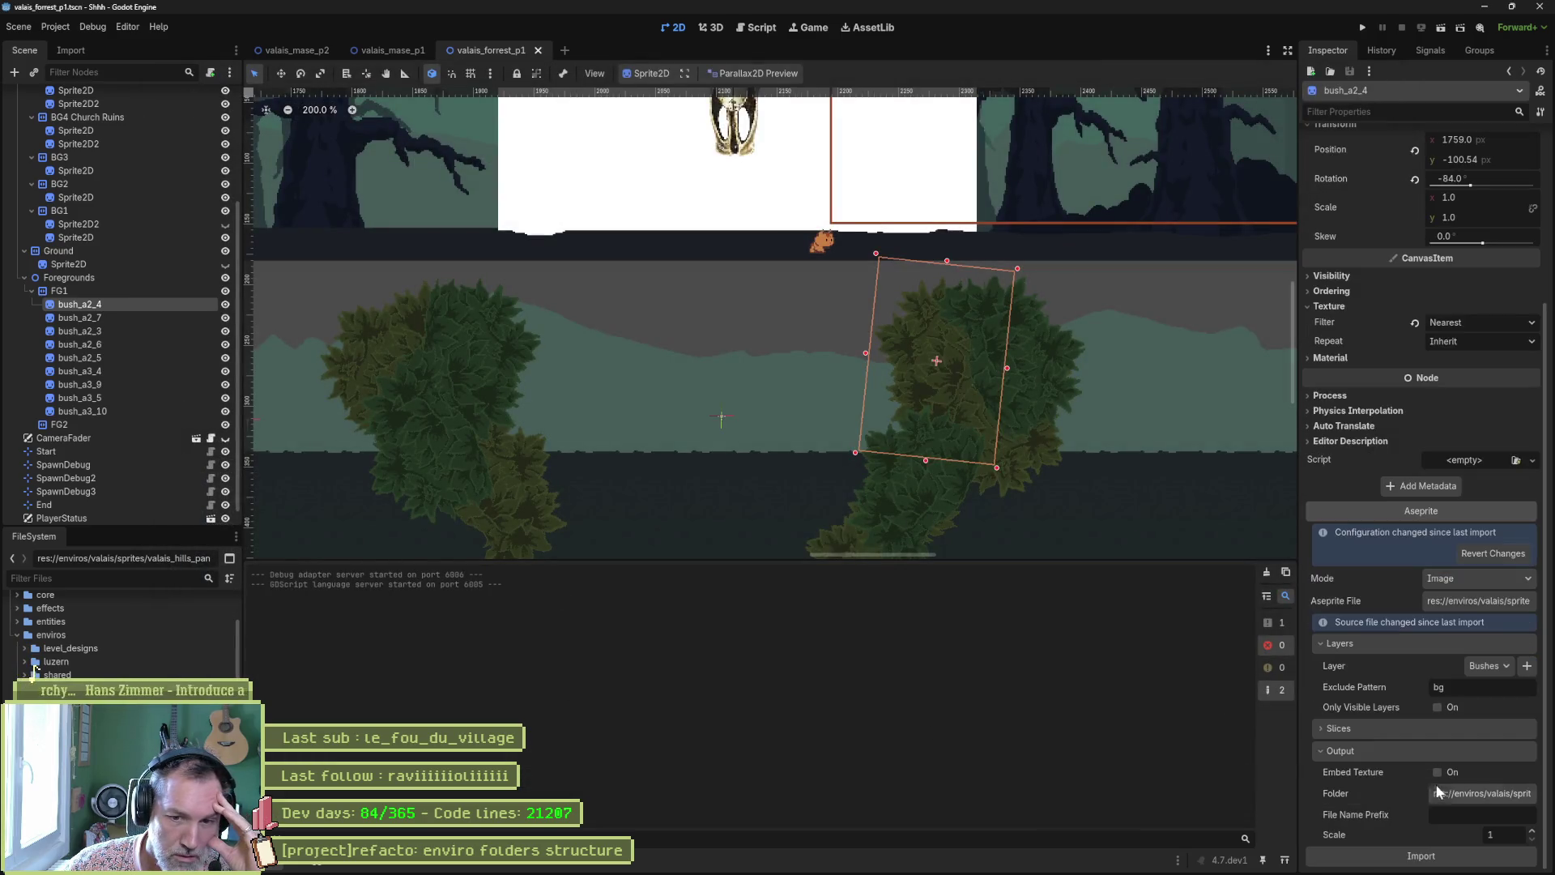
click(1445, 859)
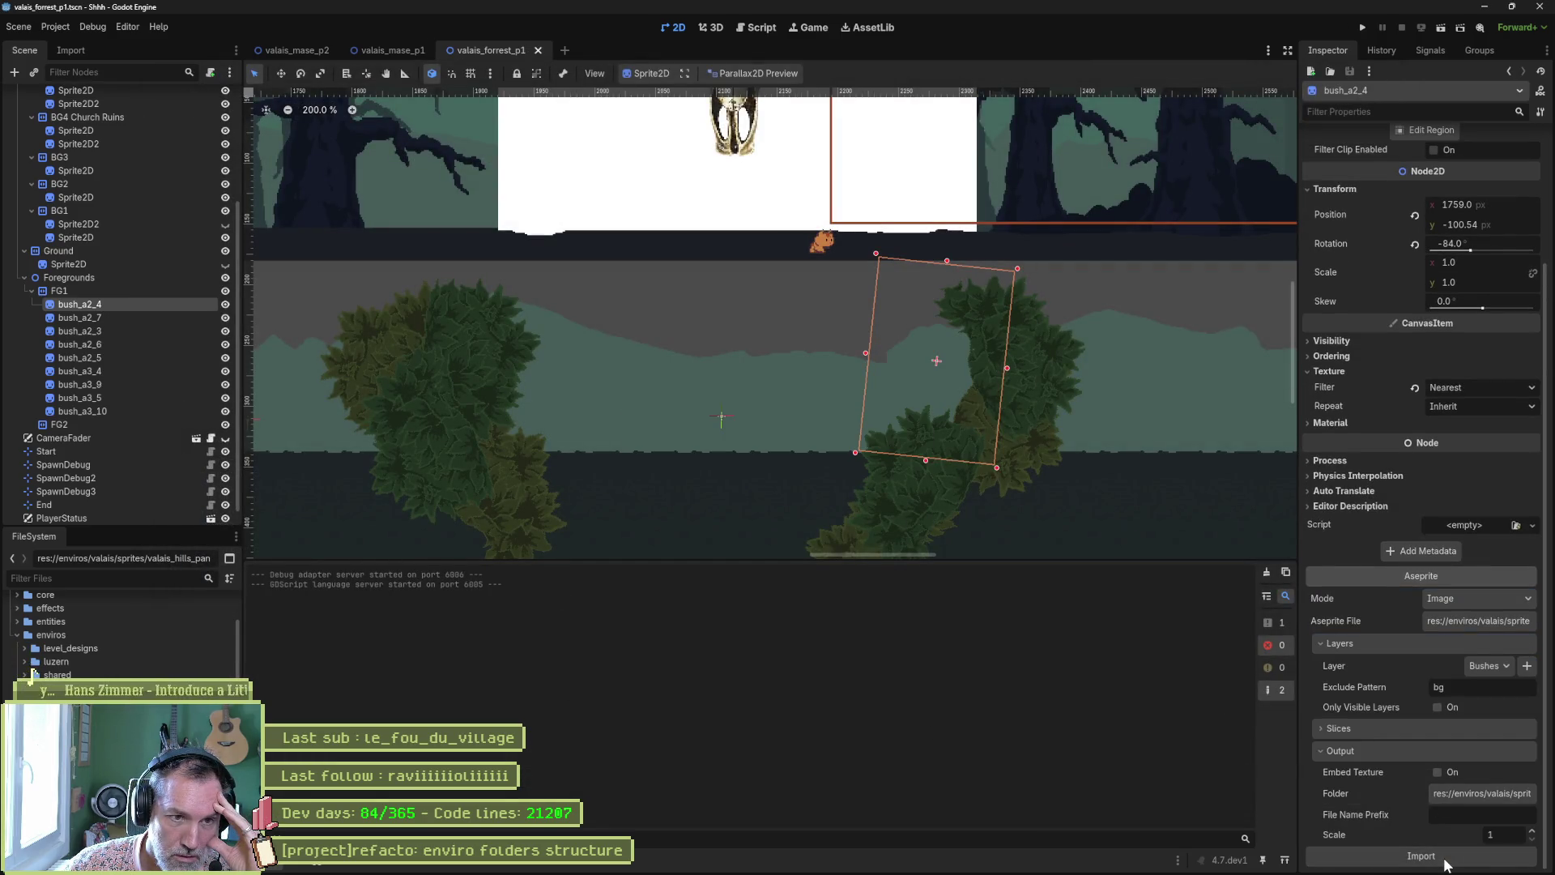
Limit the Aseprite import to the BG1 layer and reimport the sprite
click(1485, 666)
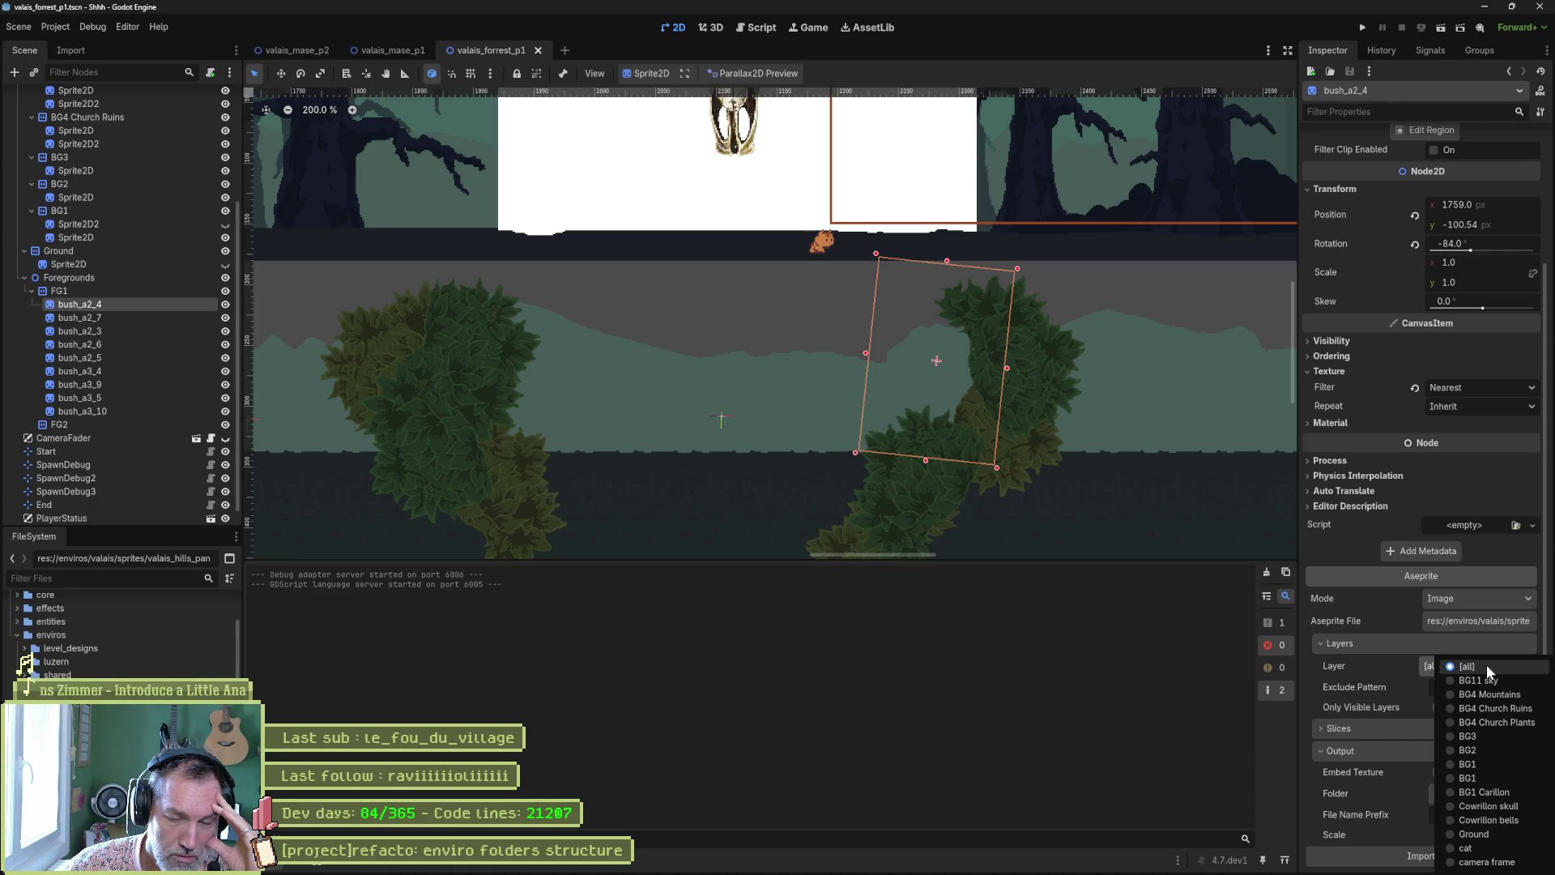
click(1505, 762)
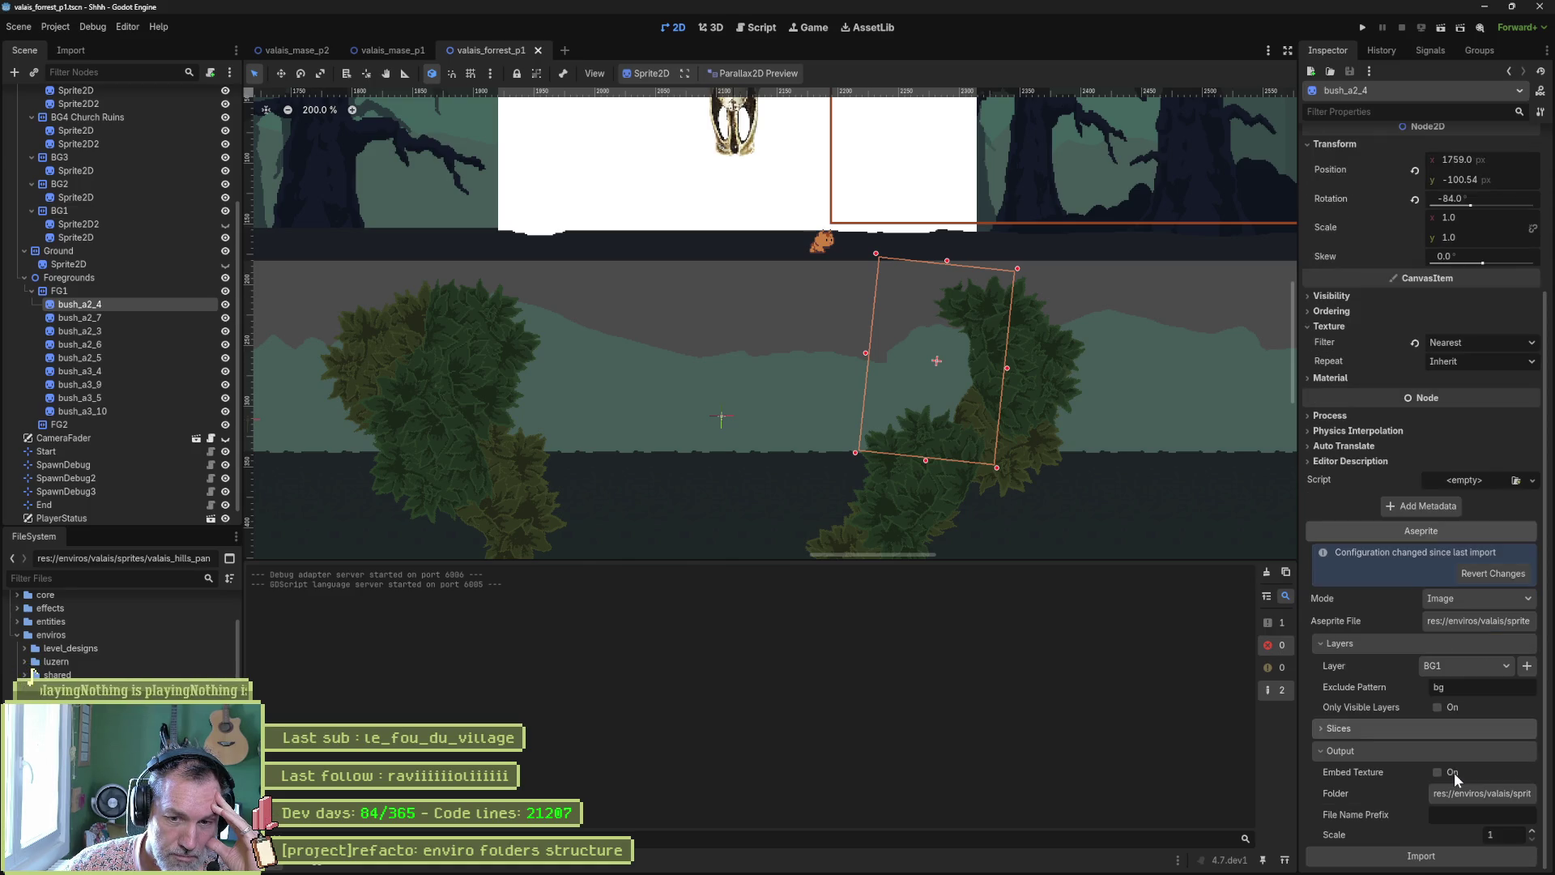
click(1449, 859)
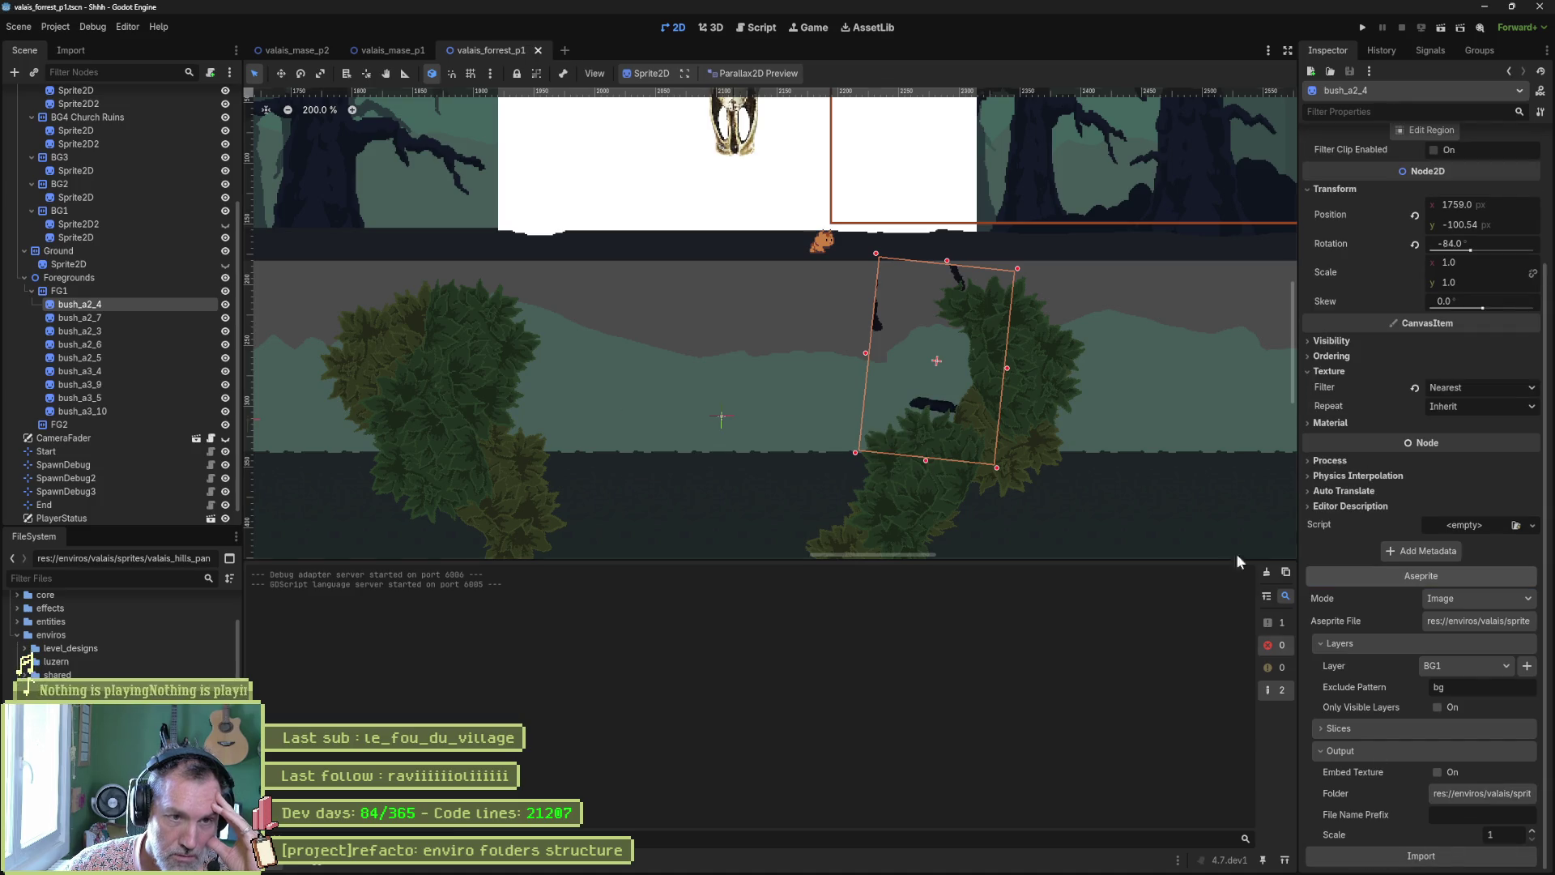
scroll(1359, 135, up, 3)
Draw a 112×352 sprite region at x 384 around one upright tree trunk
click(1431, 298)
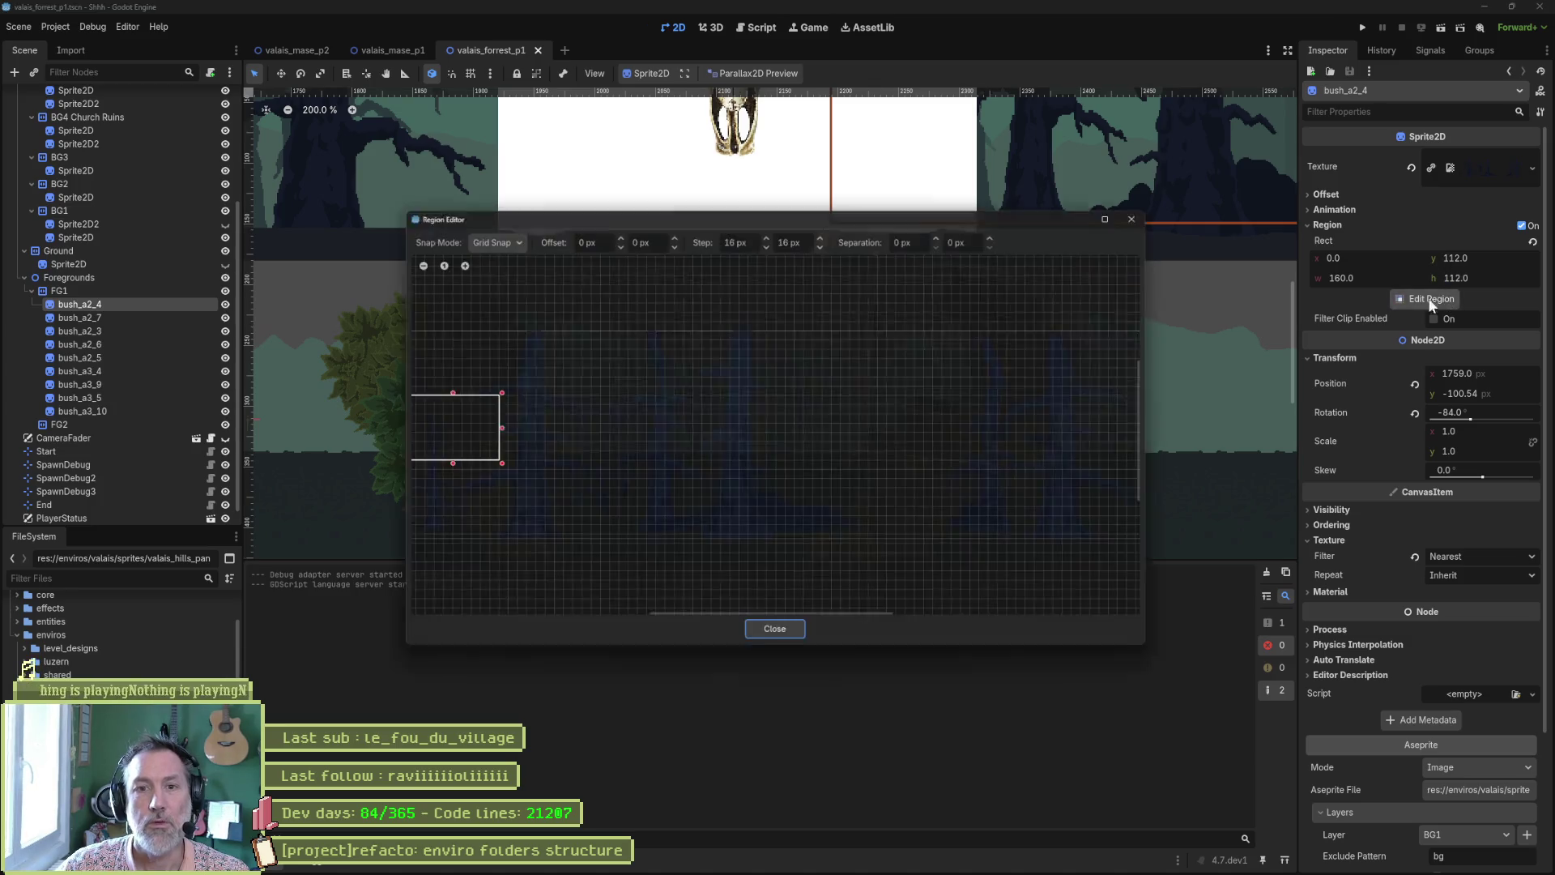
mouse_move(644, 425)
mouse_down()
mouse_move(590, 419)
mouse_move(888, 402)
mouse_up()
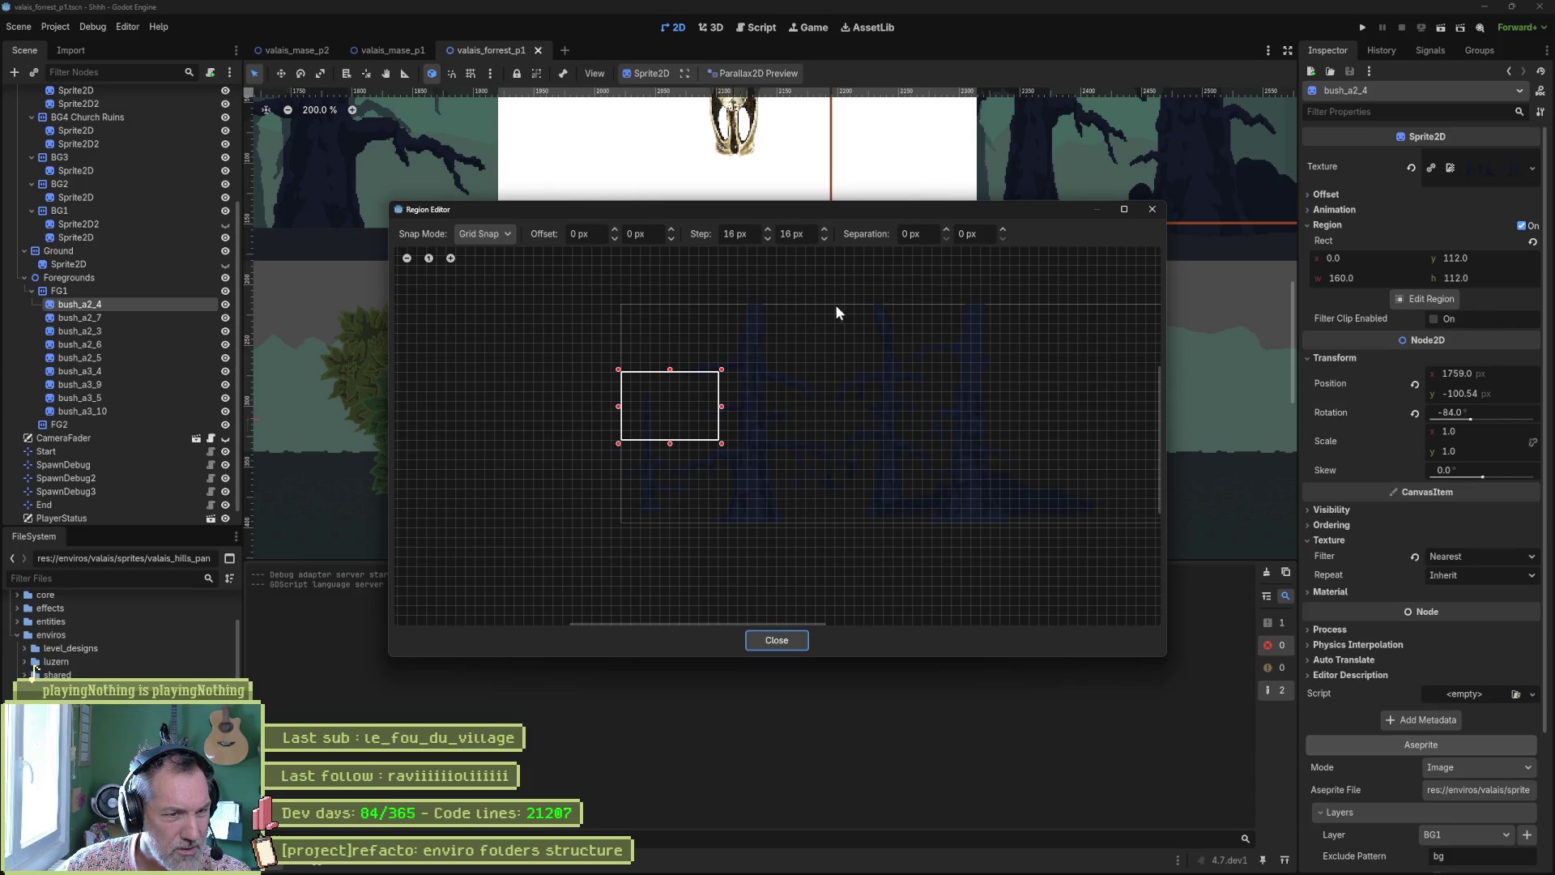
drag(854, 303, 925, 518)
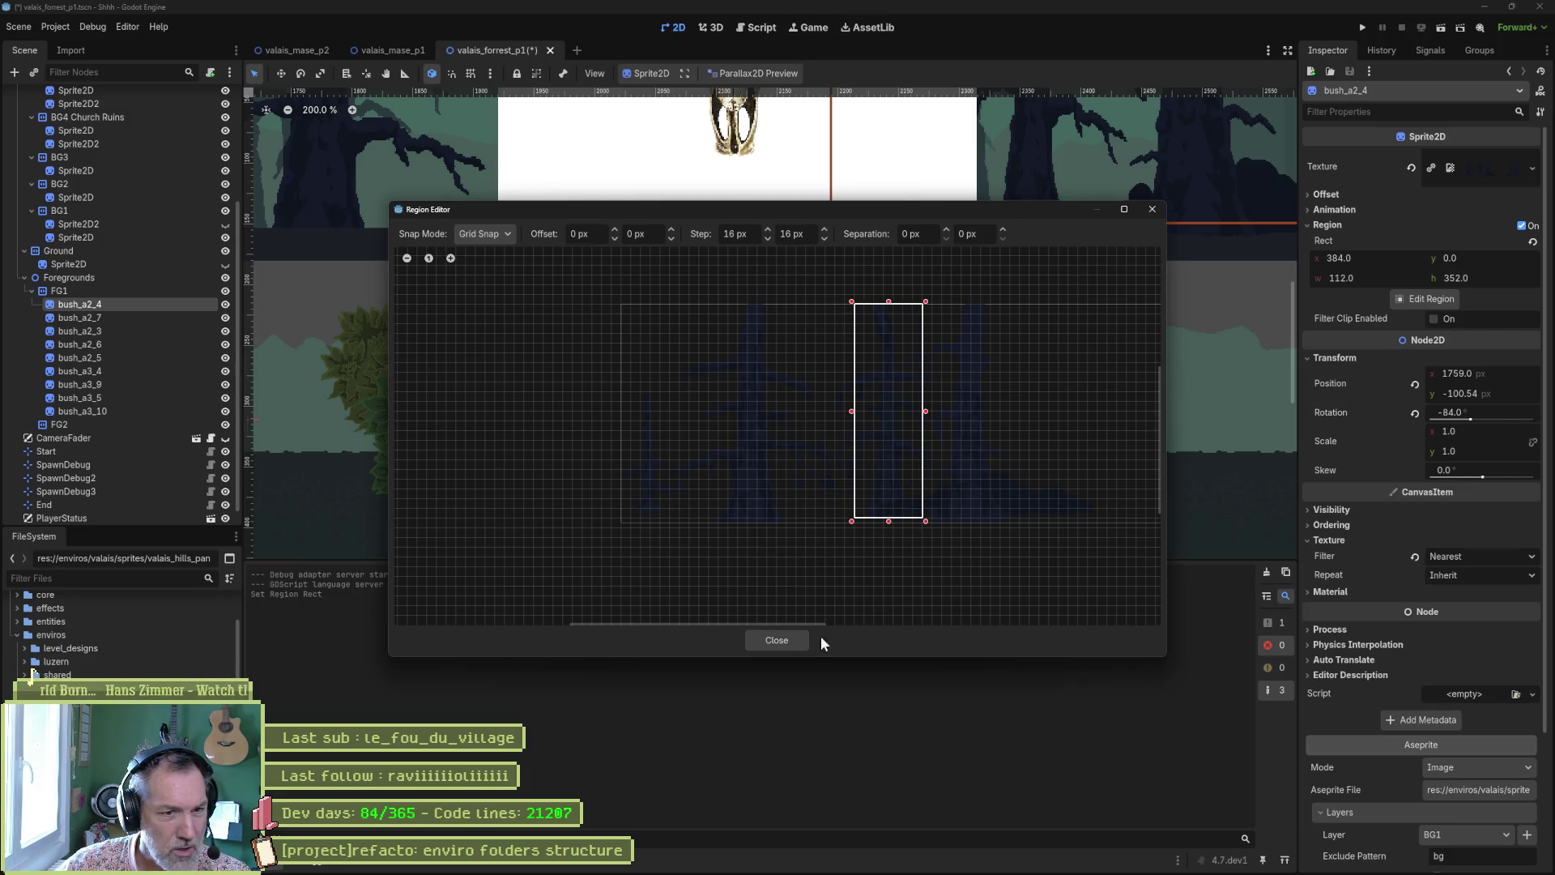
scroll(894, 538, up, 5)
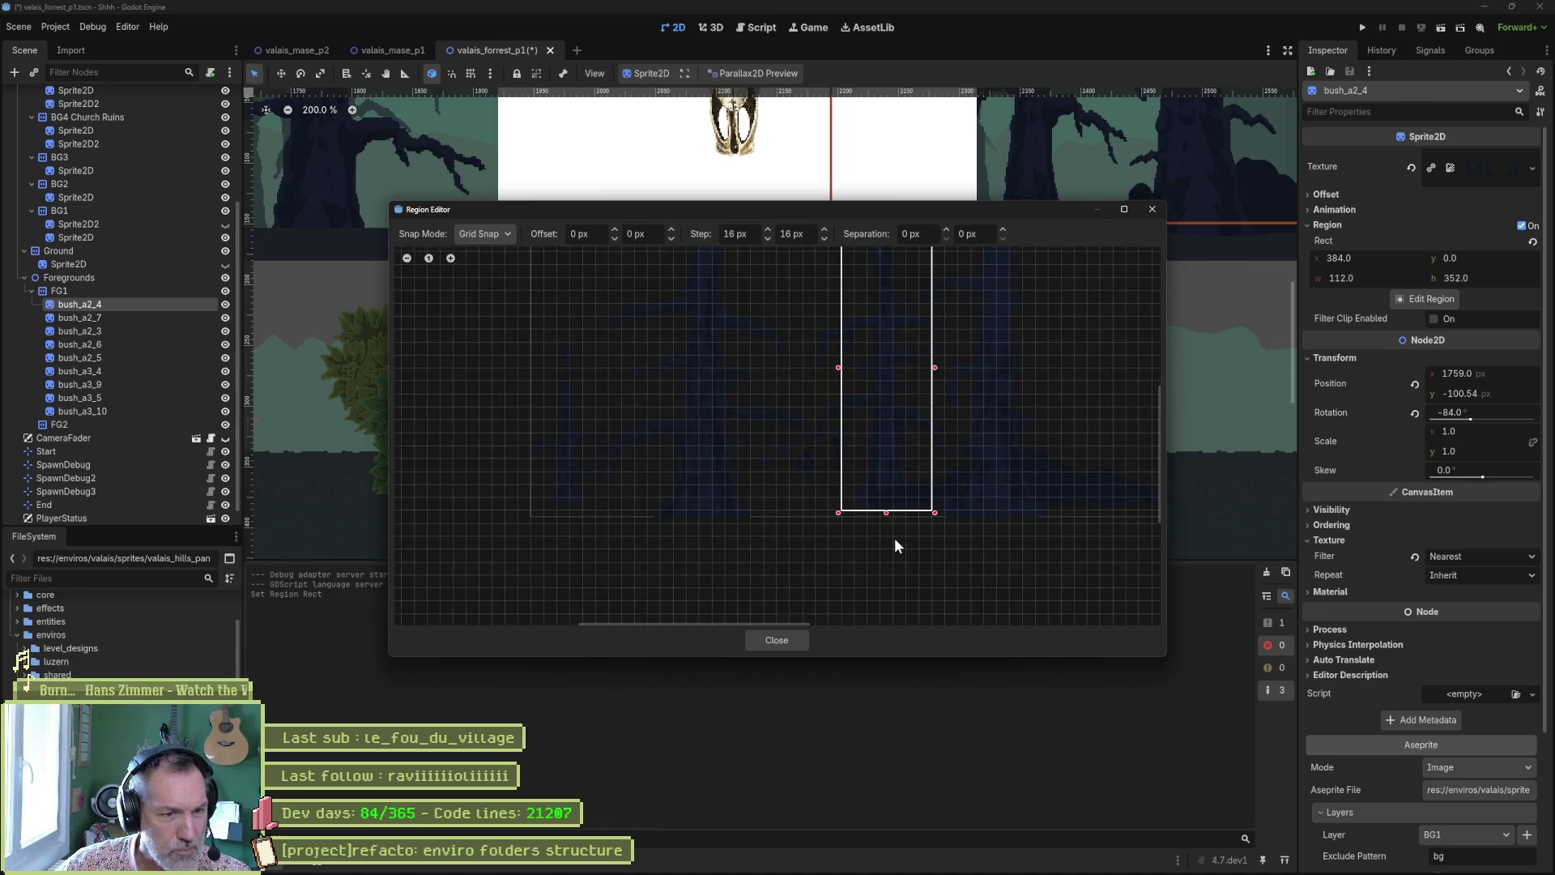
click(779, 640)
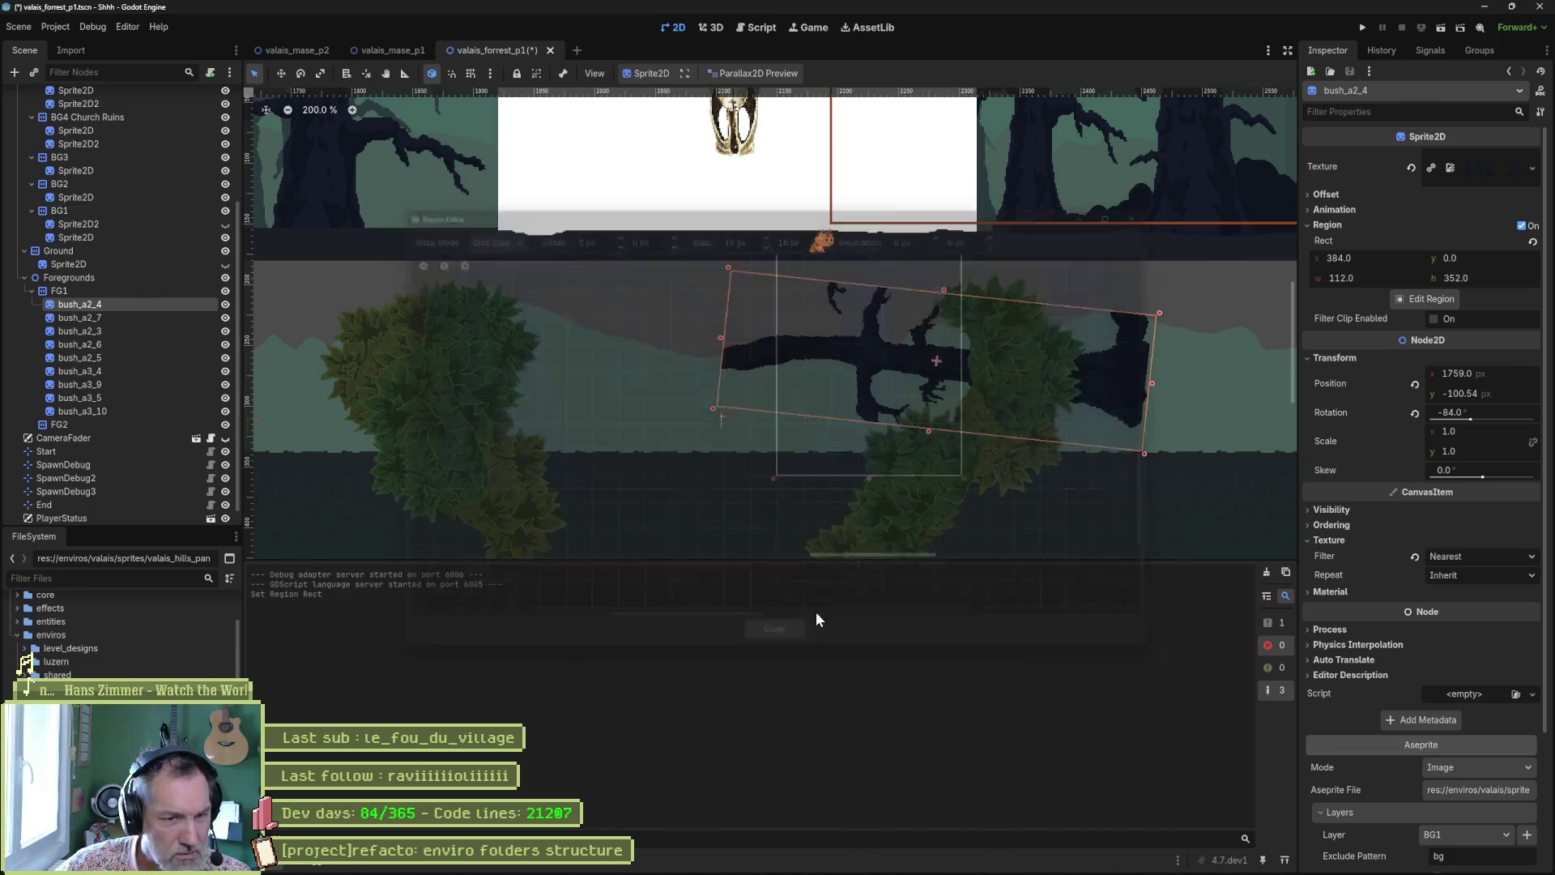
Reset the sprite's rotation to 0 and nudge it slightly upward to (1758, -117)
click(1490, 412)
text(0)
key(Return)
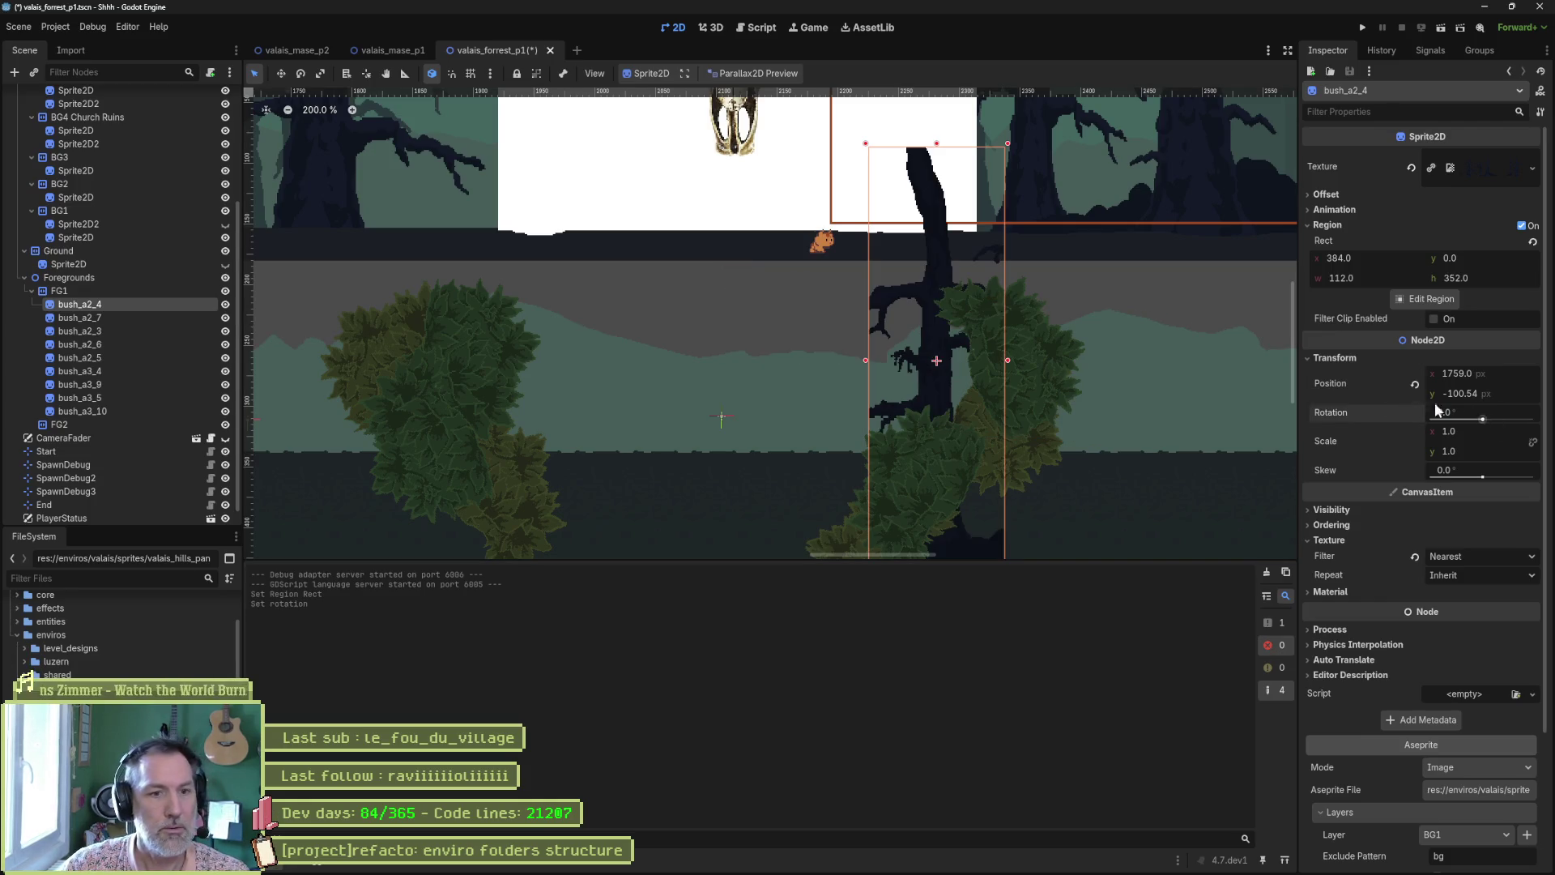
scroll(1019, 435, down, 3)
key(w)
drag(971, 424, 970, 414)
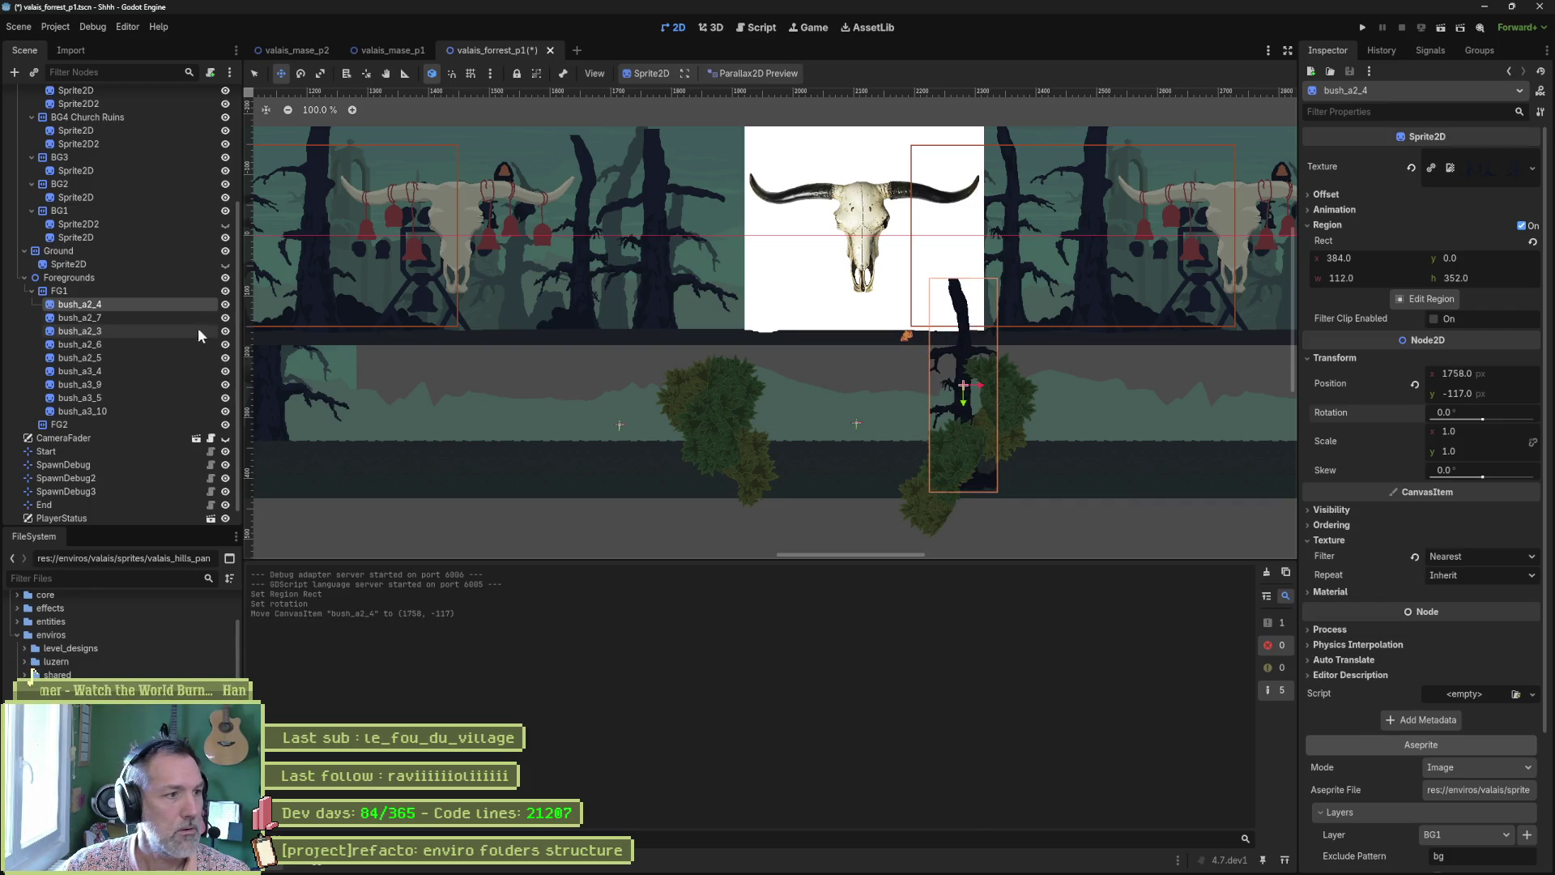
Rename bush_a2_4 to 'marker barn' and place a duplicate, marker barn2, further left
click(183, 304)
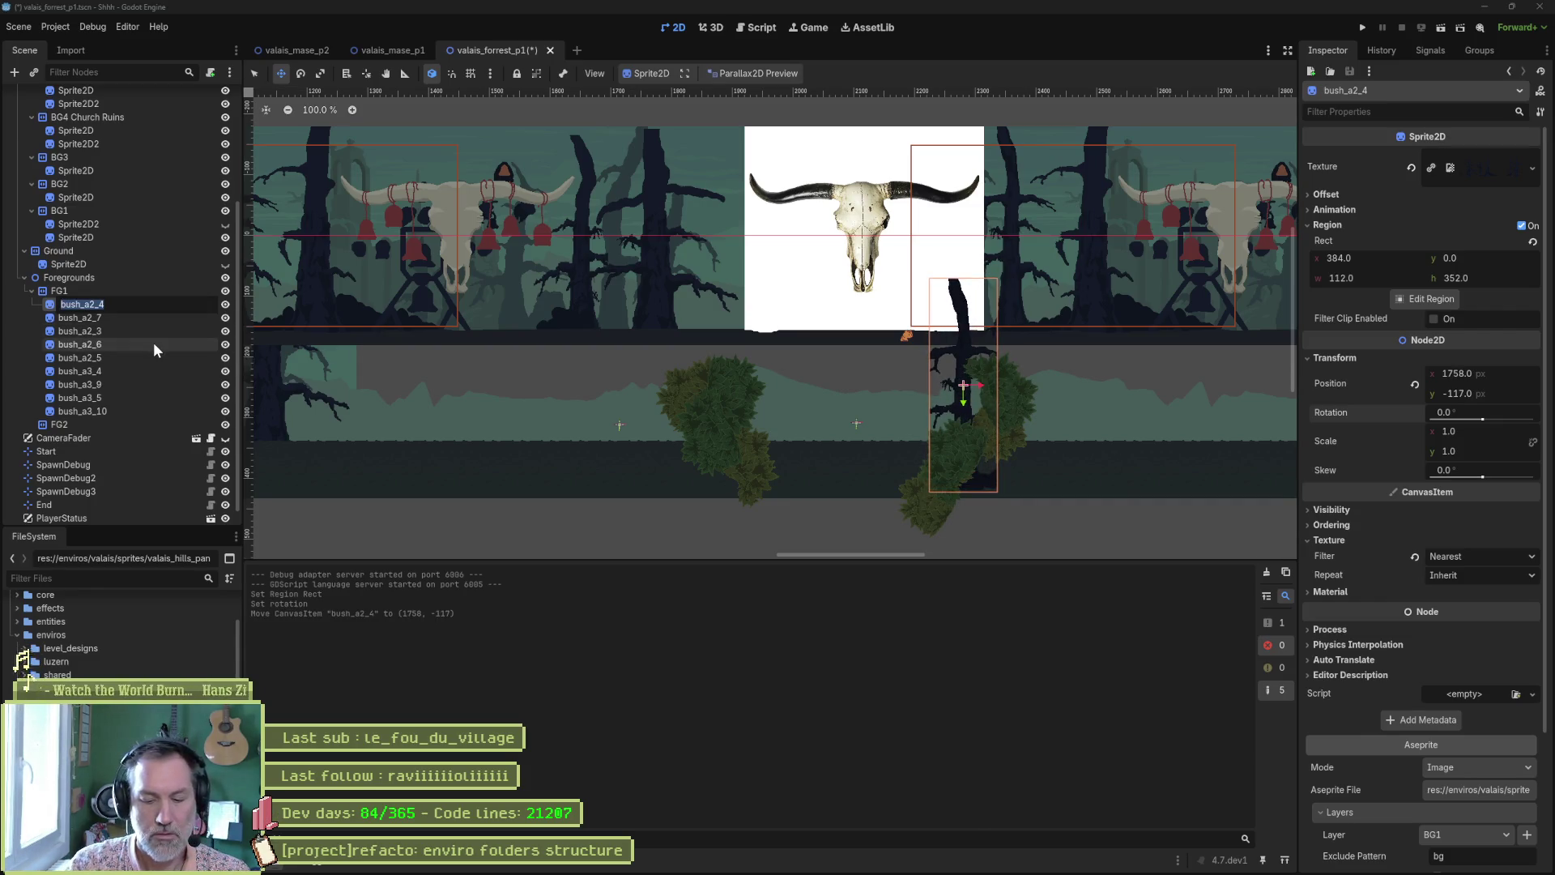
text(marker barn)
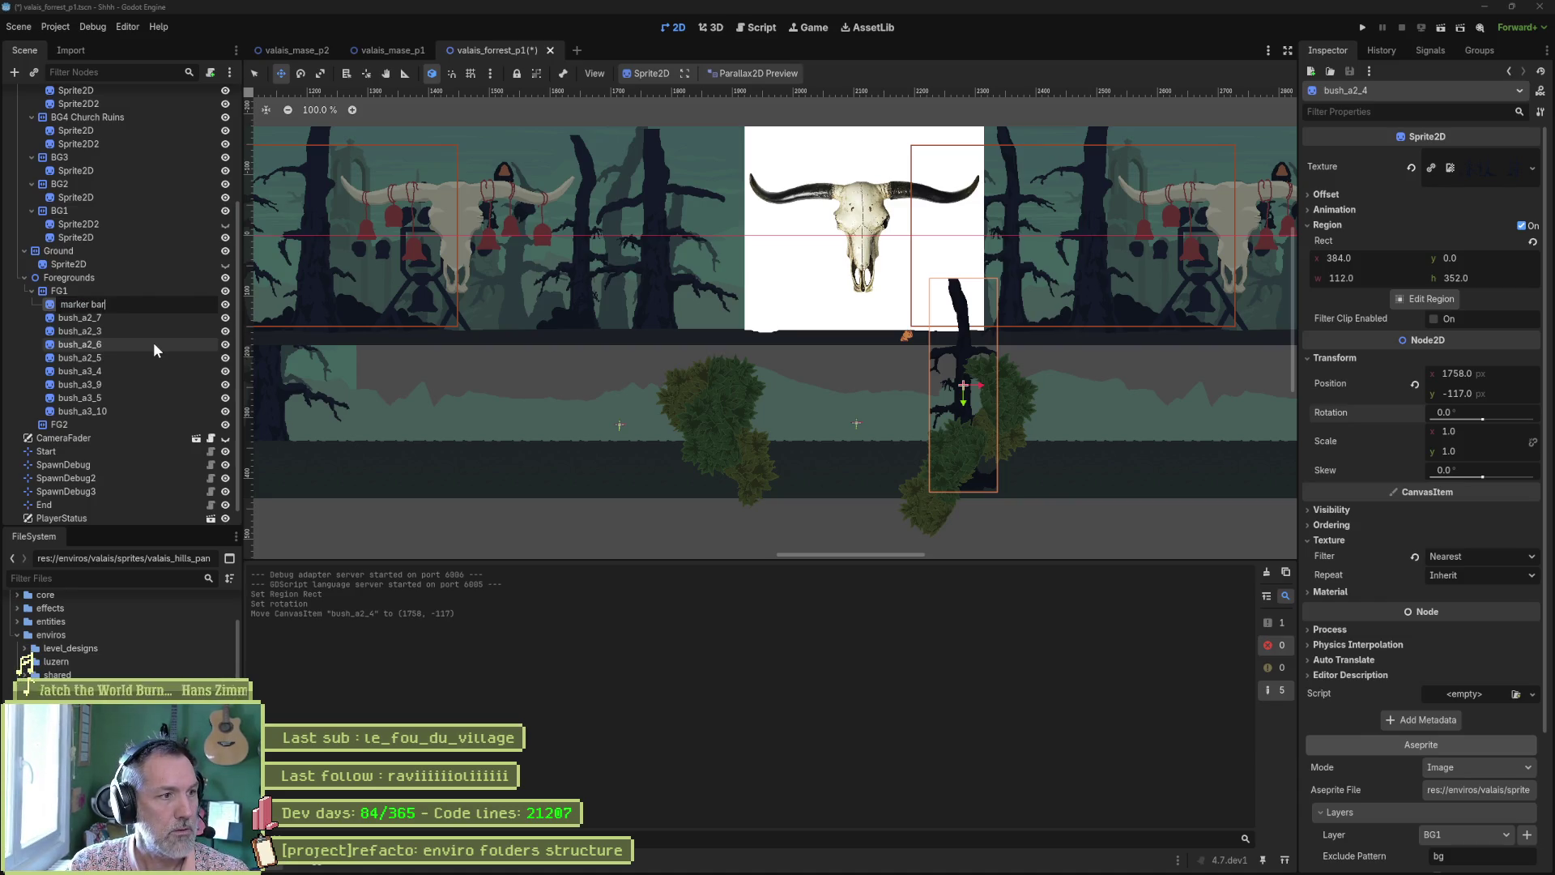
key(Return)
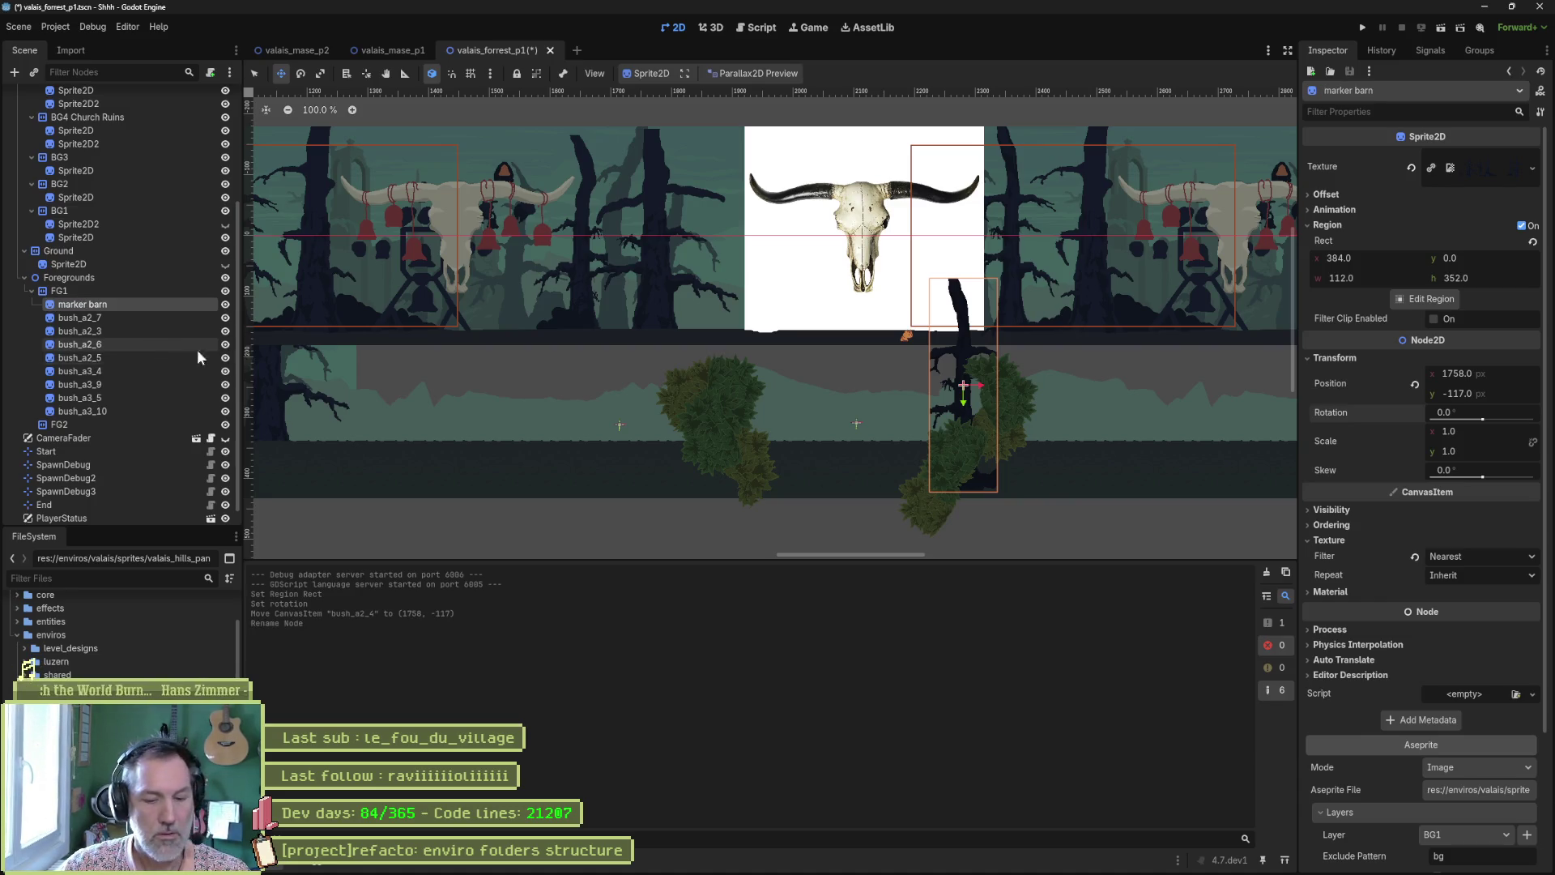
key(ctrl+d)
drag(980, 391, 712, 392)
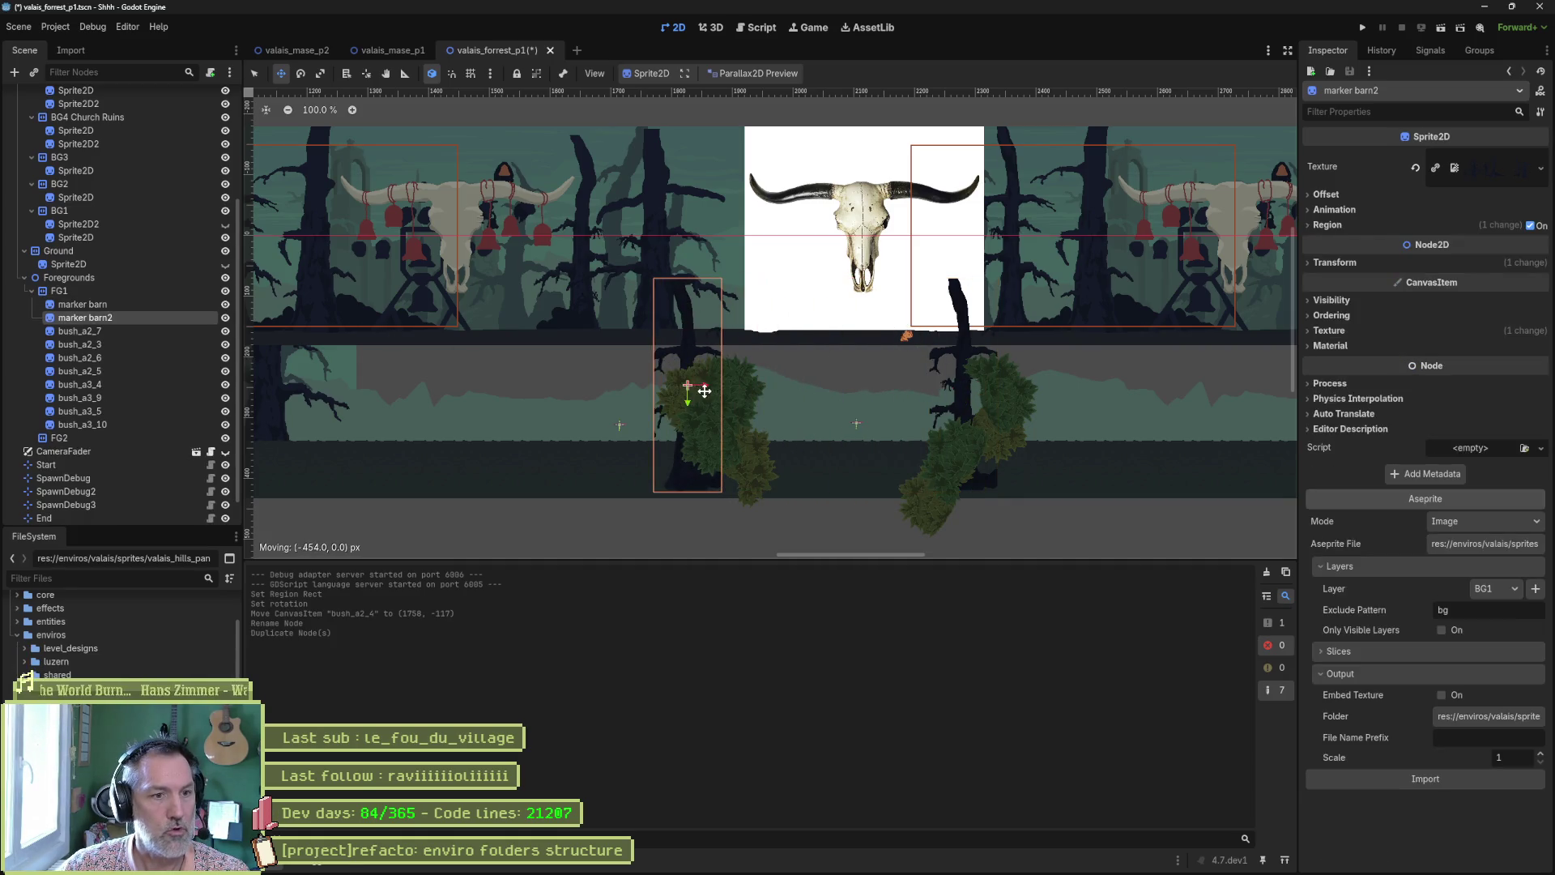
Delete the remaining bush nodes through bush_a3_10 and save the level scene
click(81, 330)
shift+click(105, 425)
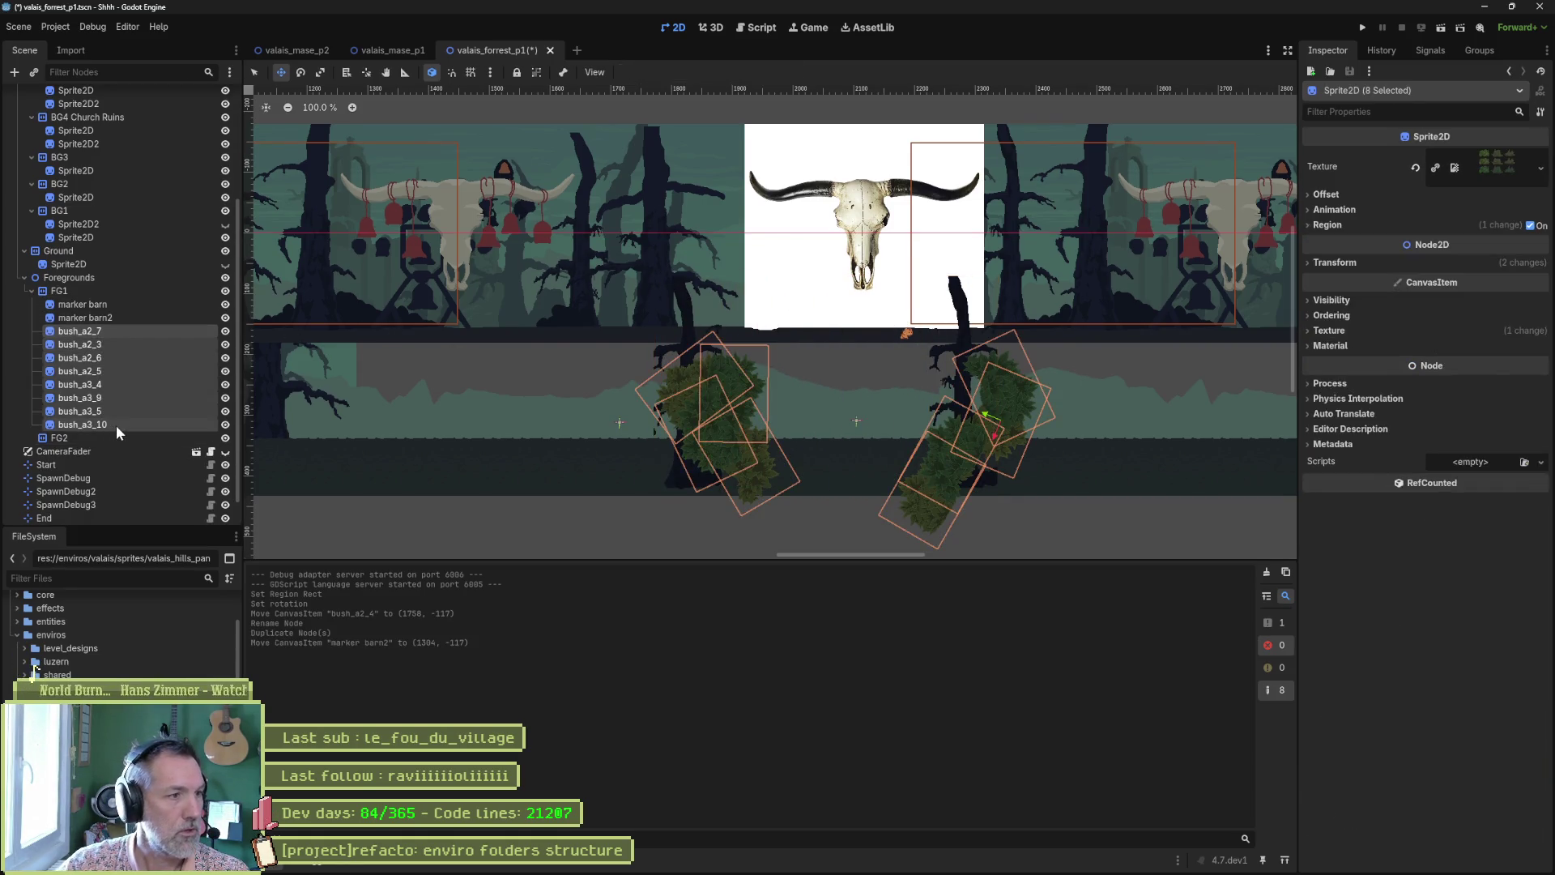
key(Delete)
key(Return)
key(ctrl+s)
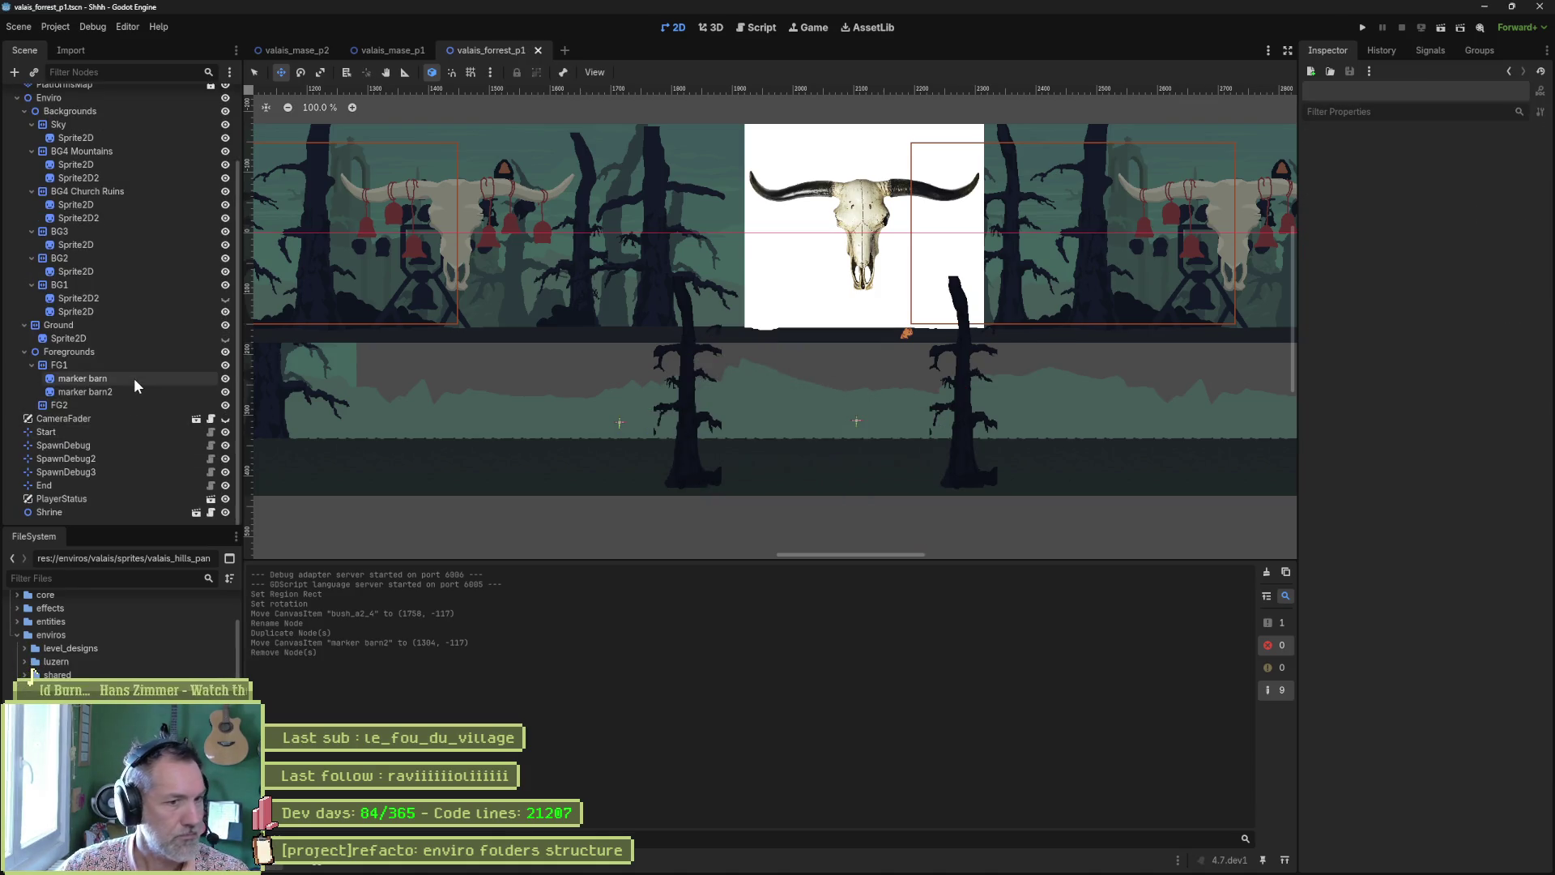
drag(598, 421, 770, 431)
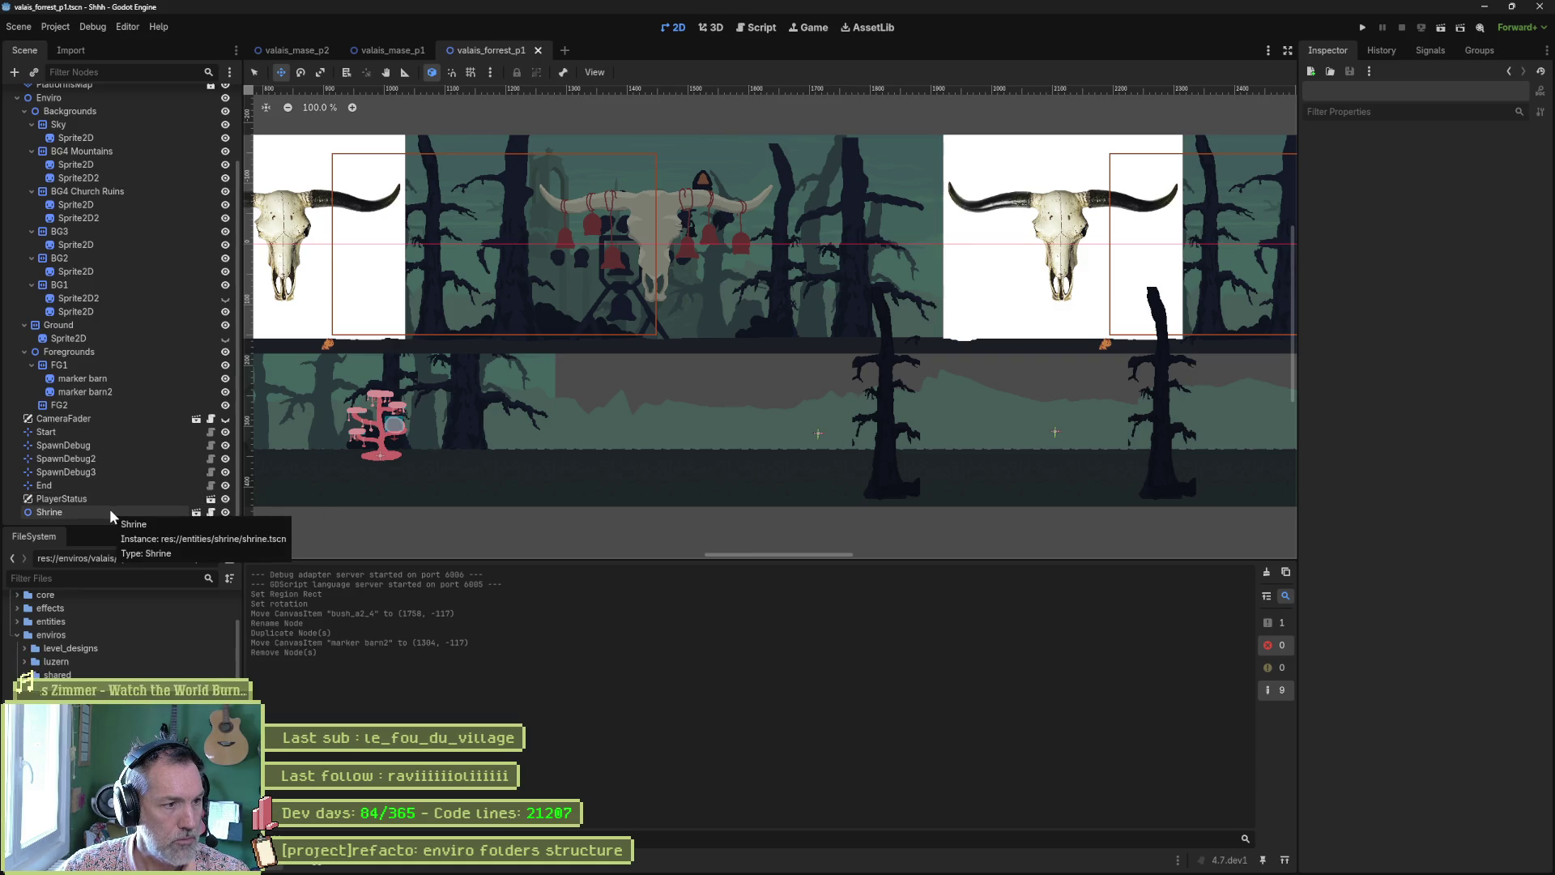
click(196, 513)
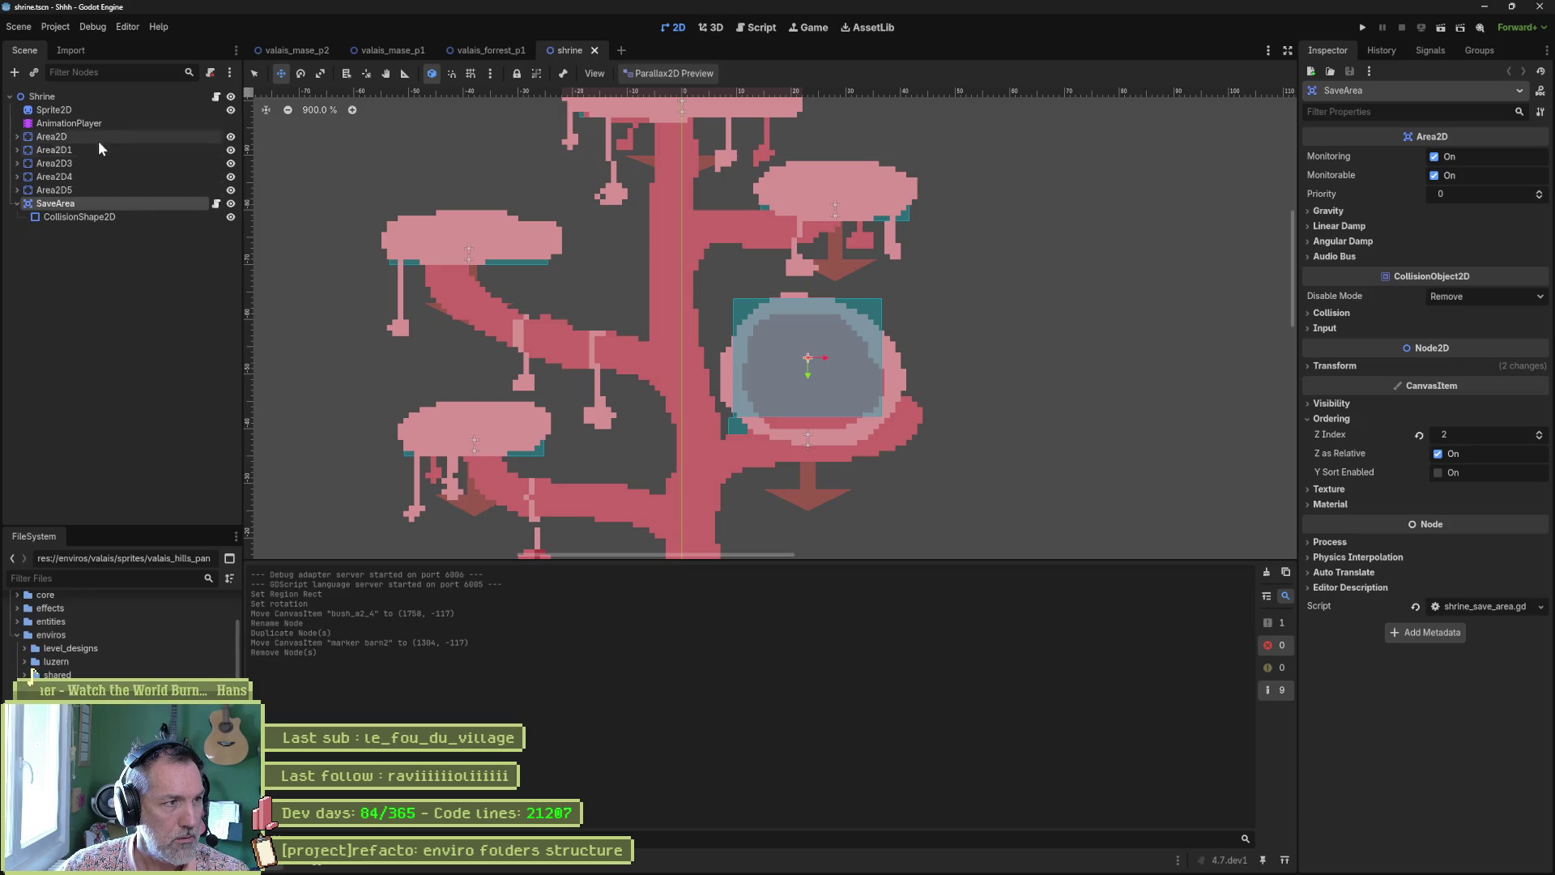
click(128, 114)
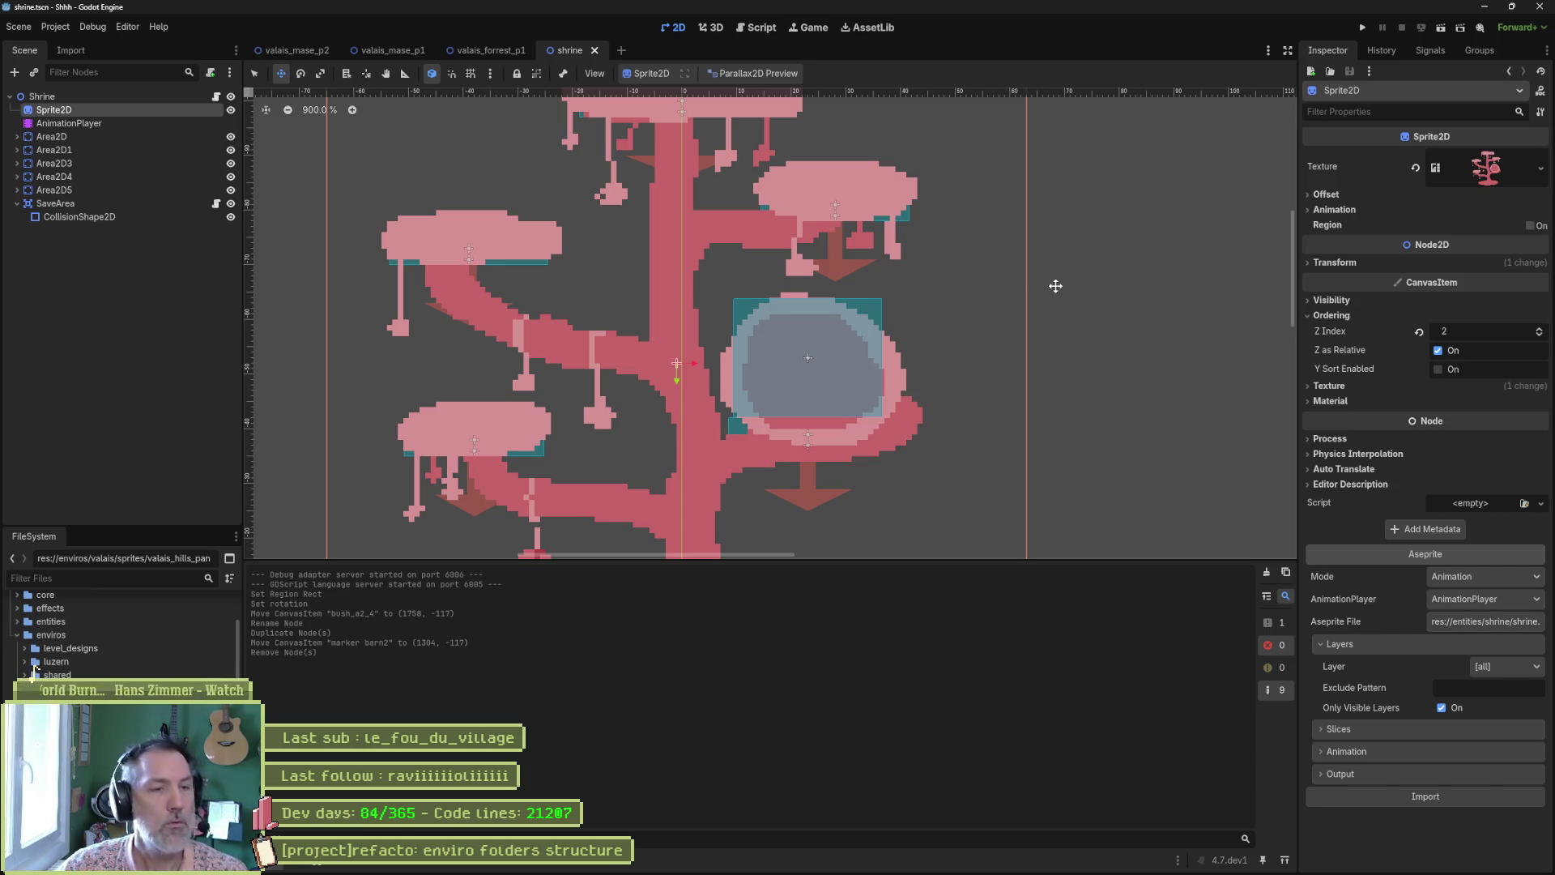
middle_click(564, 51)
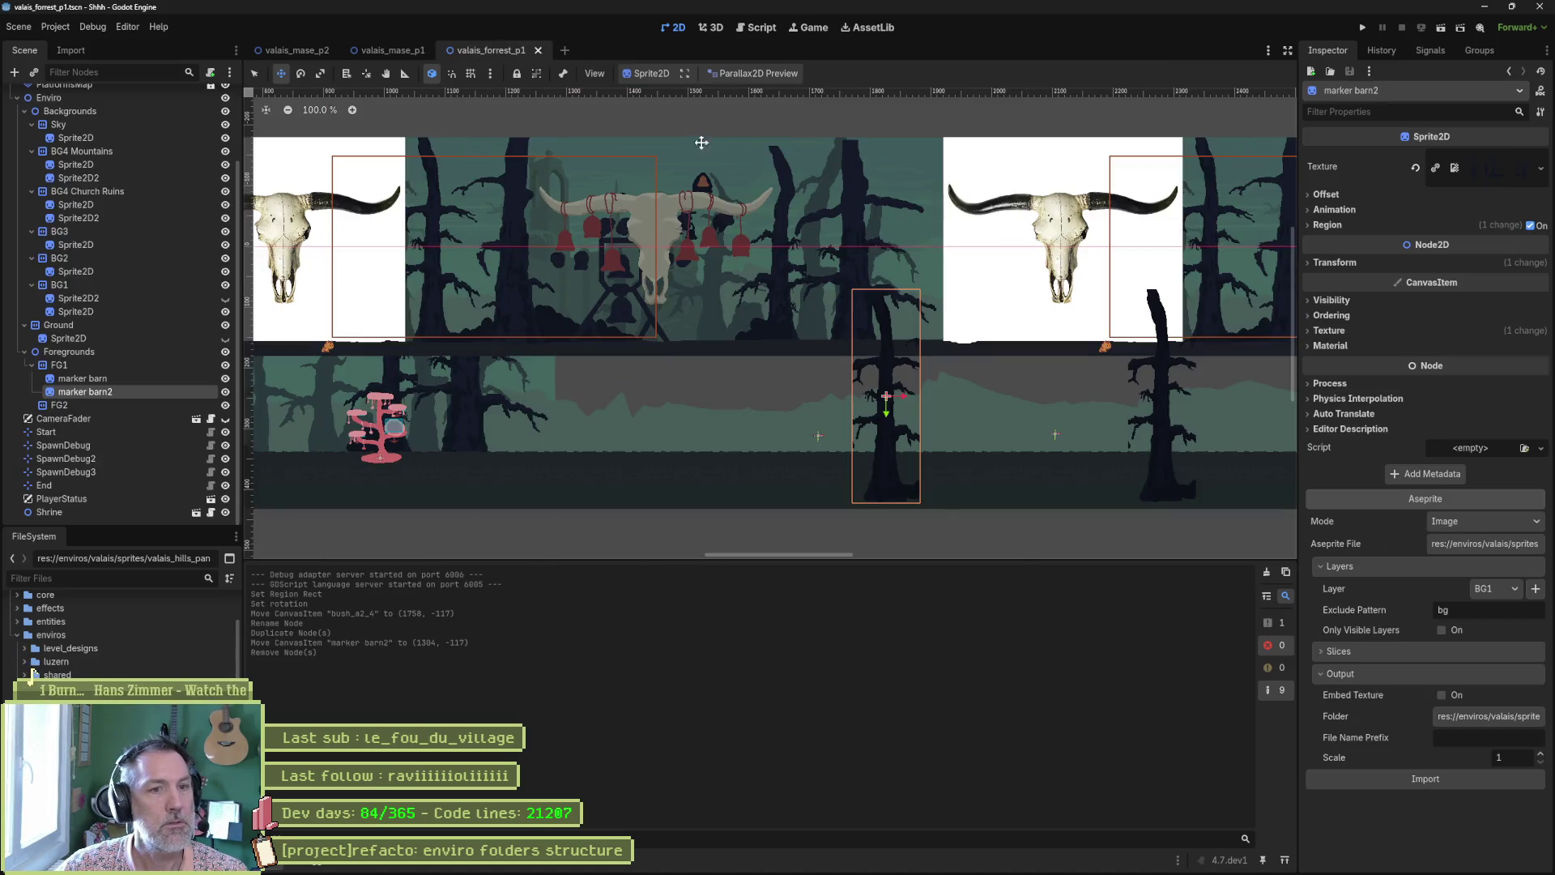
Toggle visibility of Backgrounds, BG4 Mountains and its sprites to locate the skull backdrop
key(q)
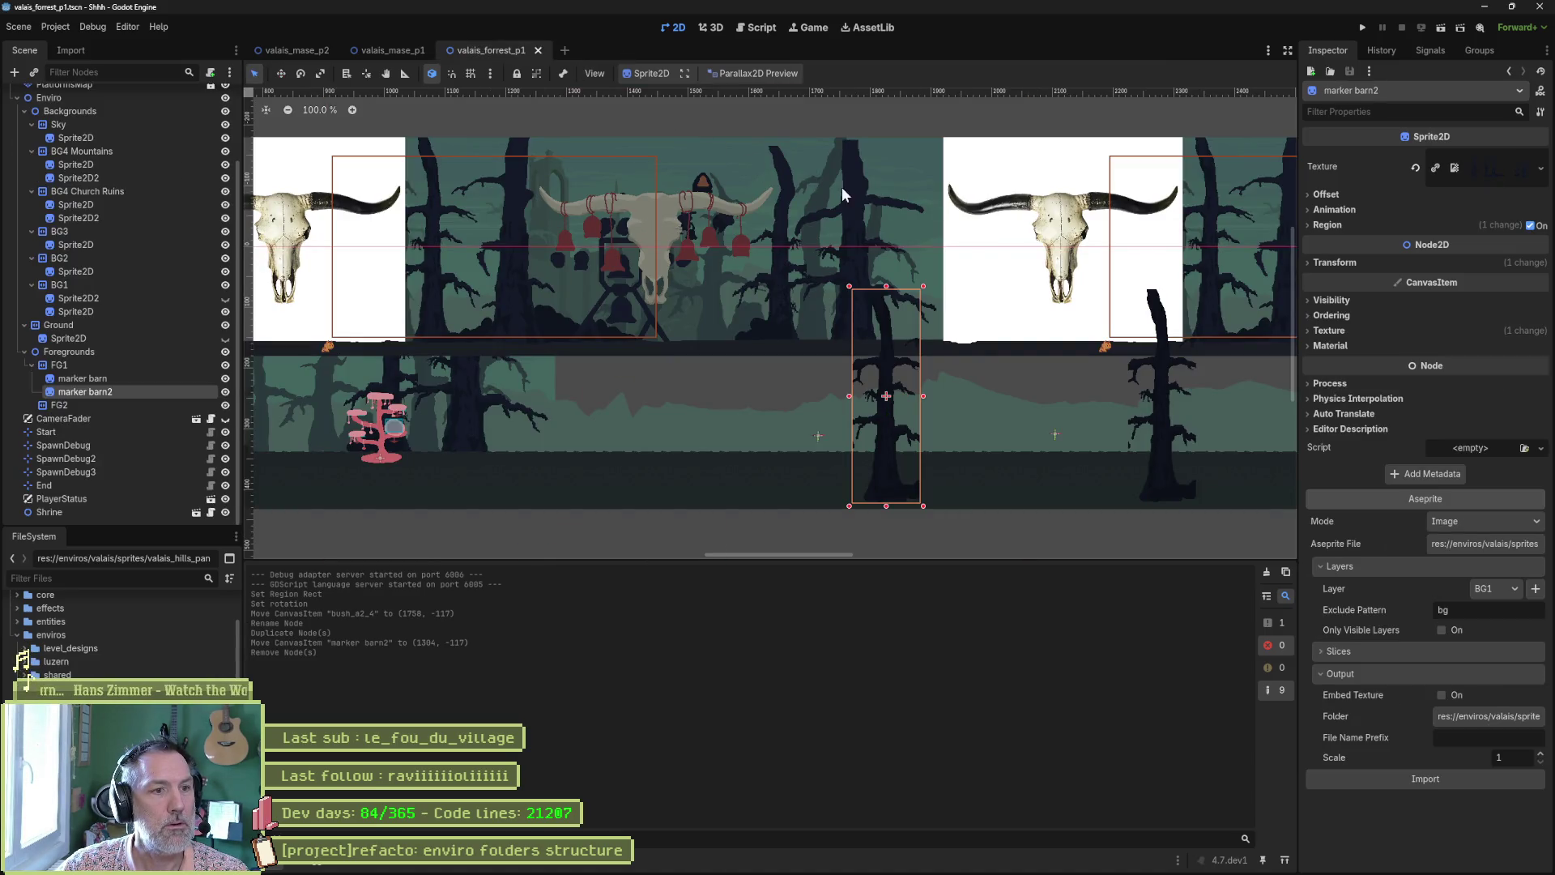
click(224, 111)
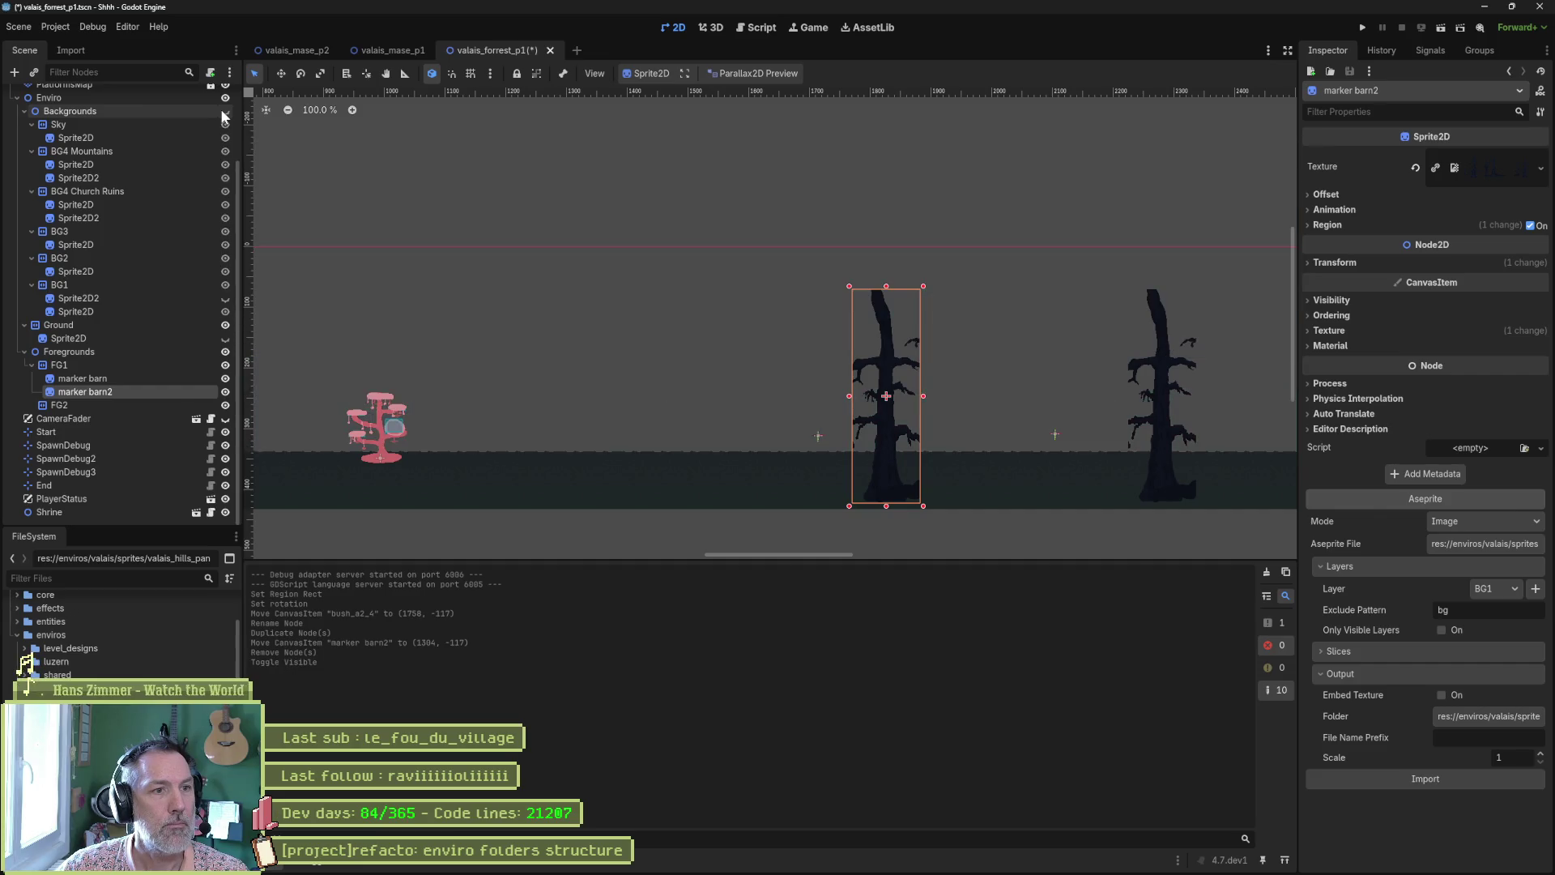
click(224, 112)
click(225, 152)
click(225, 151)
click(225, 151)
click(226, 152)
click(225, 164)
click(225, 164)
click(225, 177)
click(225, 177)
Inspect BG4 Mountains' Sprite2D2 layer options, then hide Sprite2D2 to remove the skull backdrop
click(204, 178)
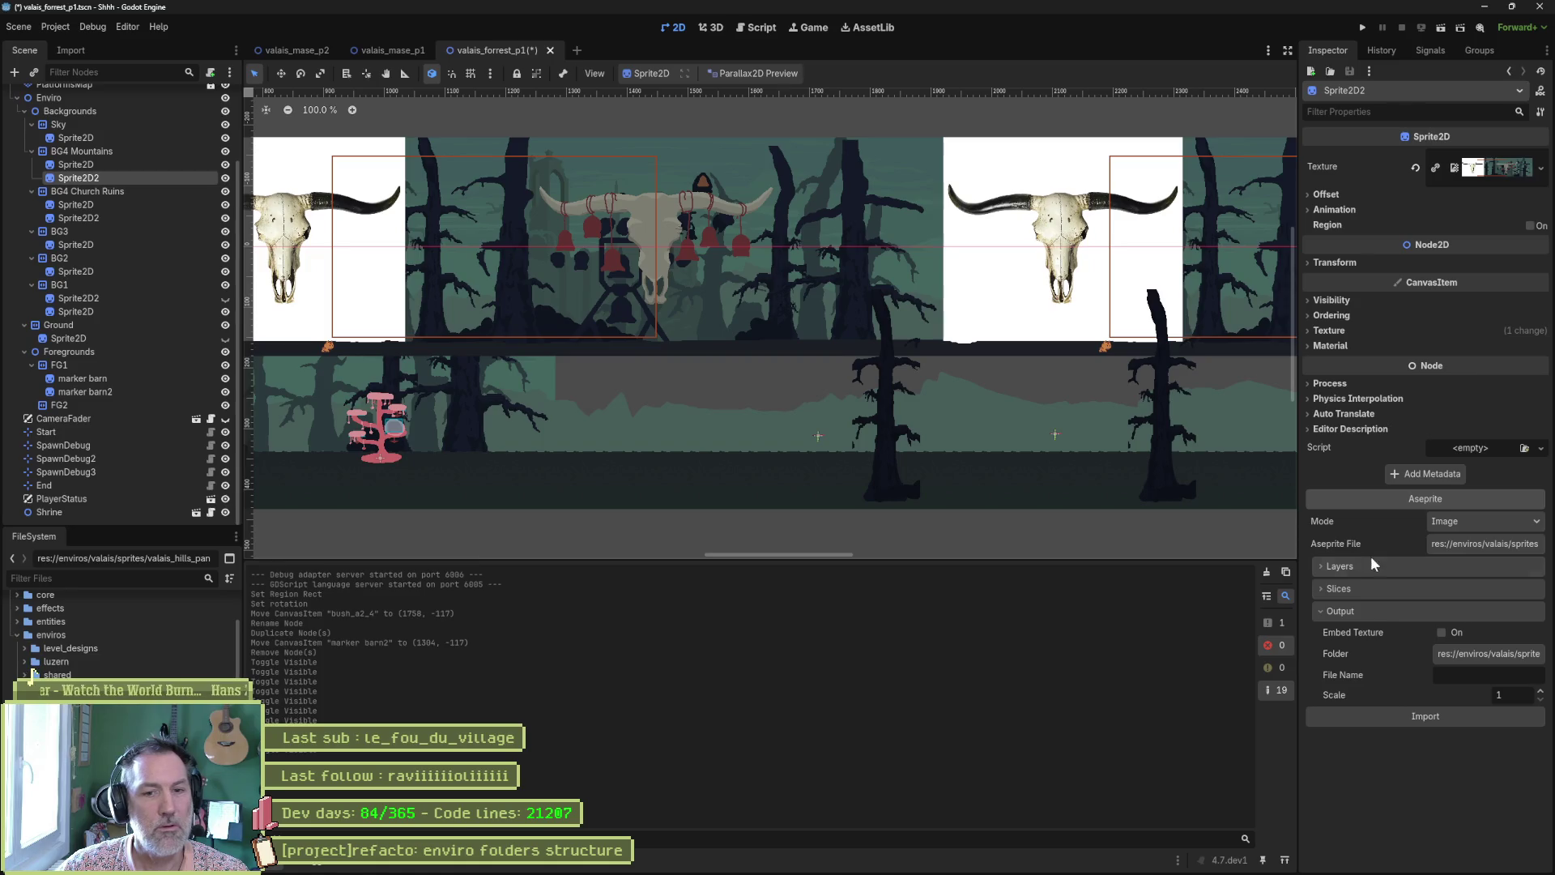
click(1390, 572)
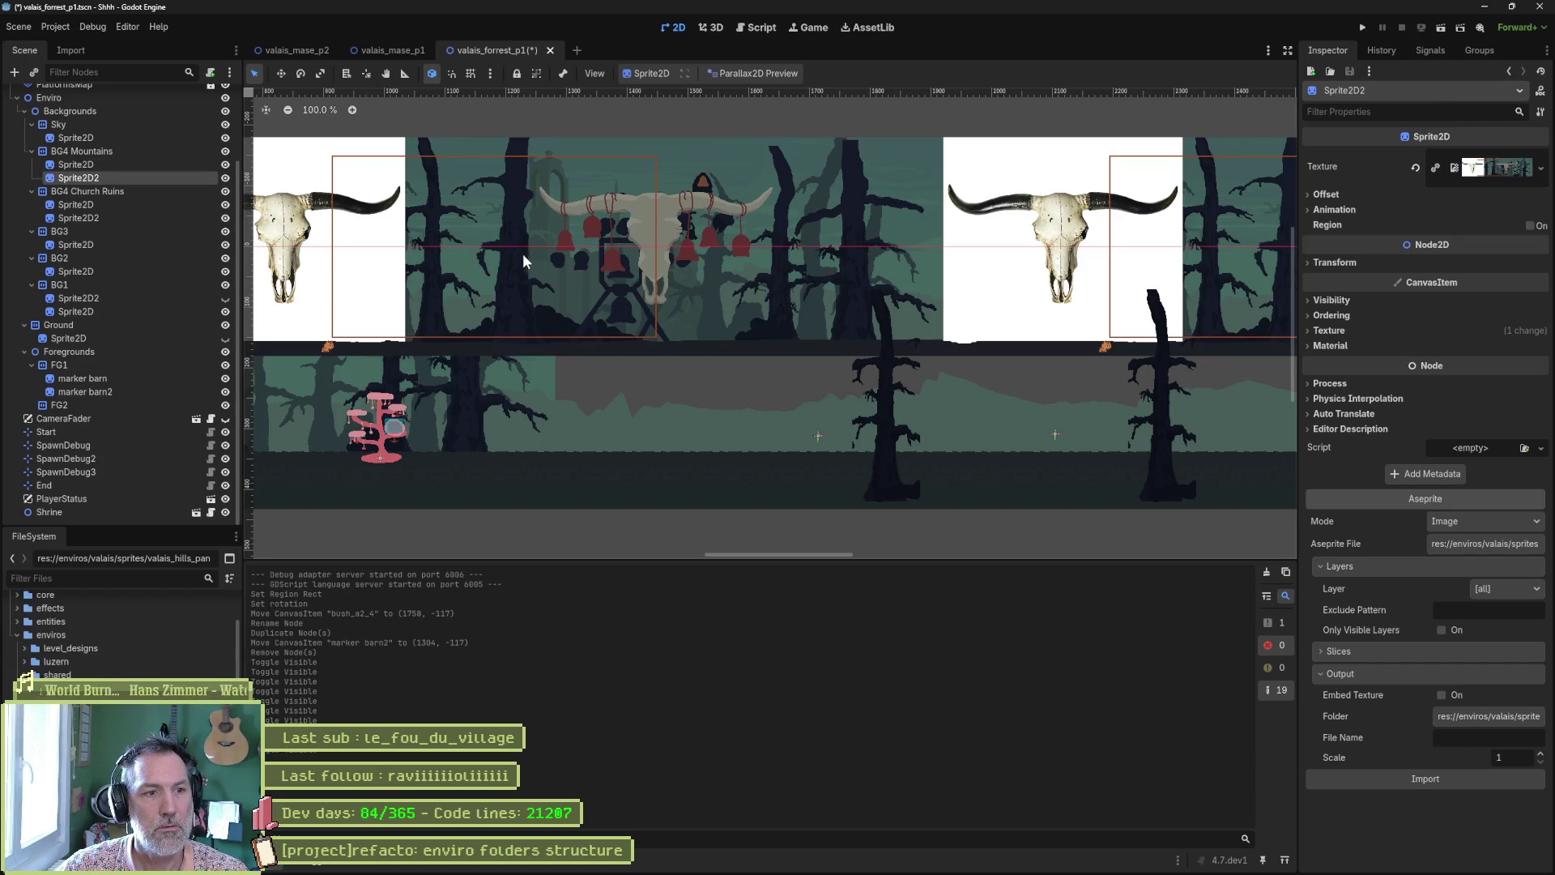
drag(523, 280, 971, 303)
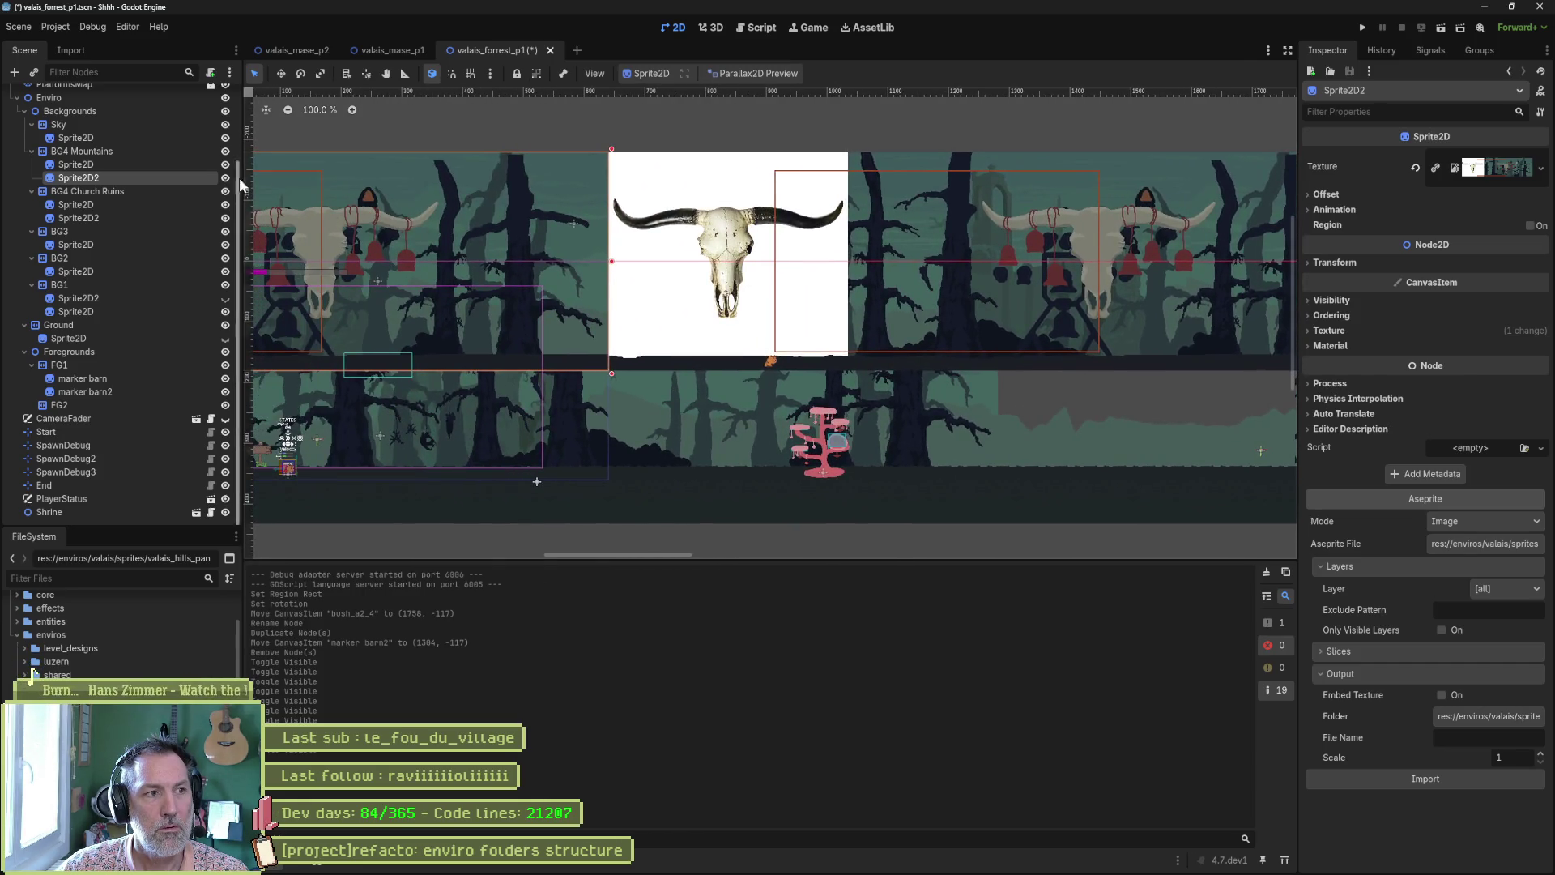
click(226, 177)
mouse_move(541, 333)
mouse_down()
mouse_move(873, 295)
mouse_move(548, 270)
mouse_up()
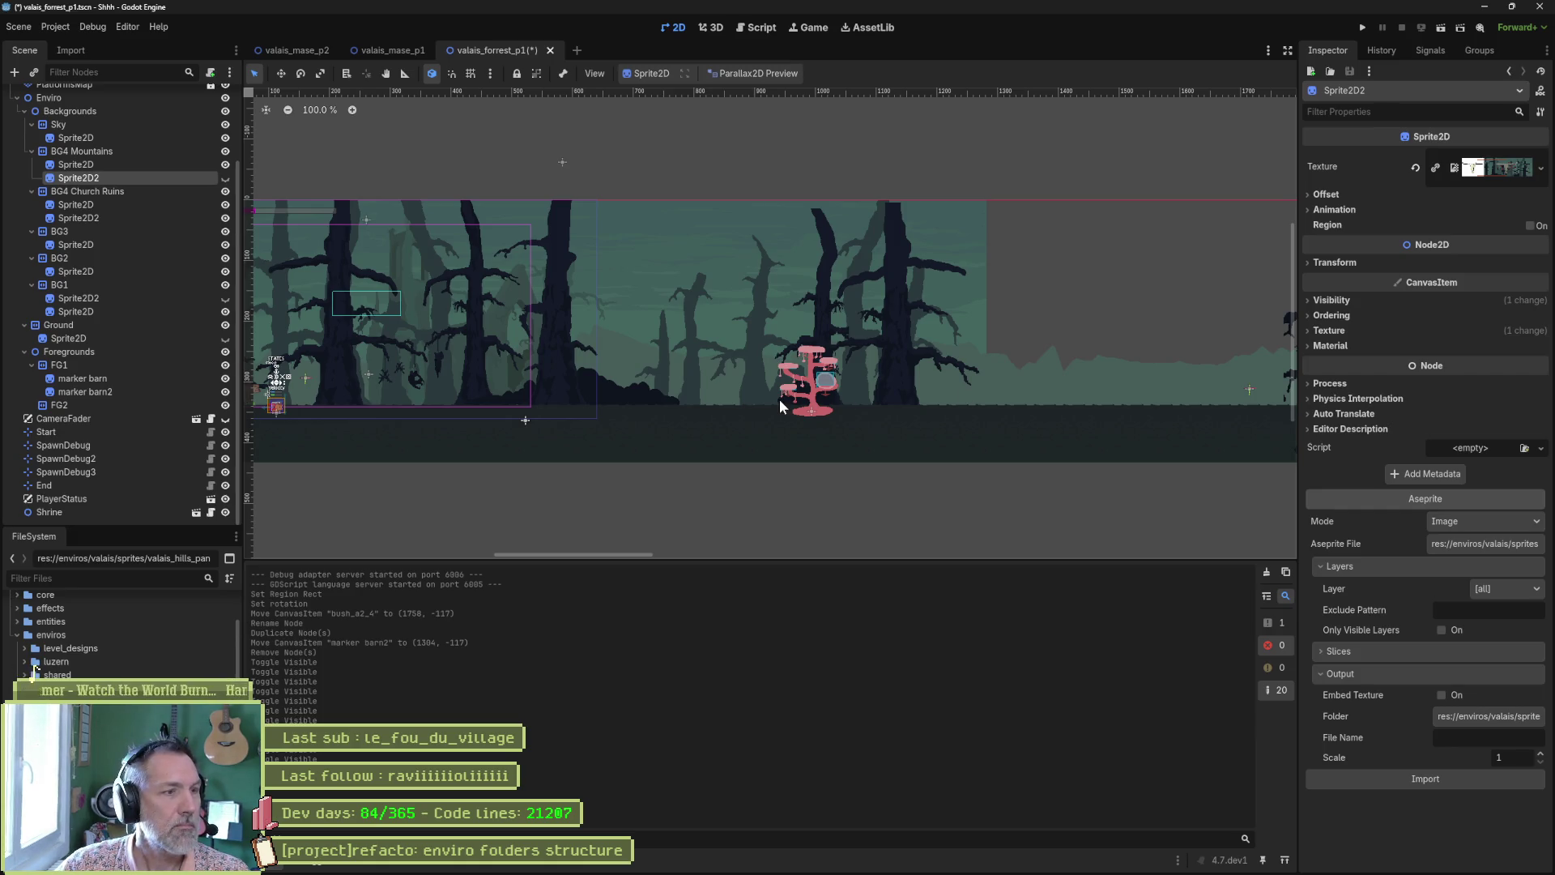
Run valais_forrest_p1 and play the cat right past the pink tree to the bull skull, then stop
key(F6)
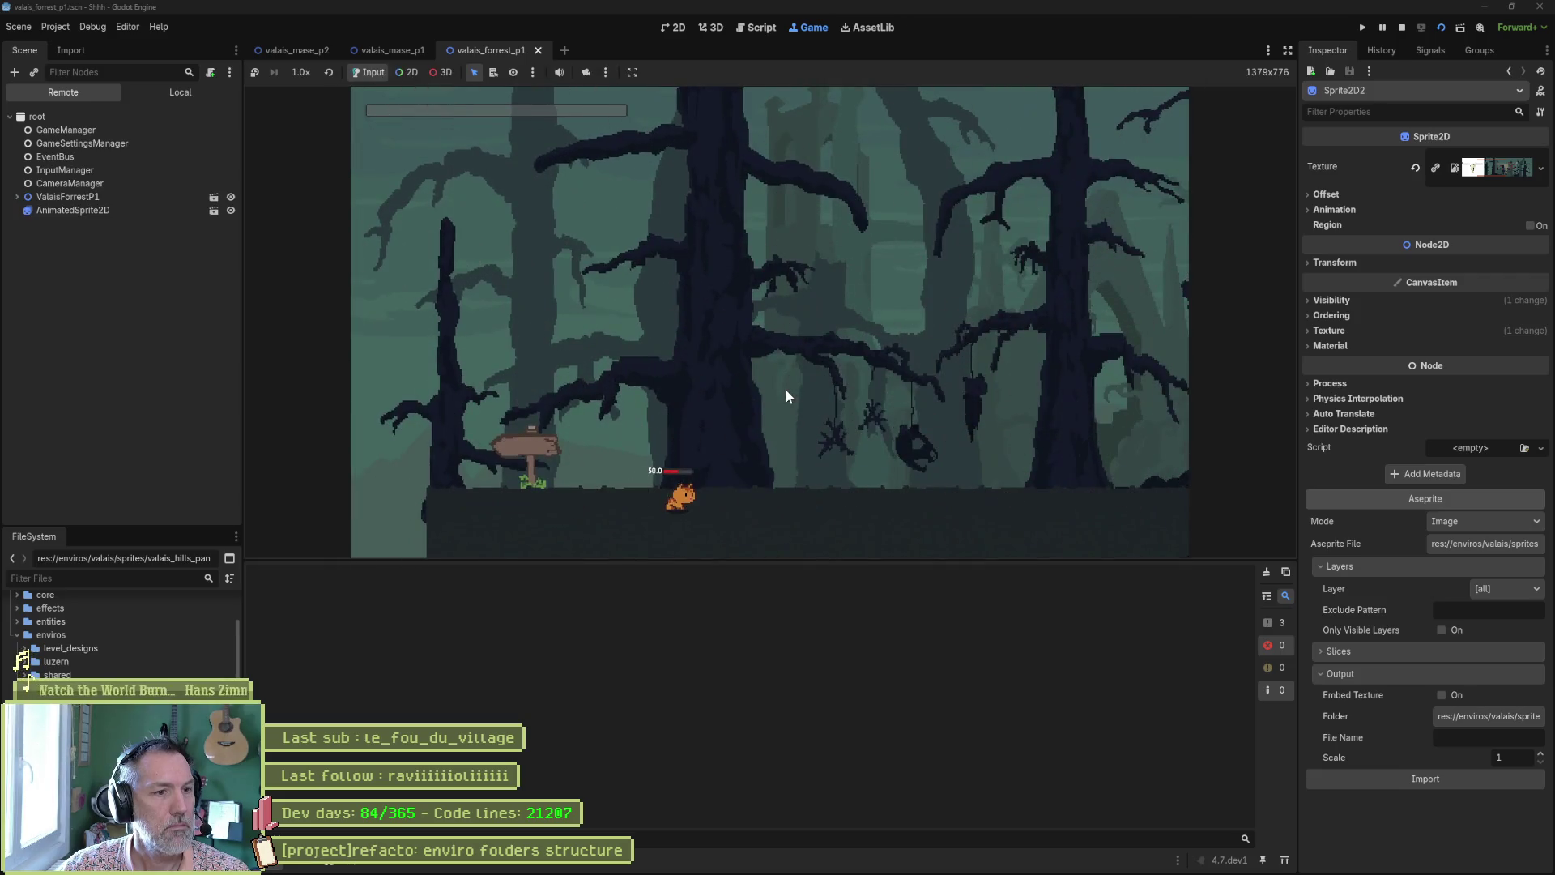
key(Right)
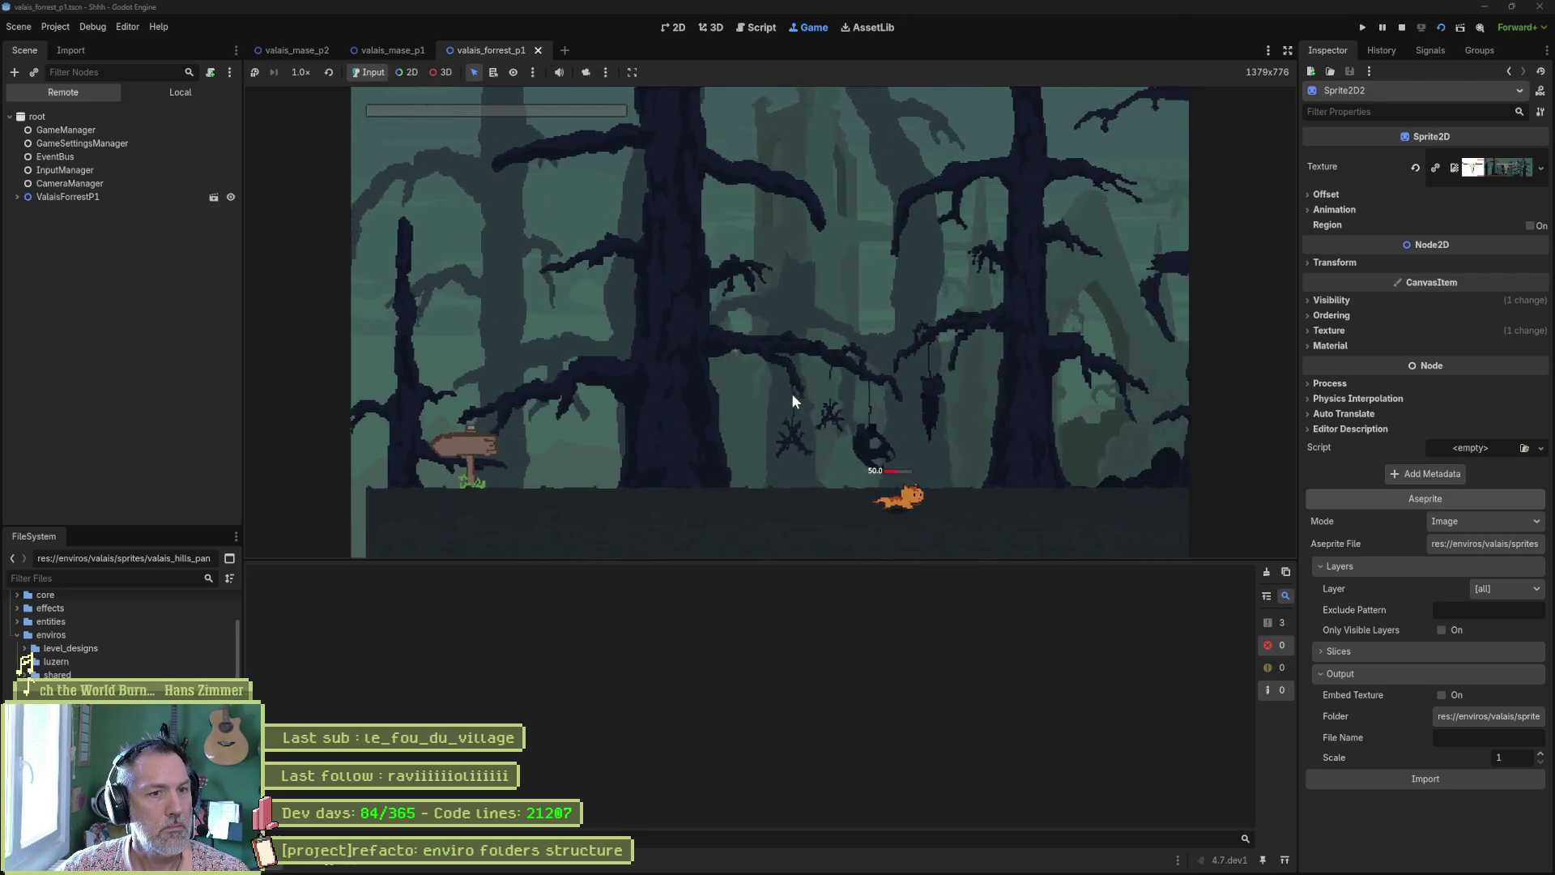
key(Right)
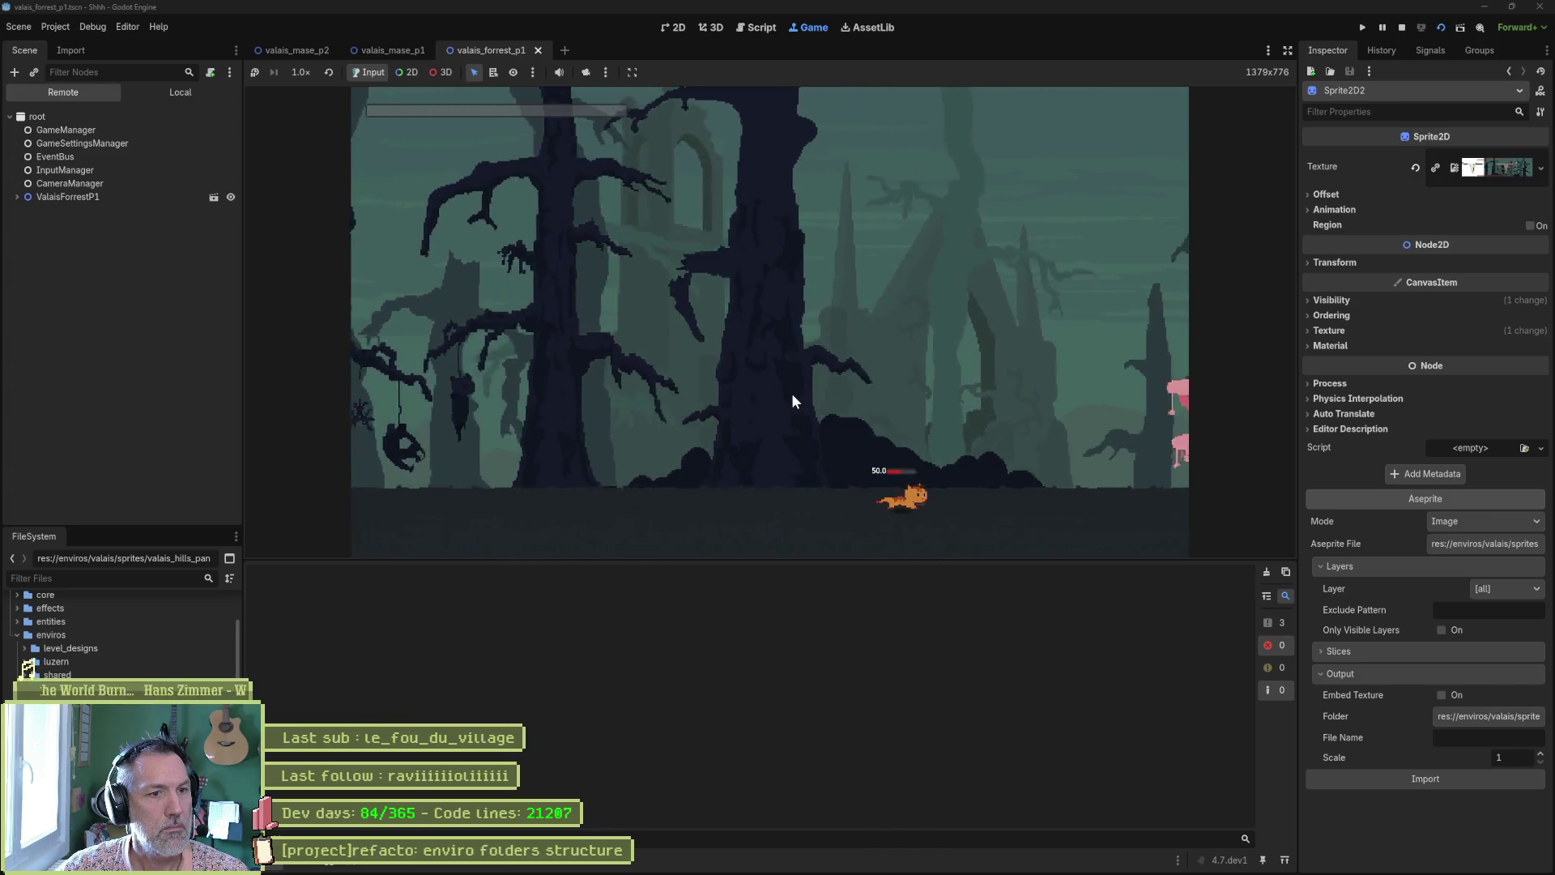
key(space)
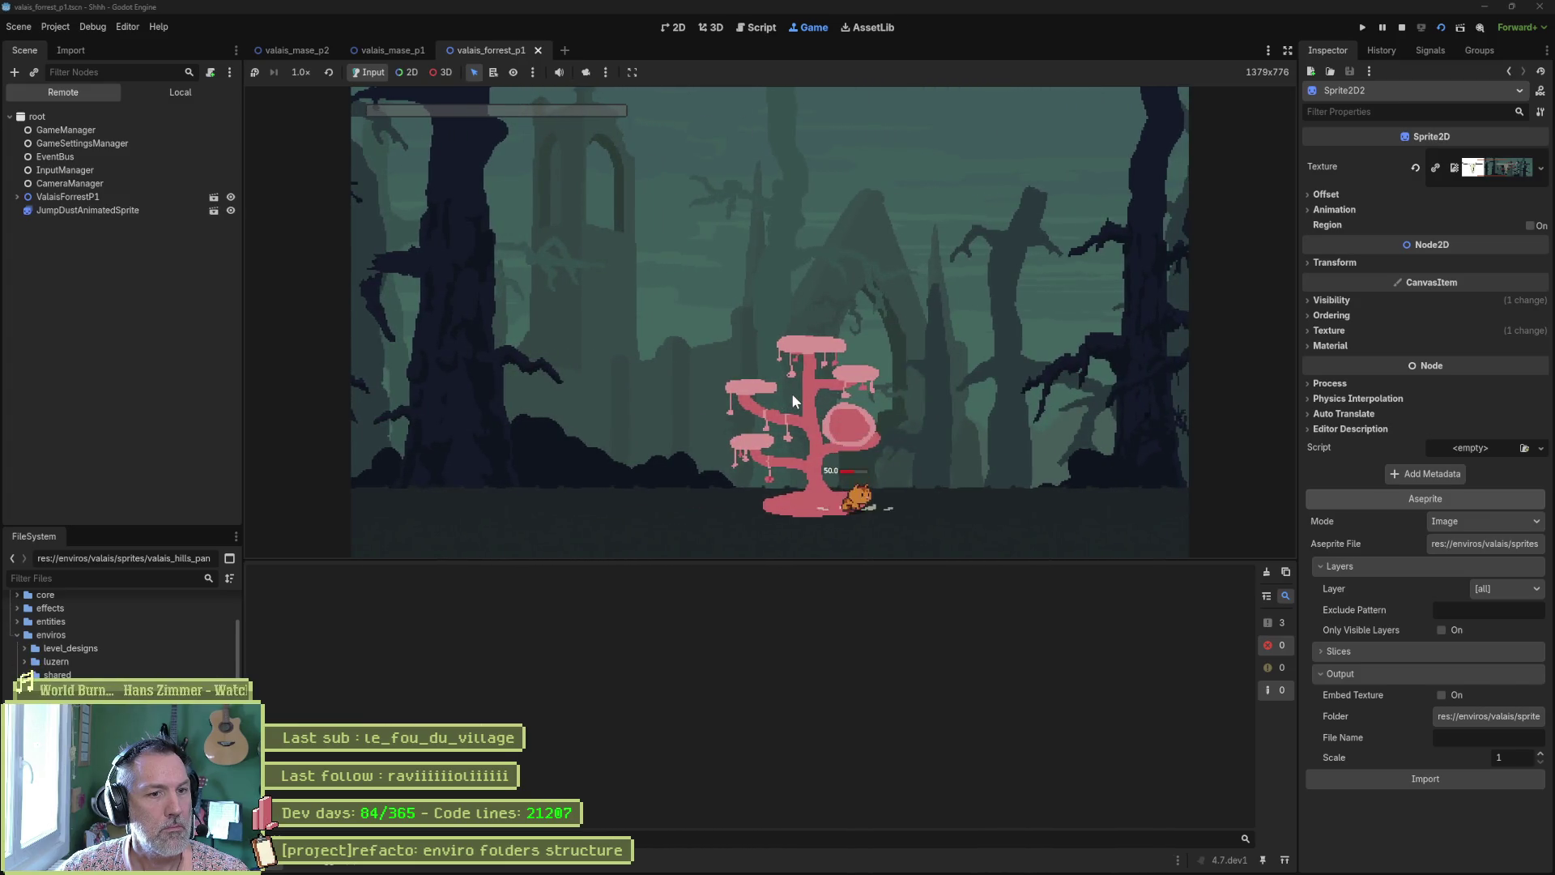
key(Right)
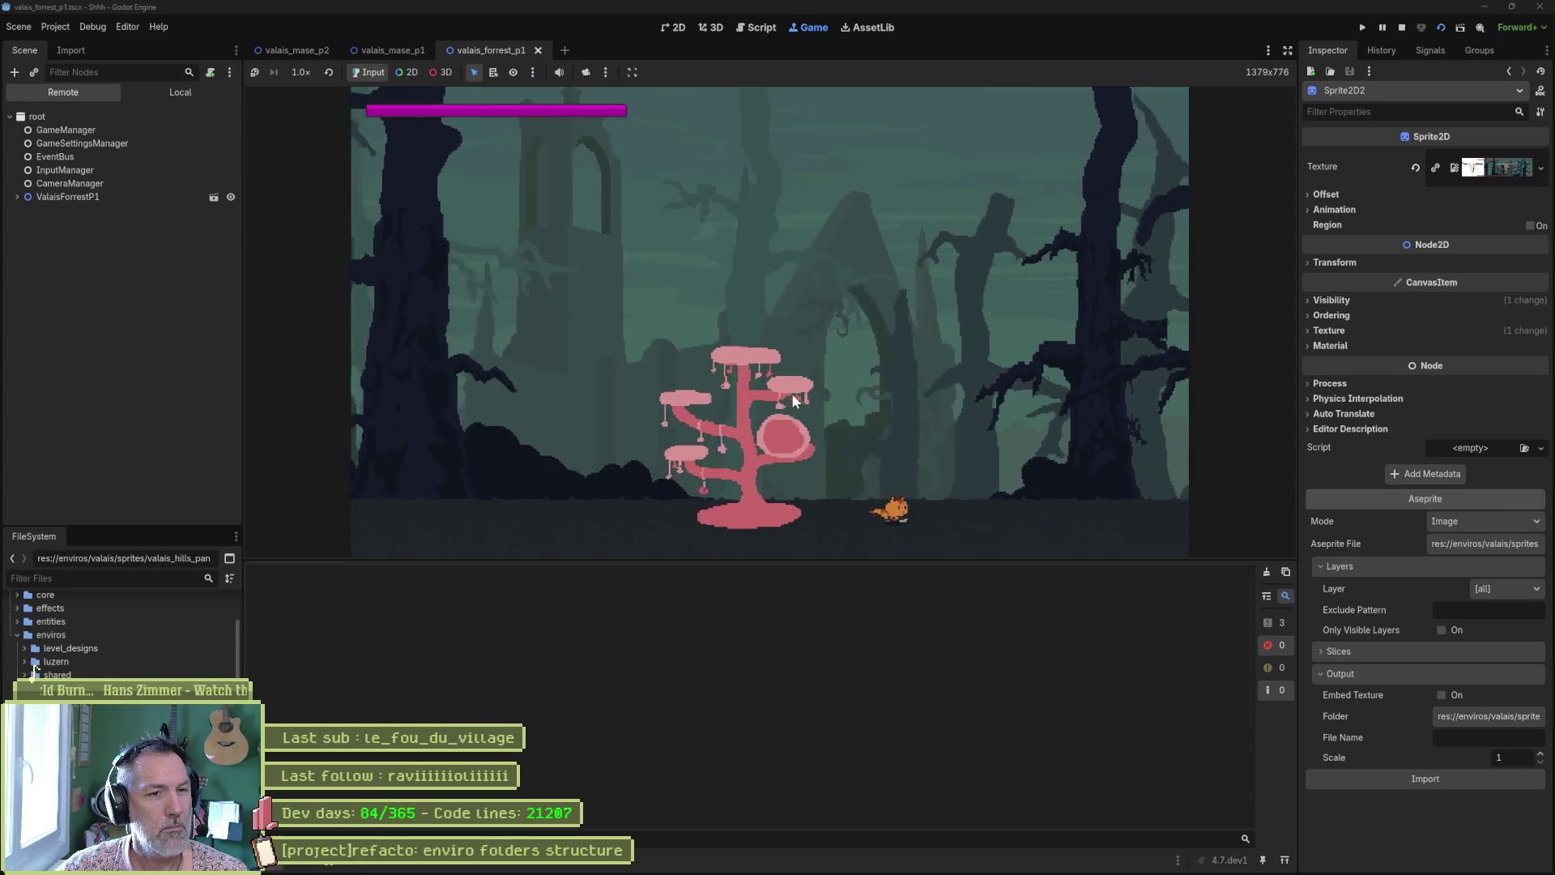
key(Right)
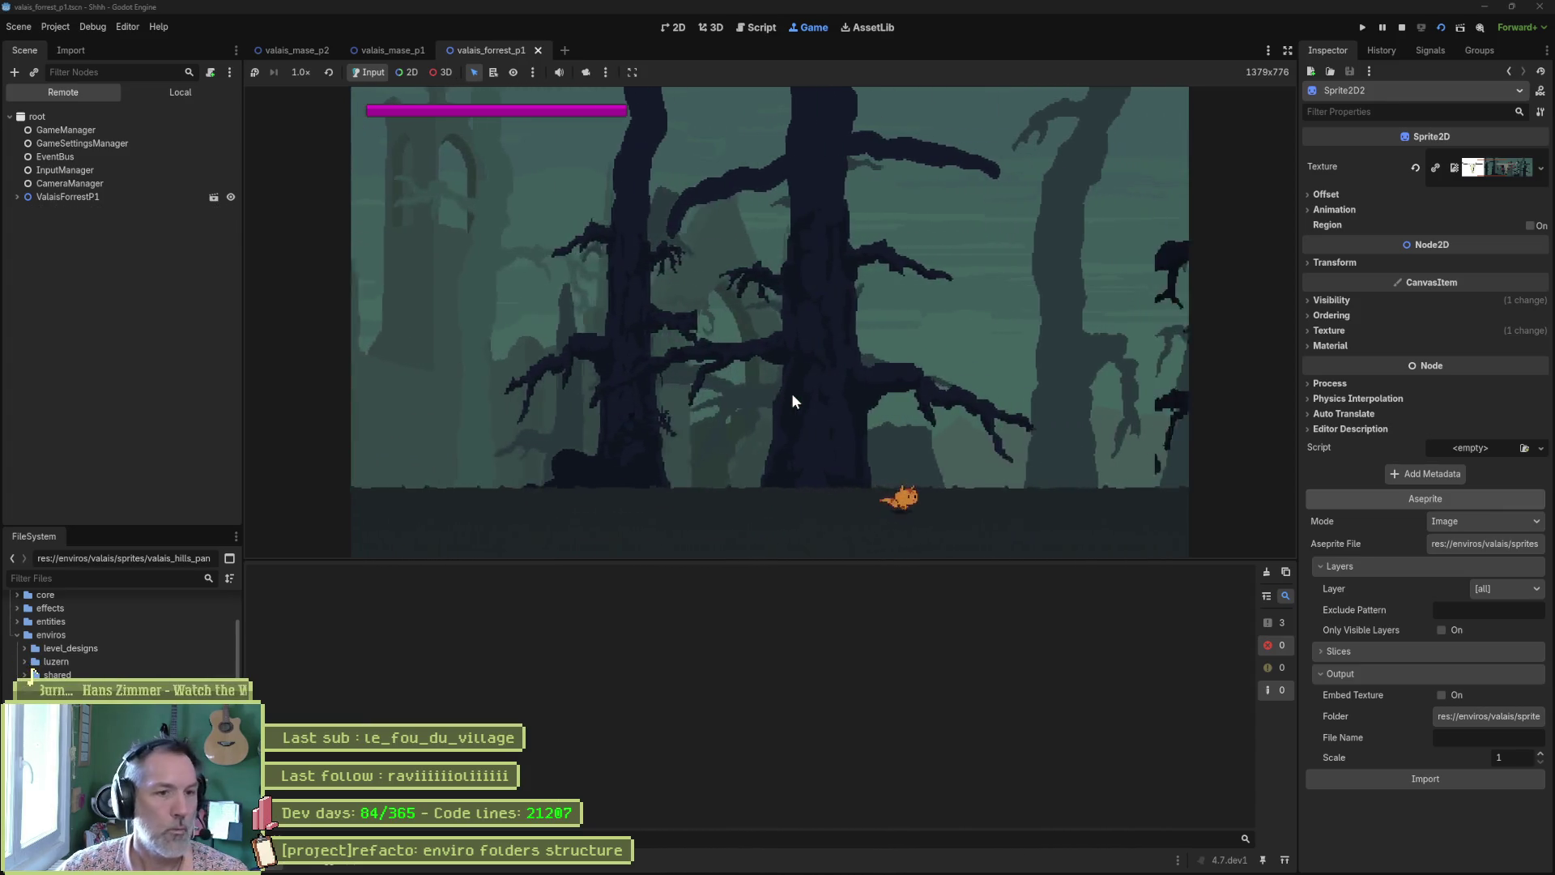
key(Right)
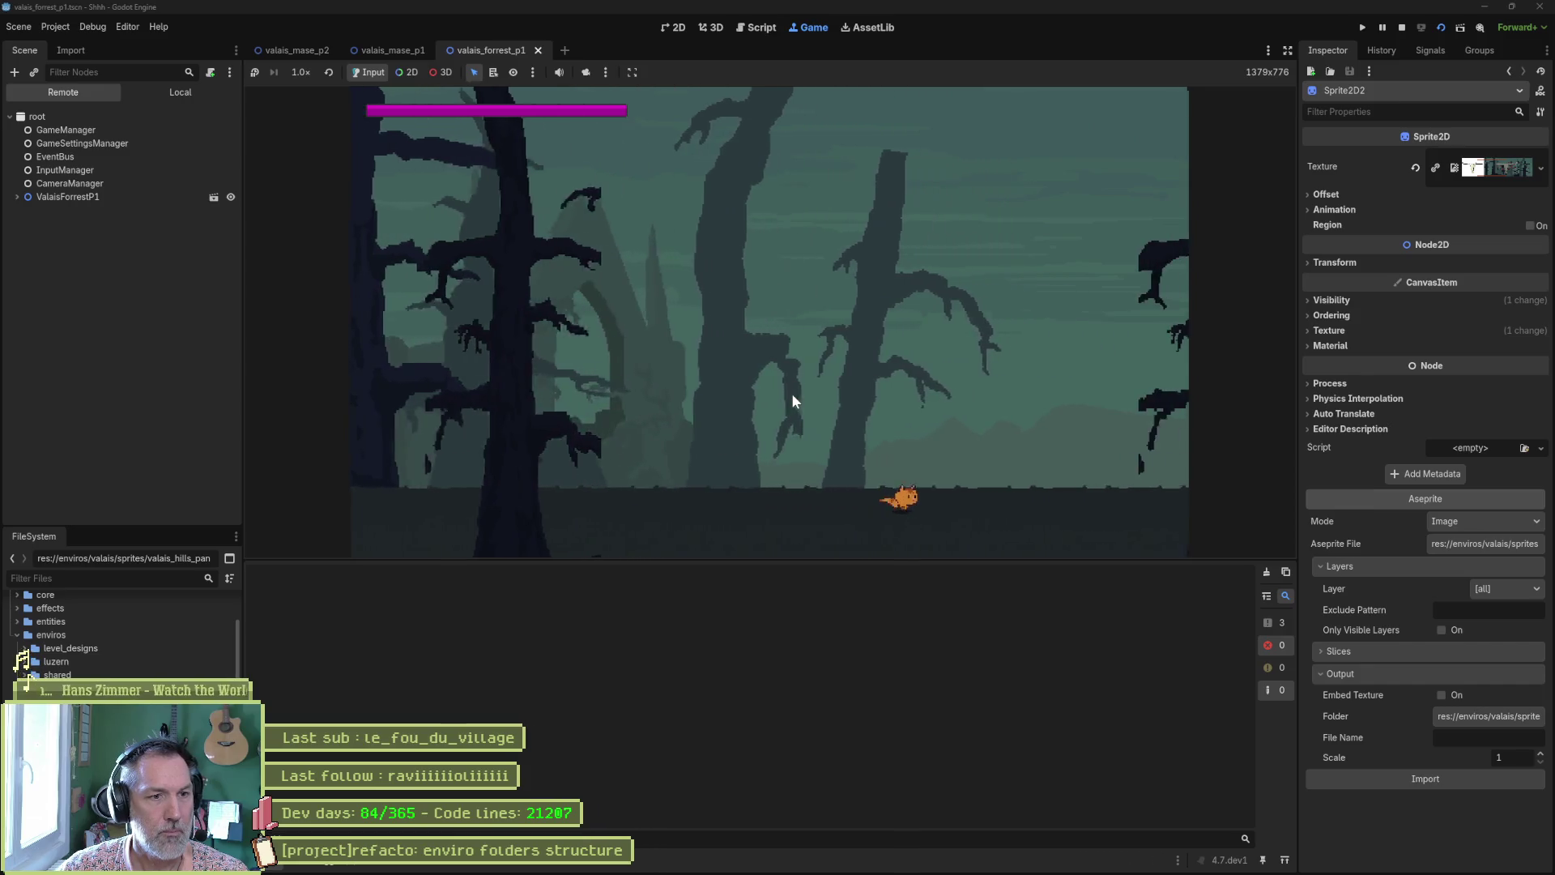
key(Right)
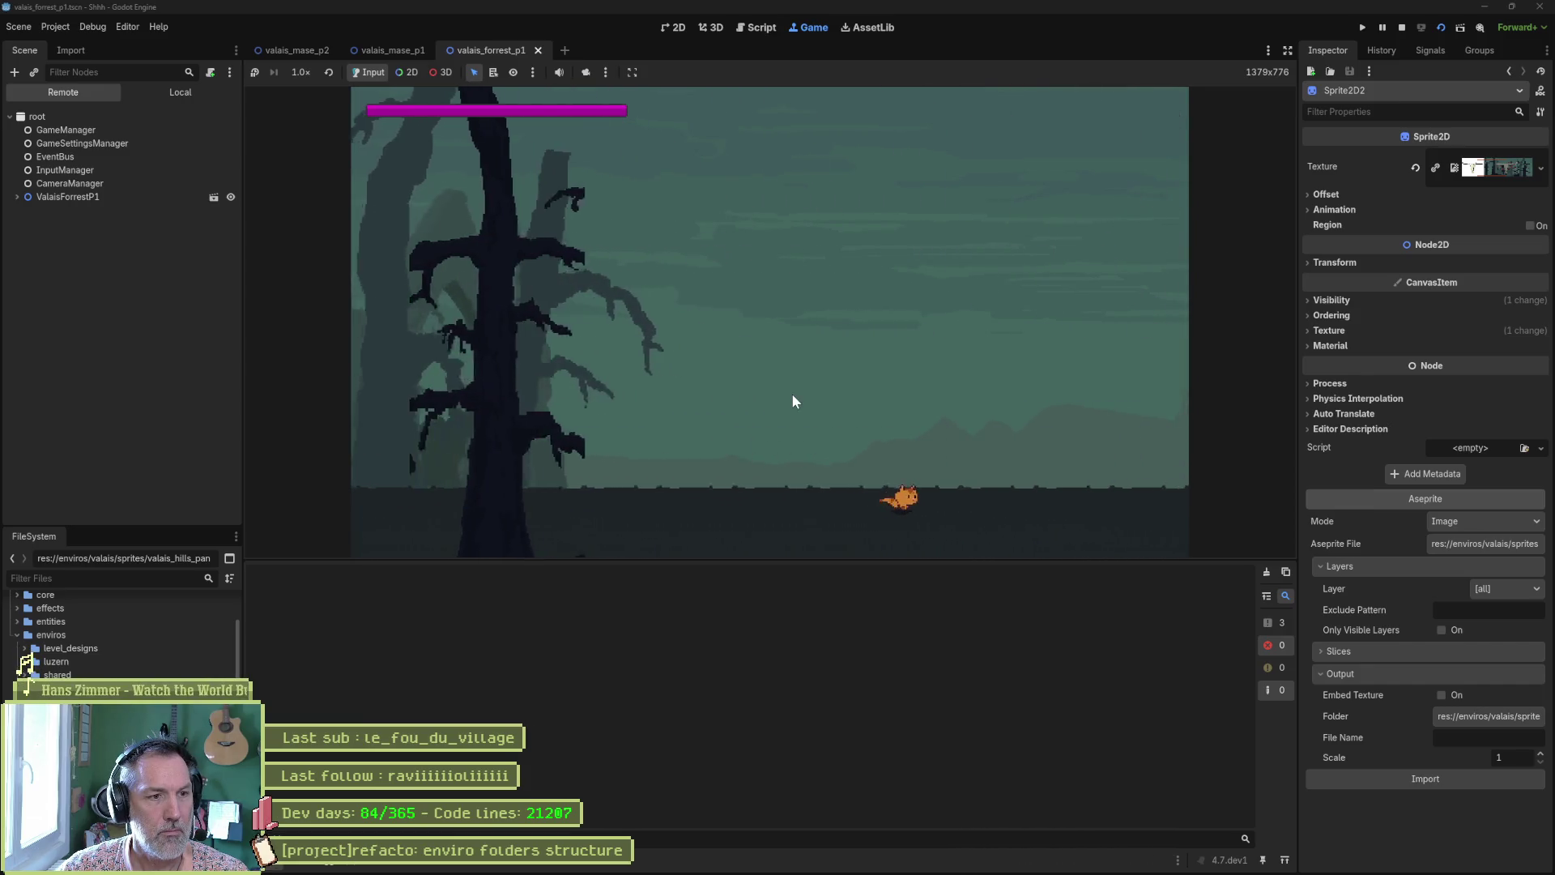
key(Right)
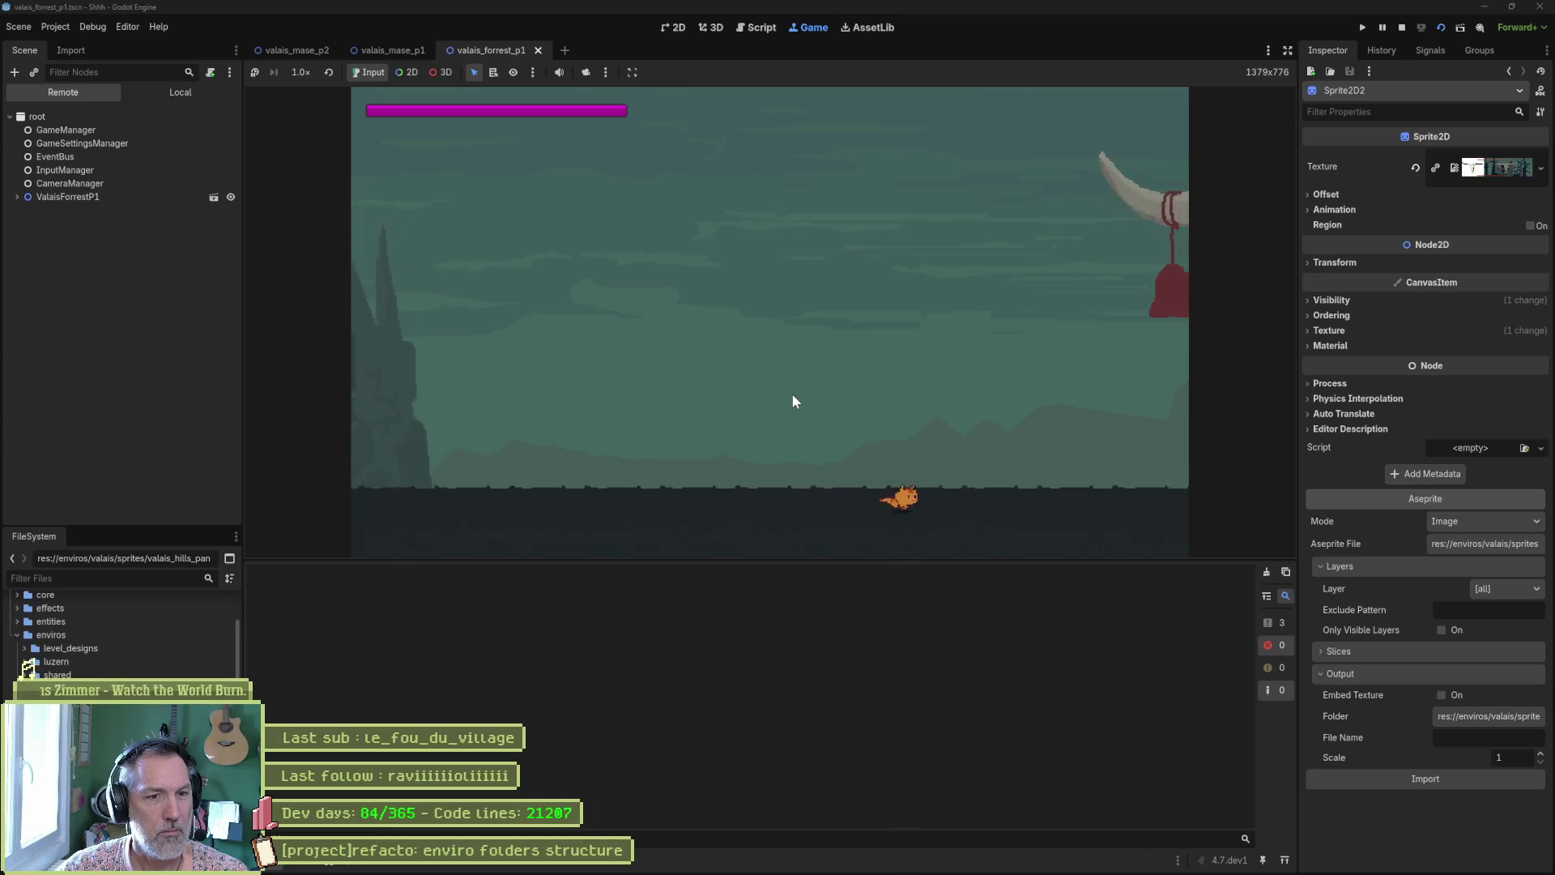
key(F8)
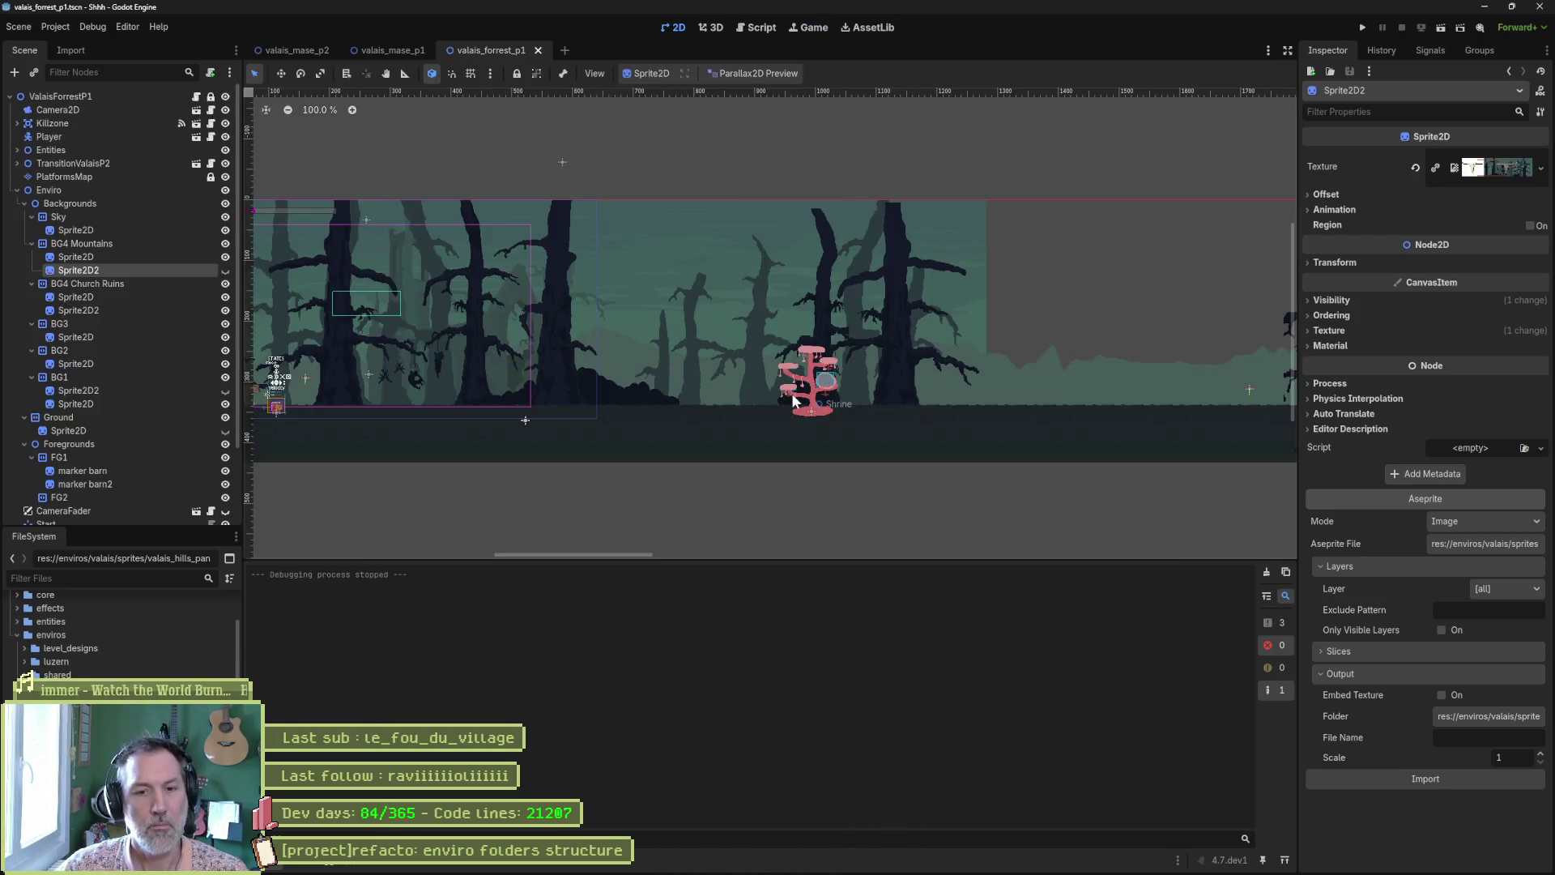
Review the two level.gd errors in the Debugger, then close the open scene tabs
click(1272, 622)
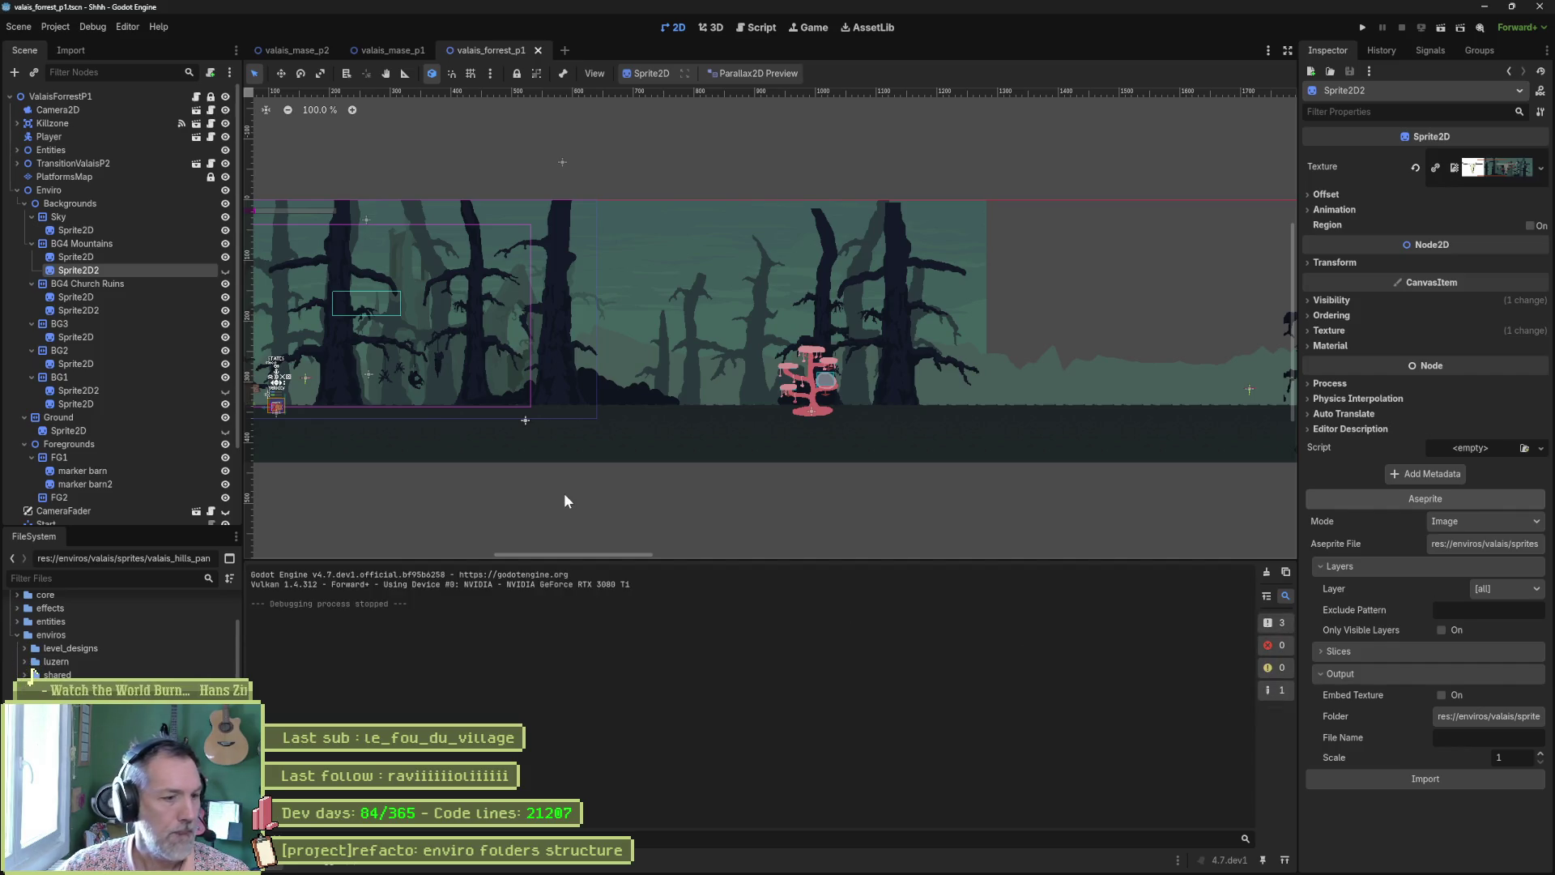
click(316, 860)
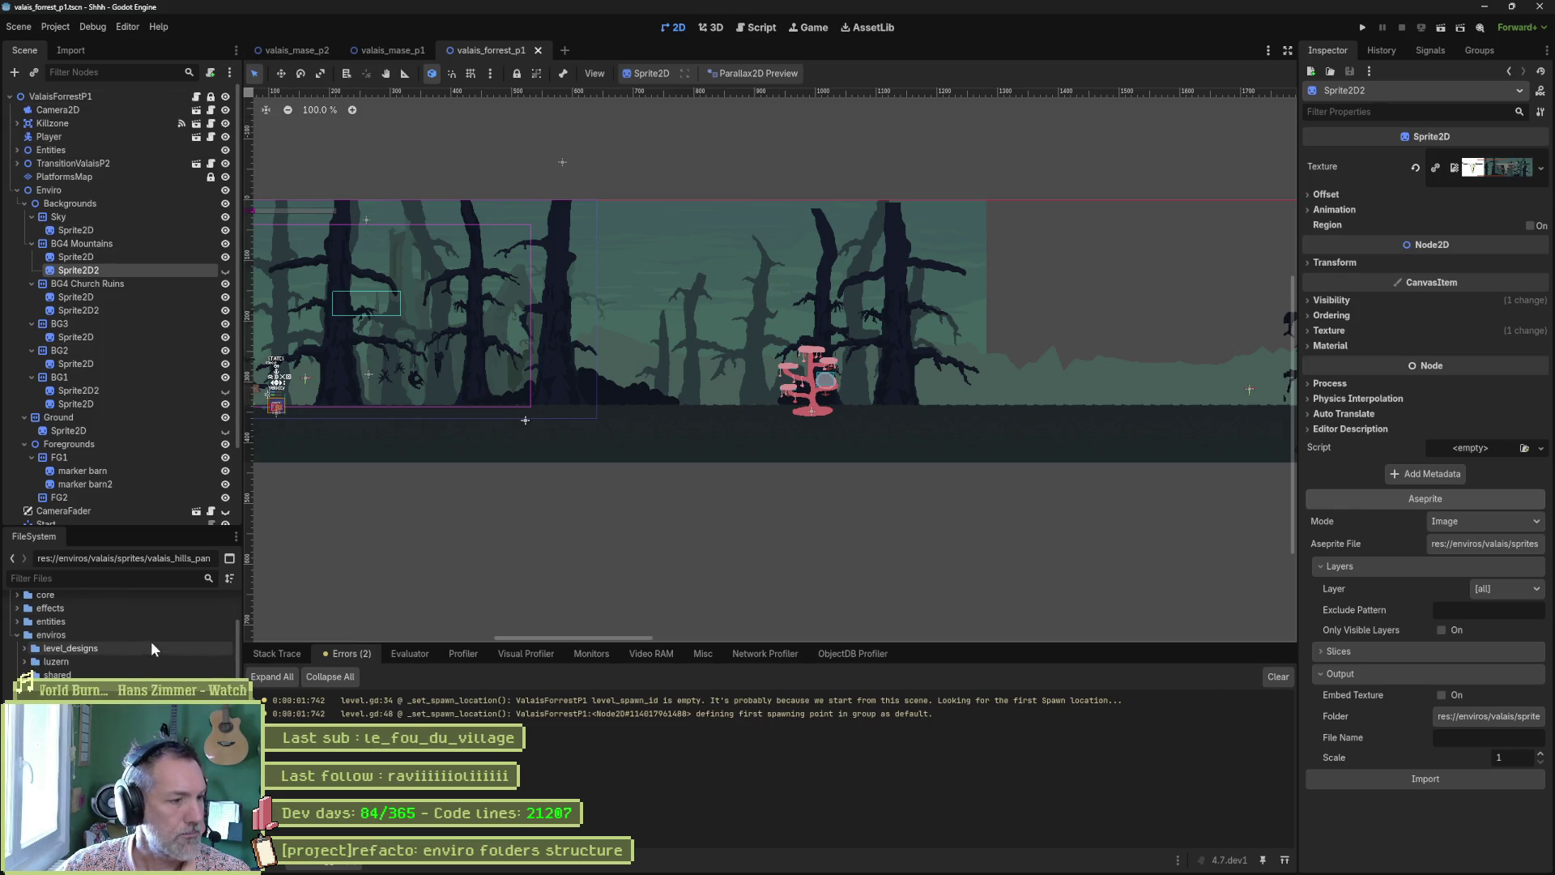
scroll(122, 632, down, 3)
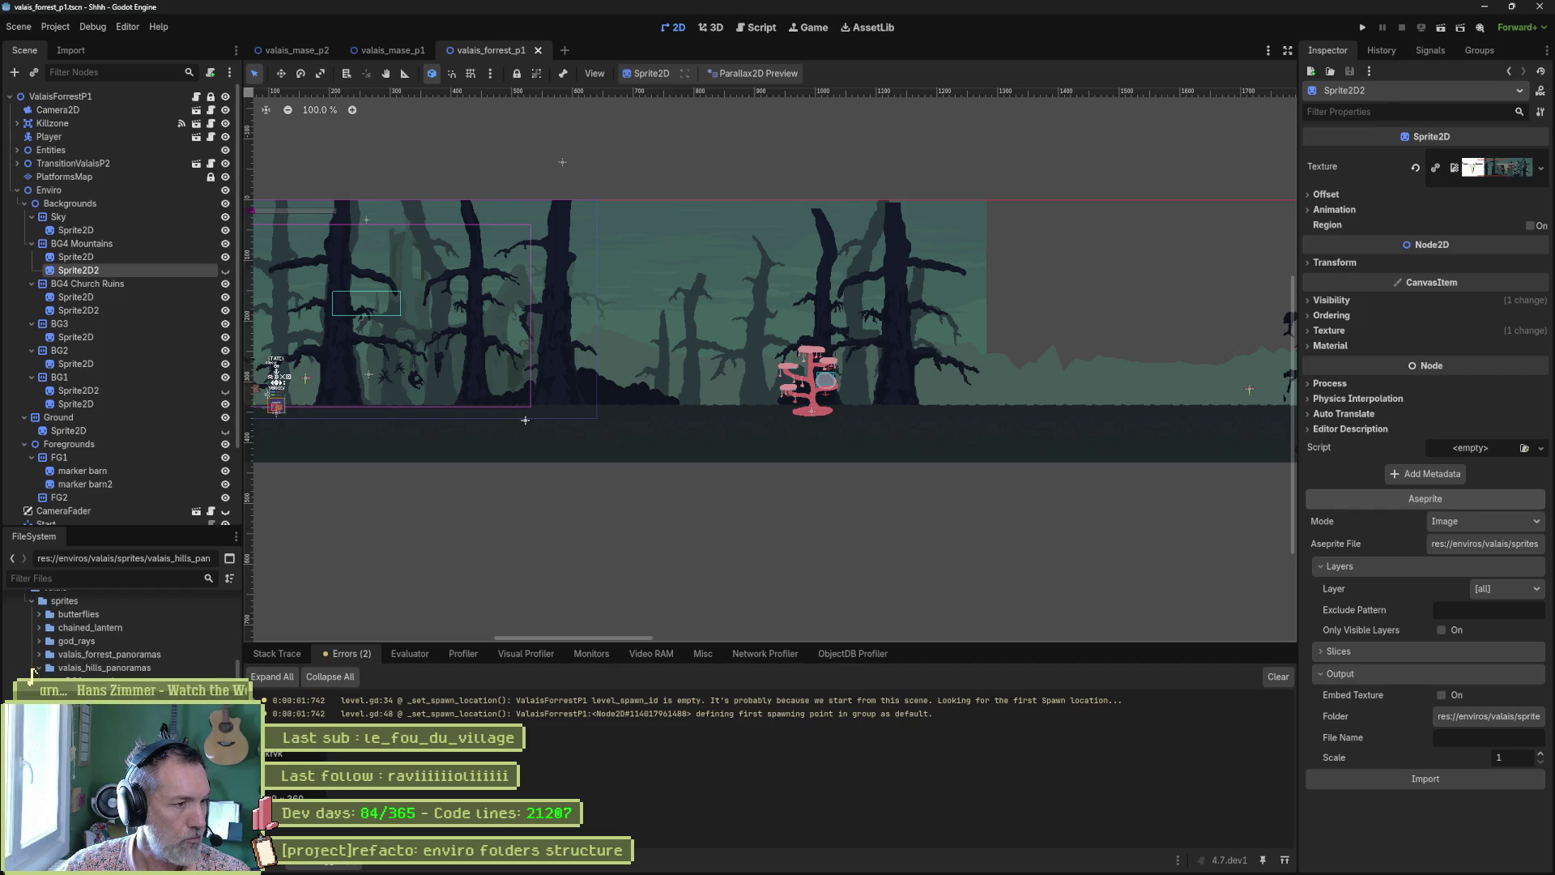
scroll(122, 632, down, 3)
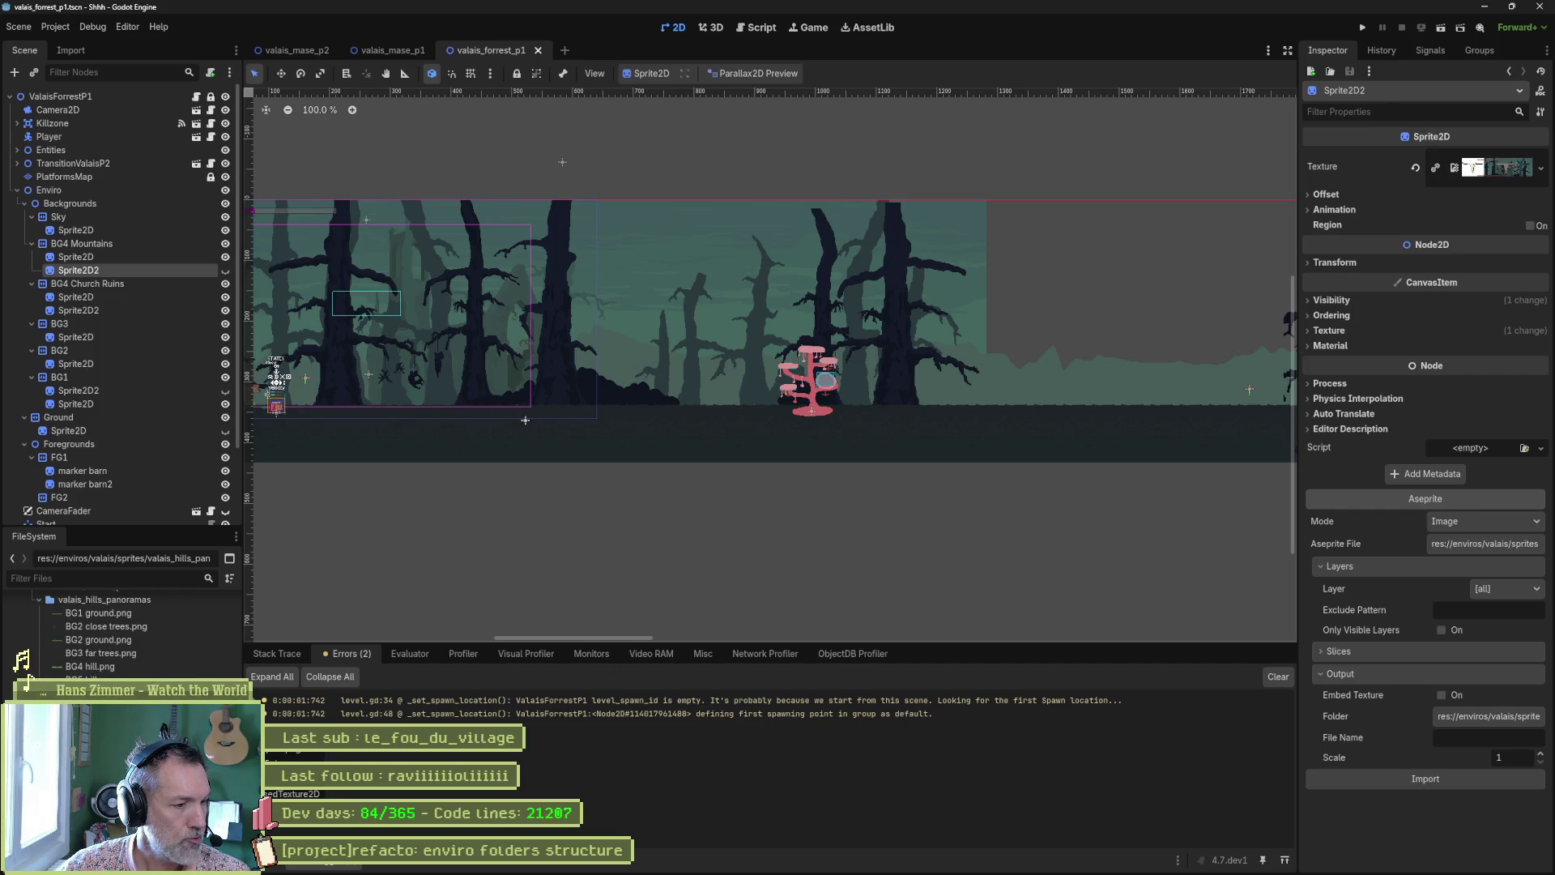
scroll(122, 631, down, 2)
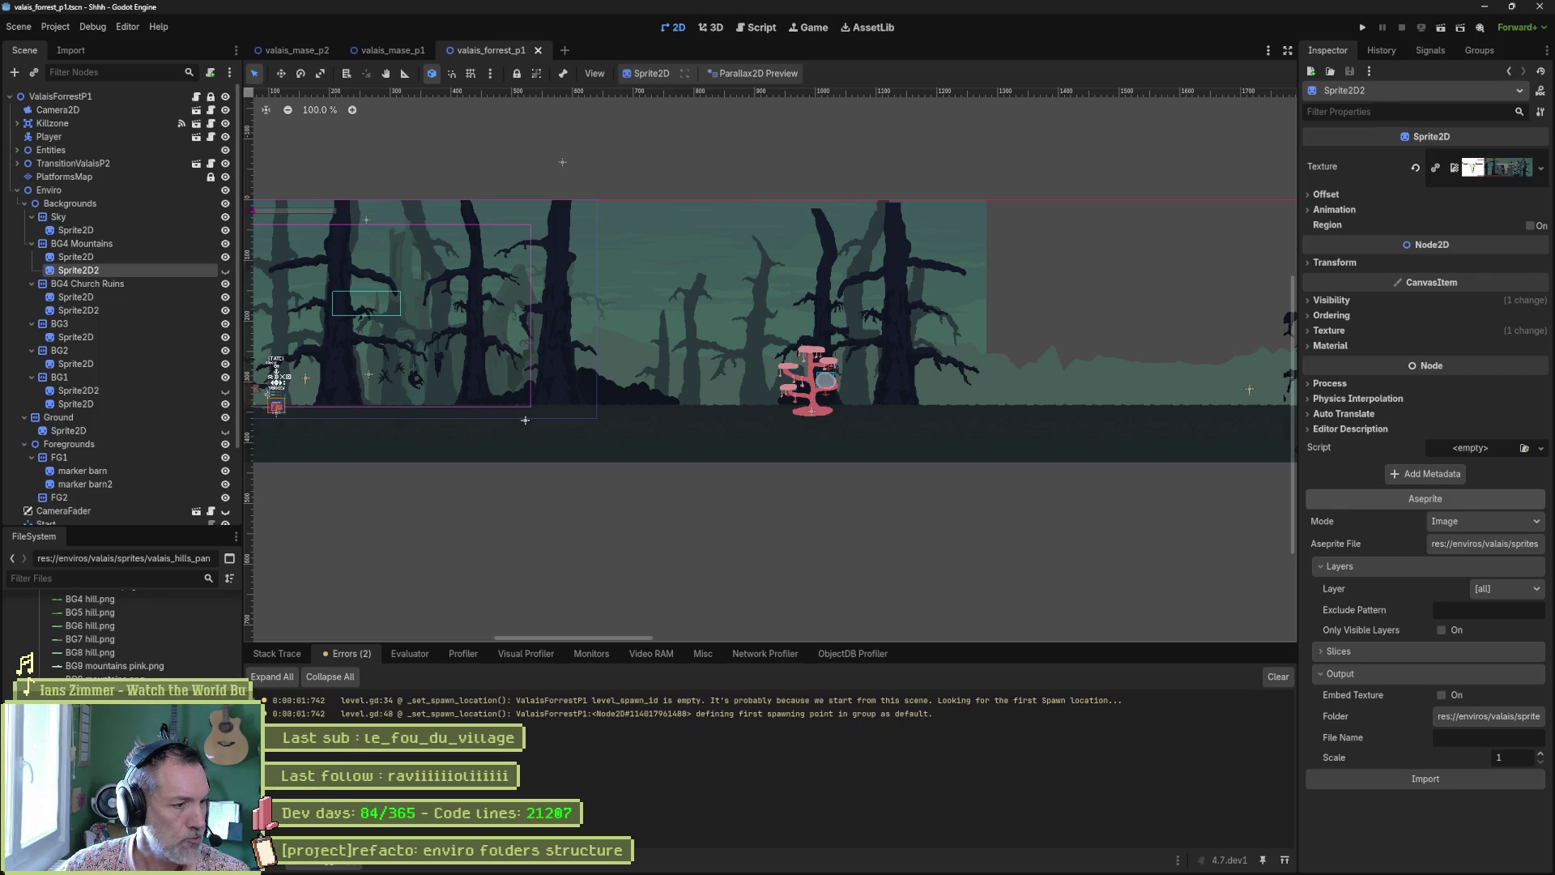
scroll(121, 638, down, 2)
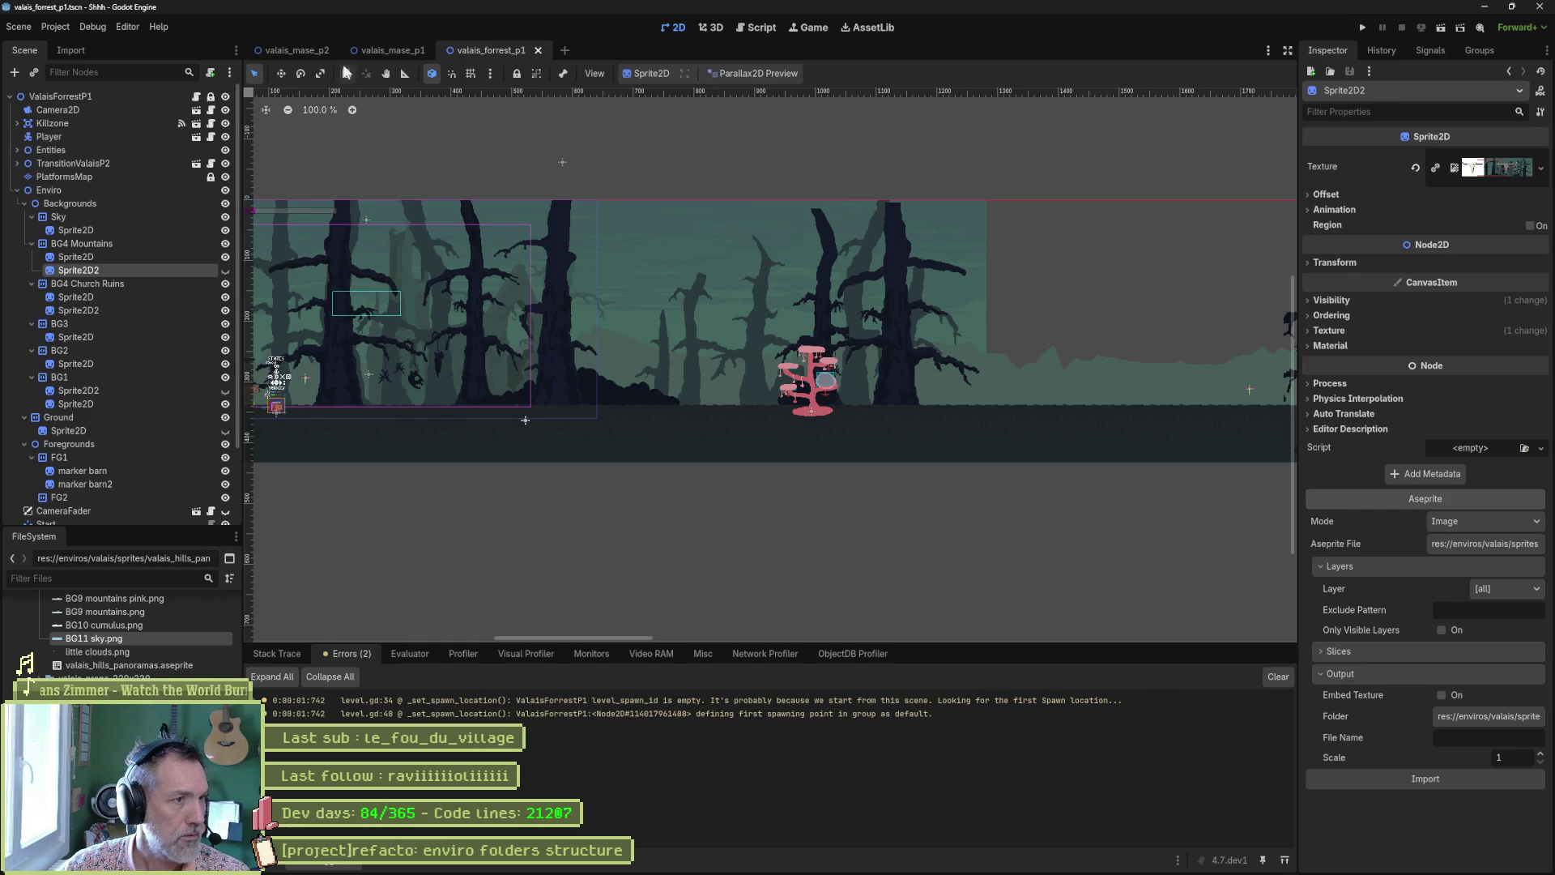
middle_click(295, 51)
middle_click(295, 52)
middle_click(295, 52)
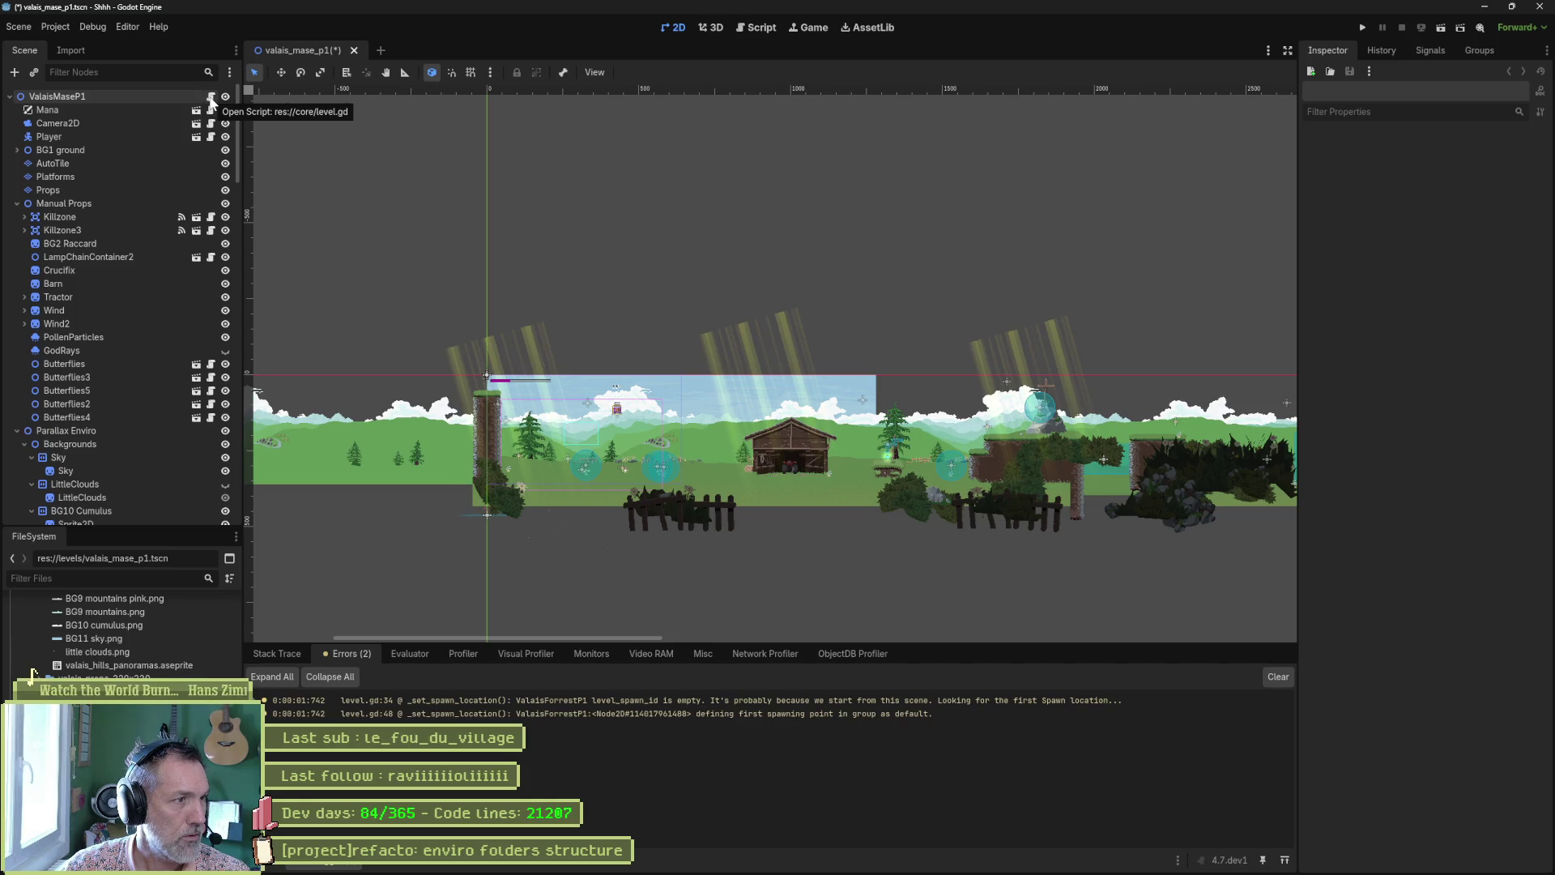
Rename the scene's root node to ValaisHillsP1 and save the scene
click(171, 97)
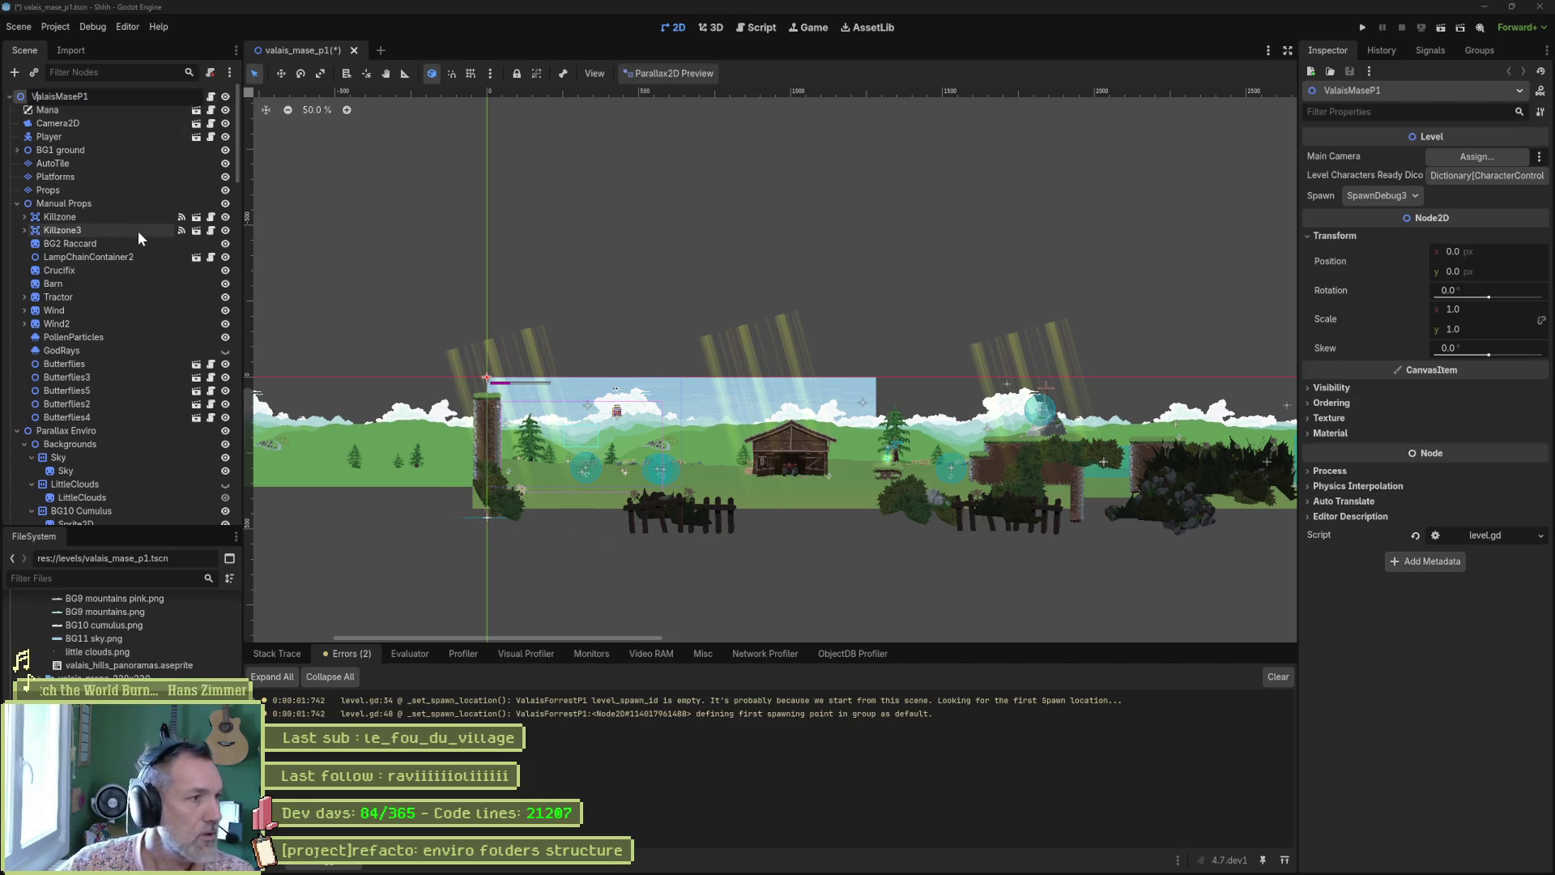
key(Delete)
key(Delete)
key(Delete)
text(Hill)
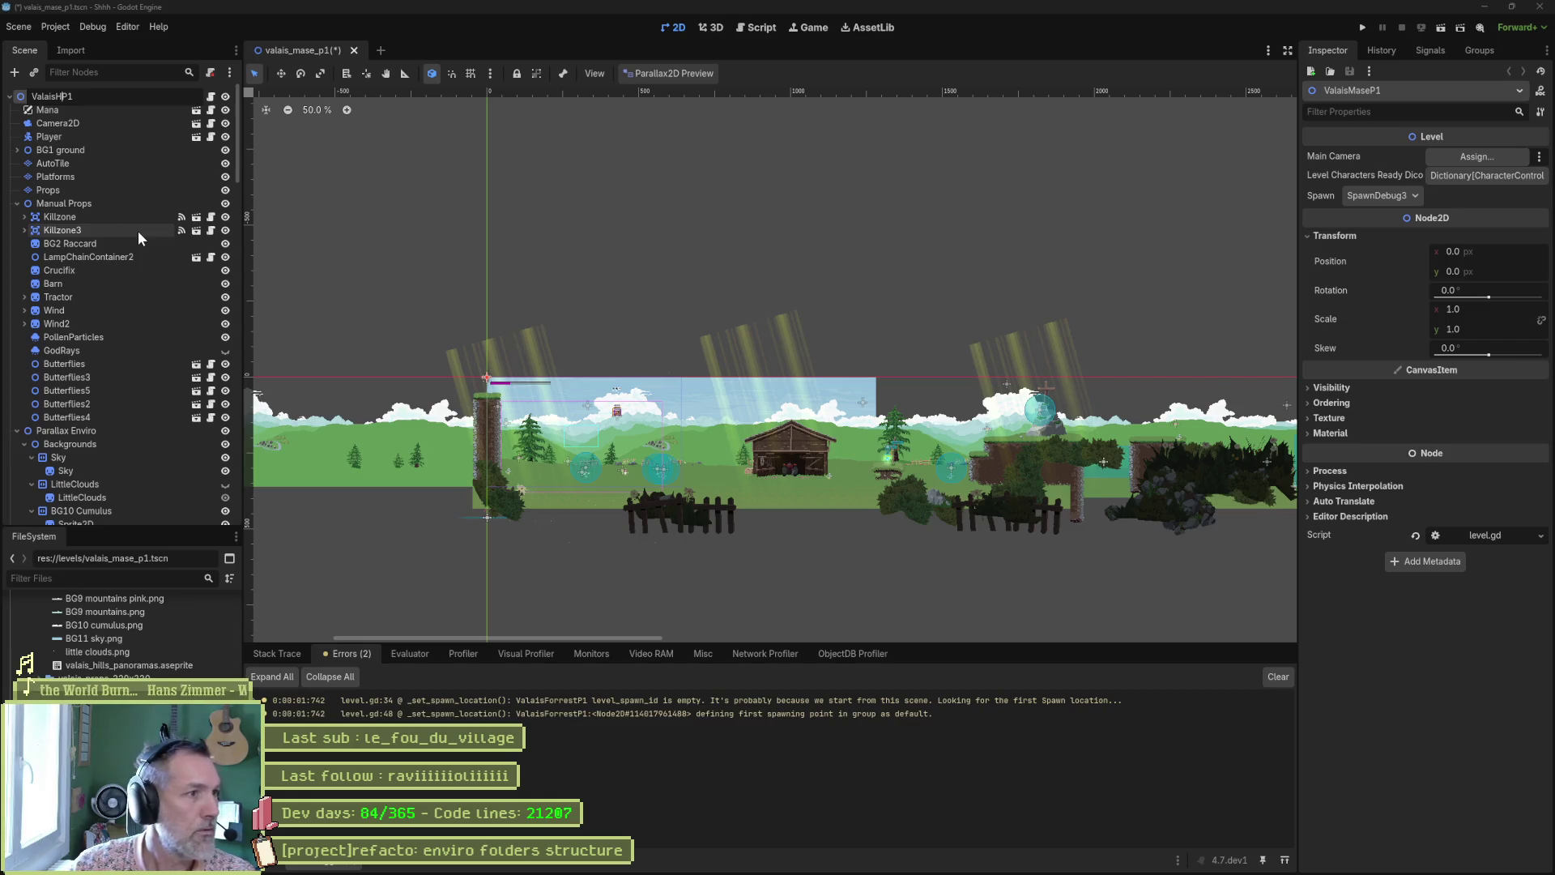
text(s)
key(Return)
key(ctrl+s)
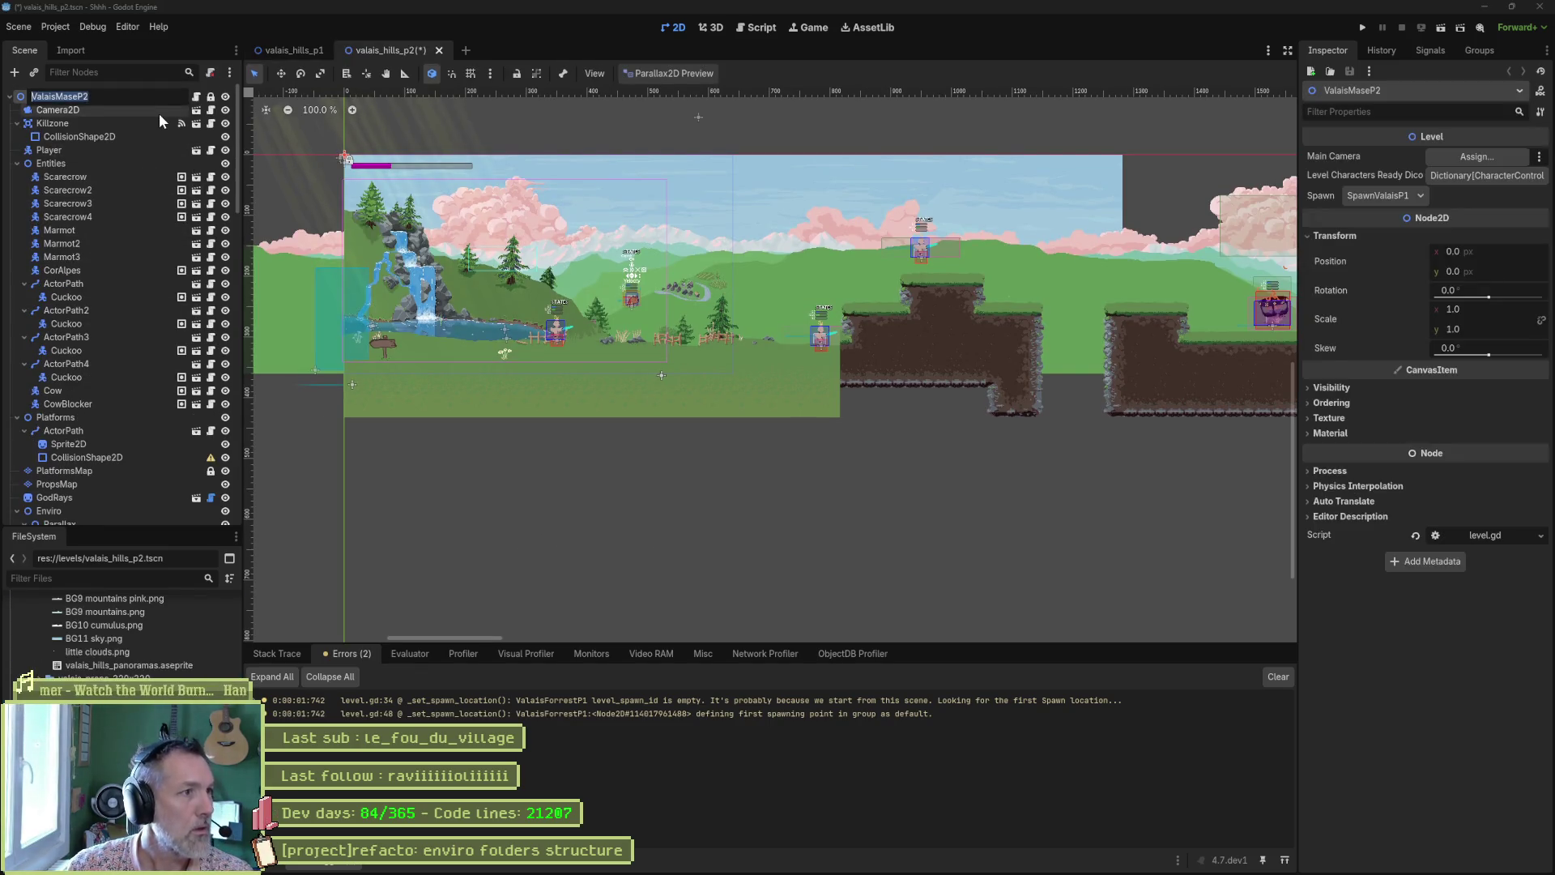
Rename the ValaisMaseP2 root node to ValaisHillsP2, save, and collapse the Enviro node
key(BackSpace)
key(BackSpace)
key(BackSpace)
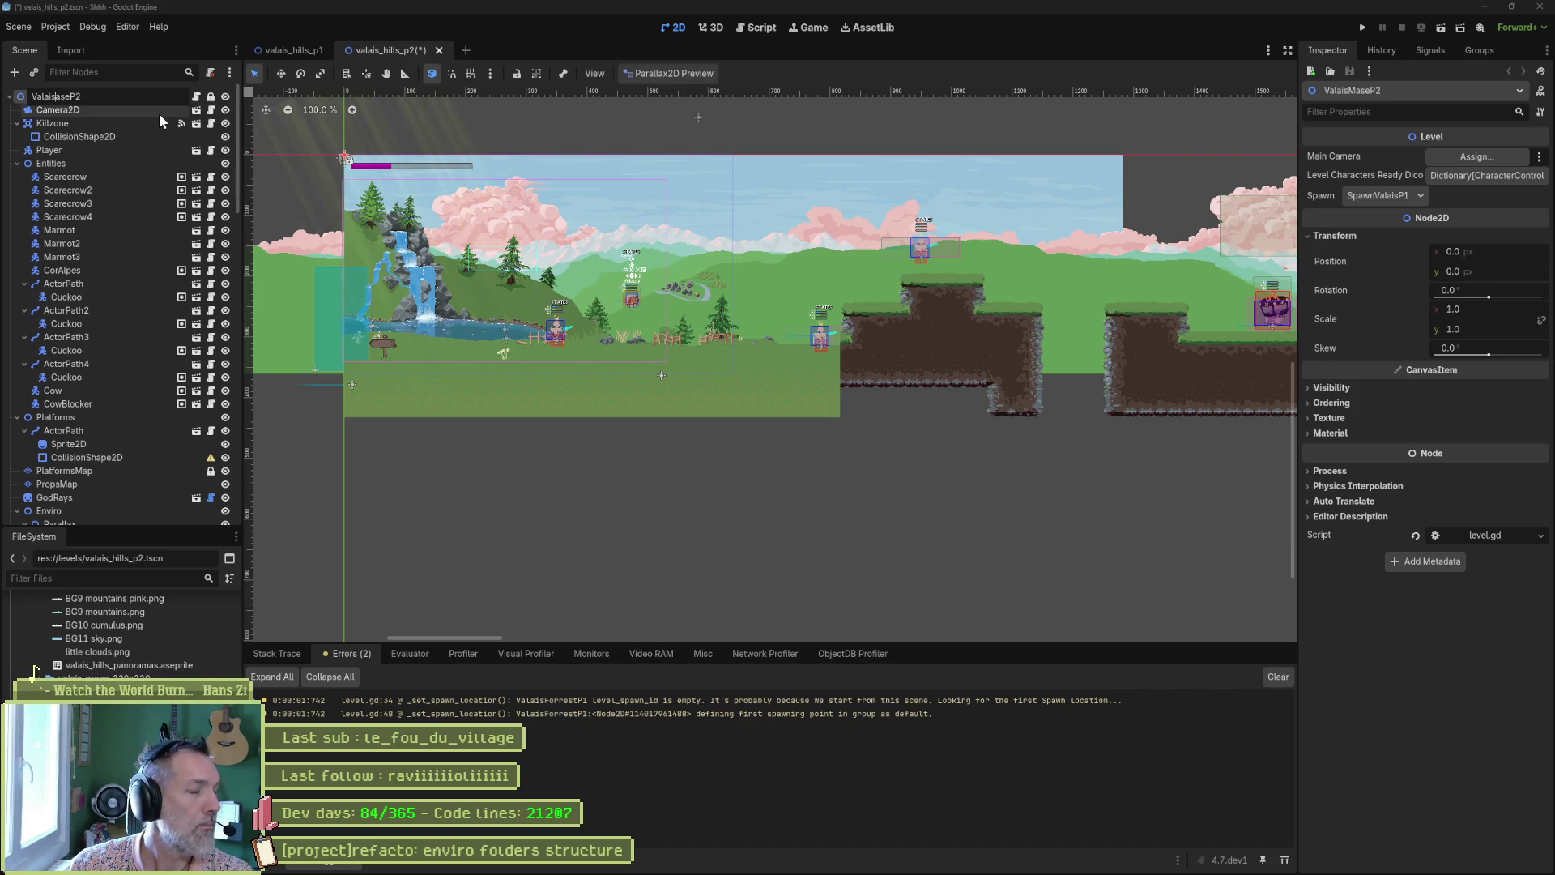
text(Hills)
key(Return)
key(ctrl+s)
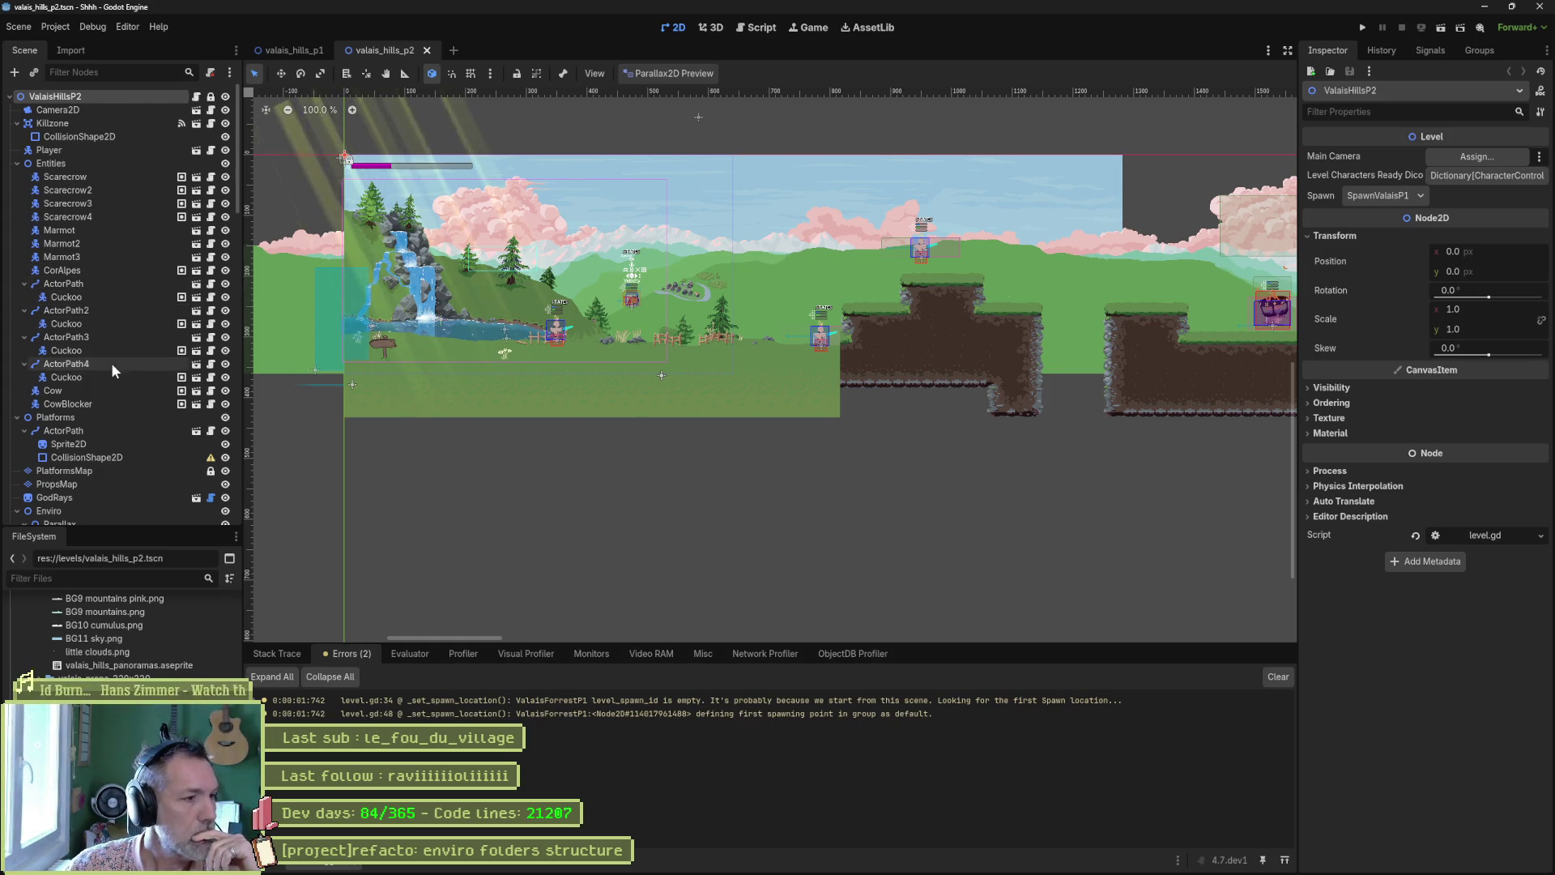
scroll(115, 363, down, 4)
click(17, 350)
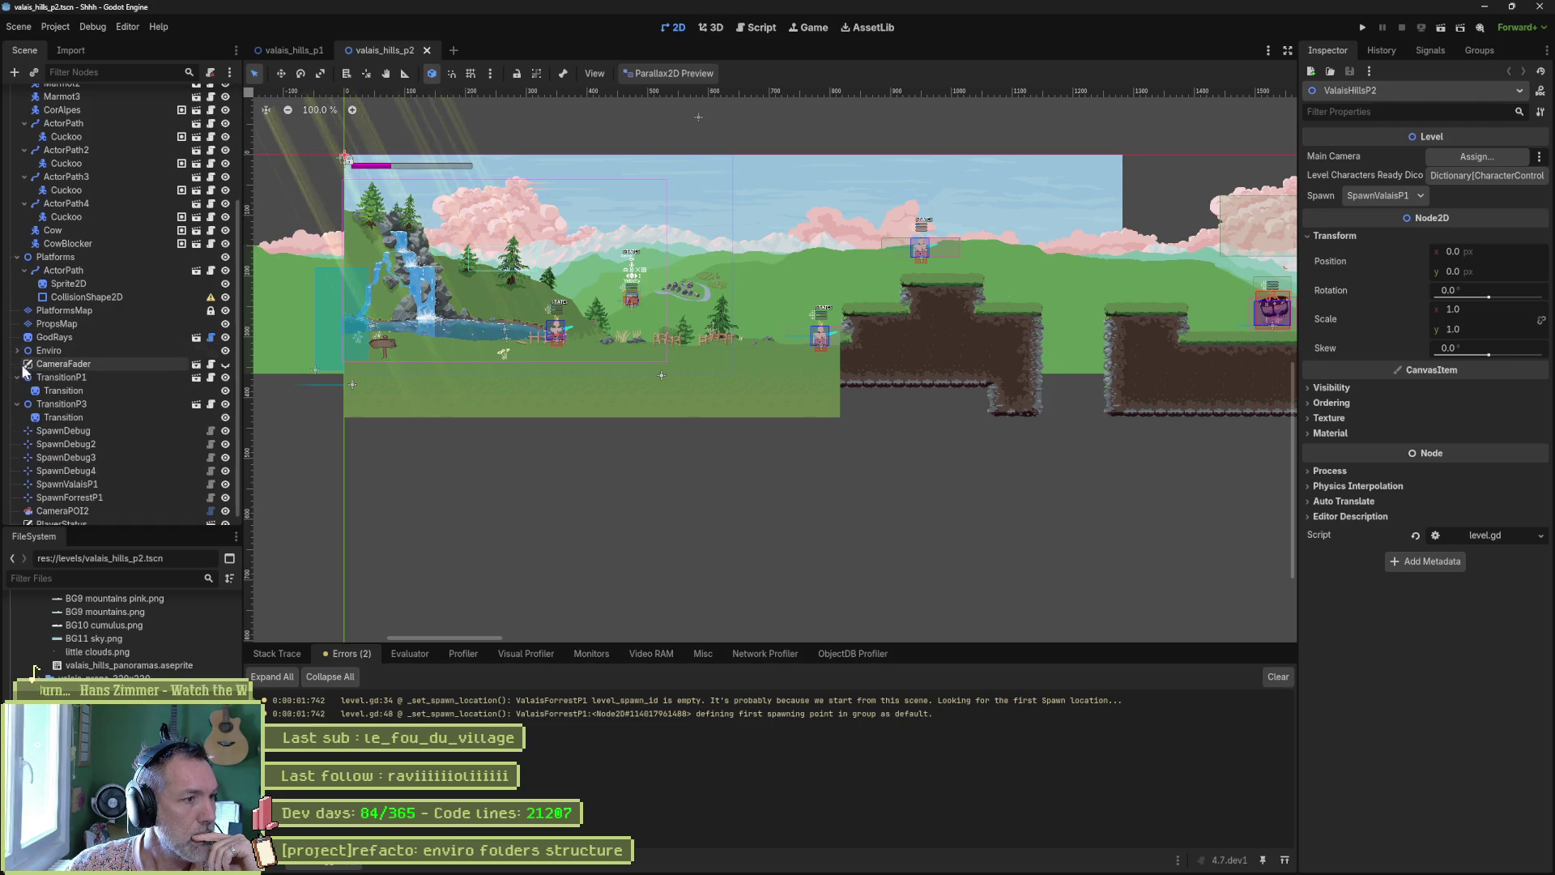
Point TransitionP1's target scene name to the hills scene, save, and check TransitionP3
click(57, 377)
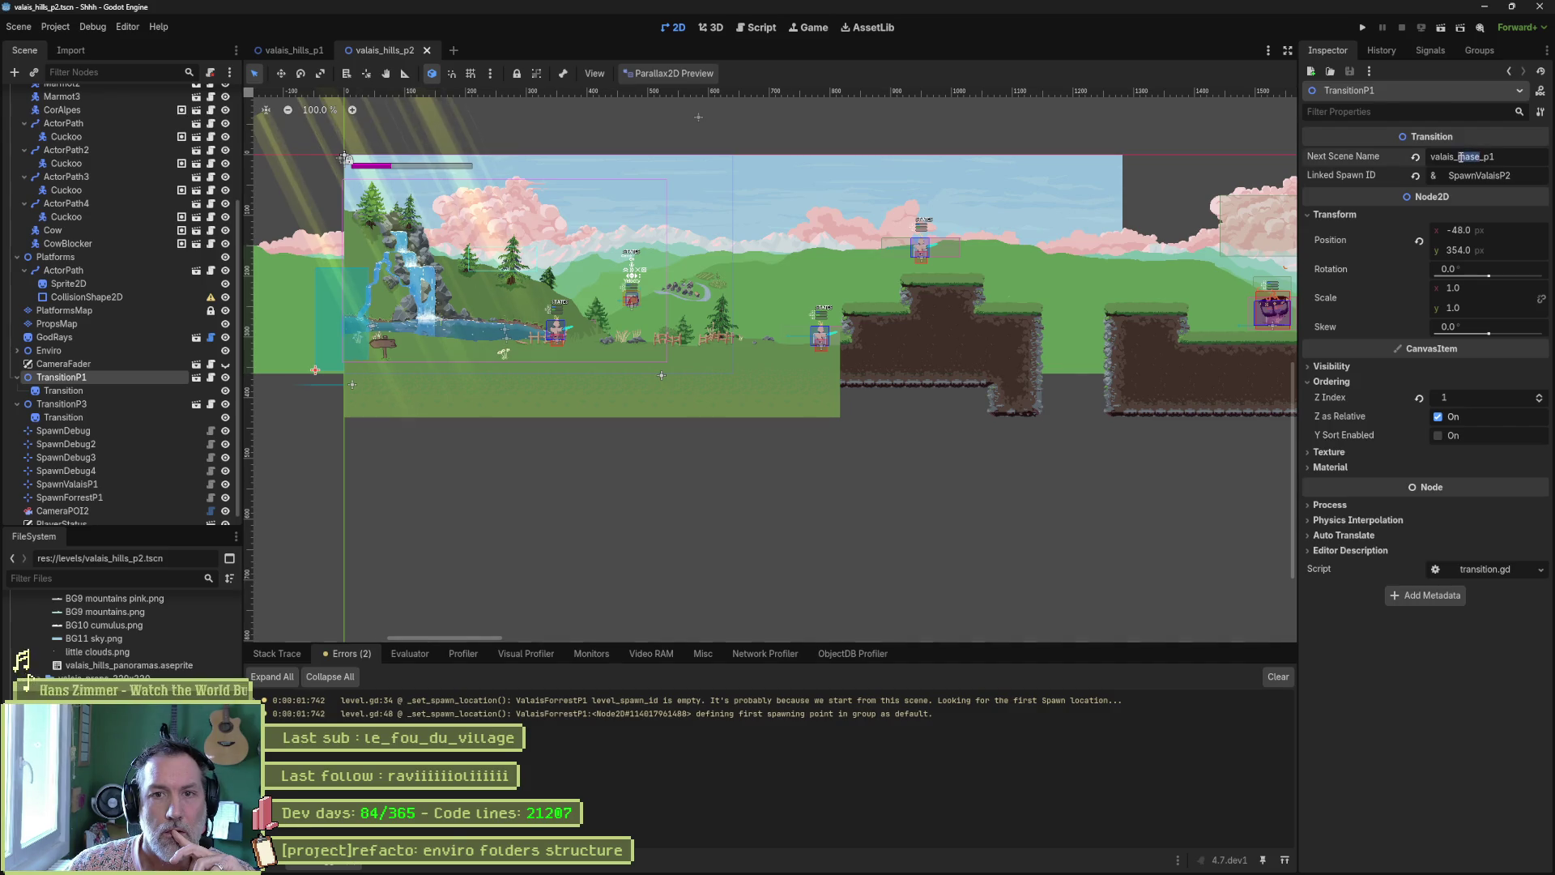
text(hills)
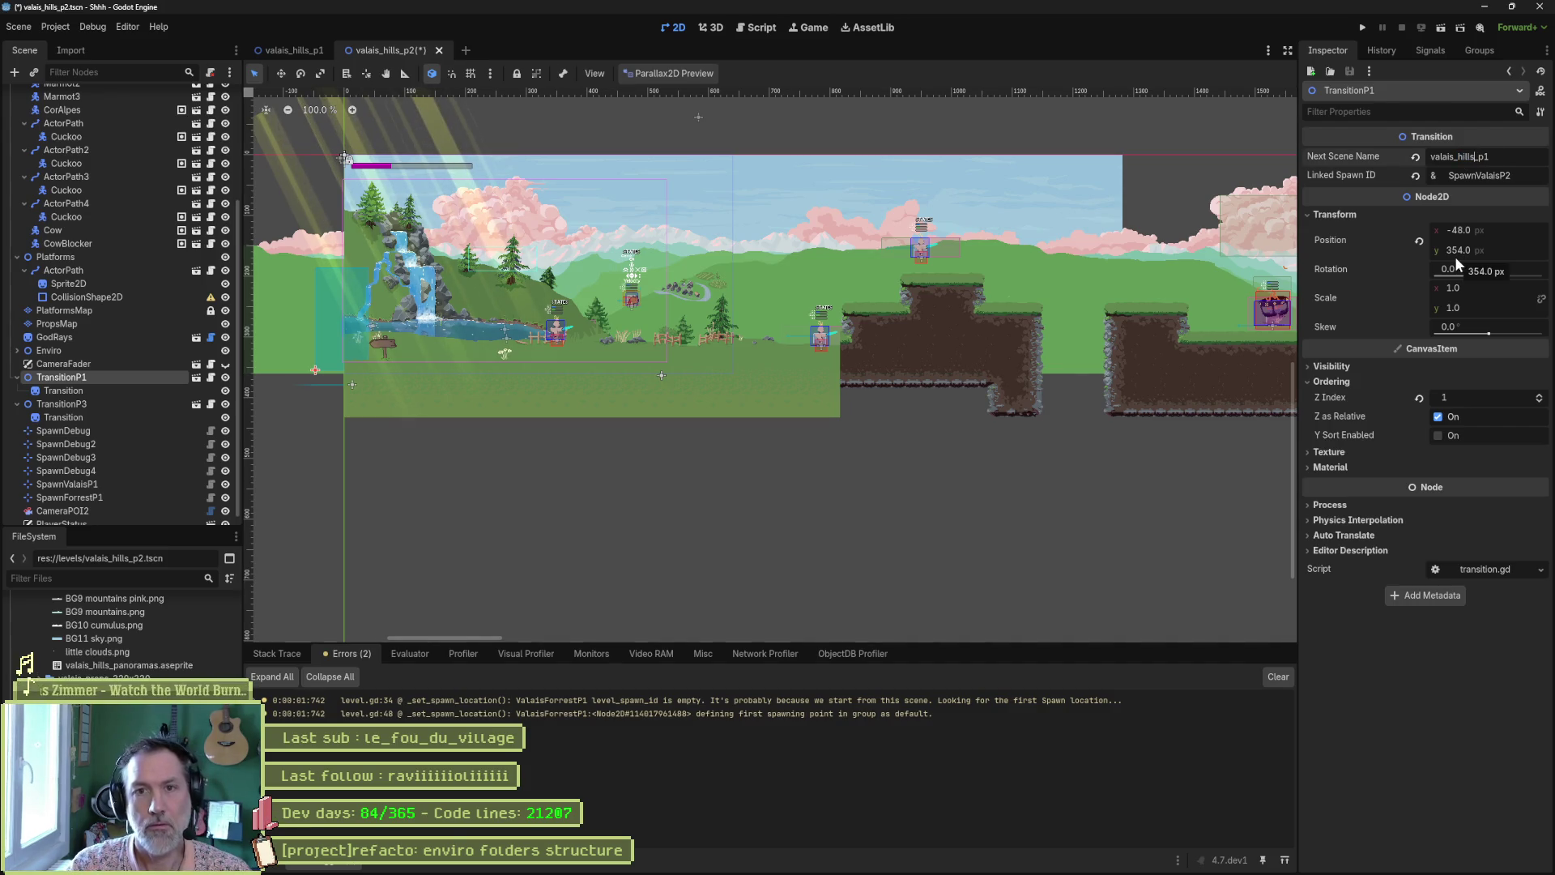
key(ctrl+s)
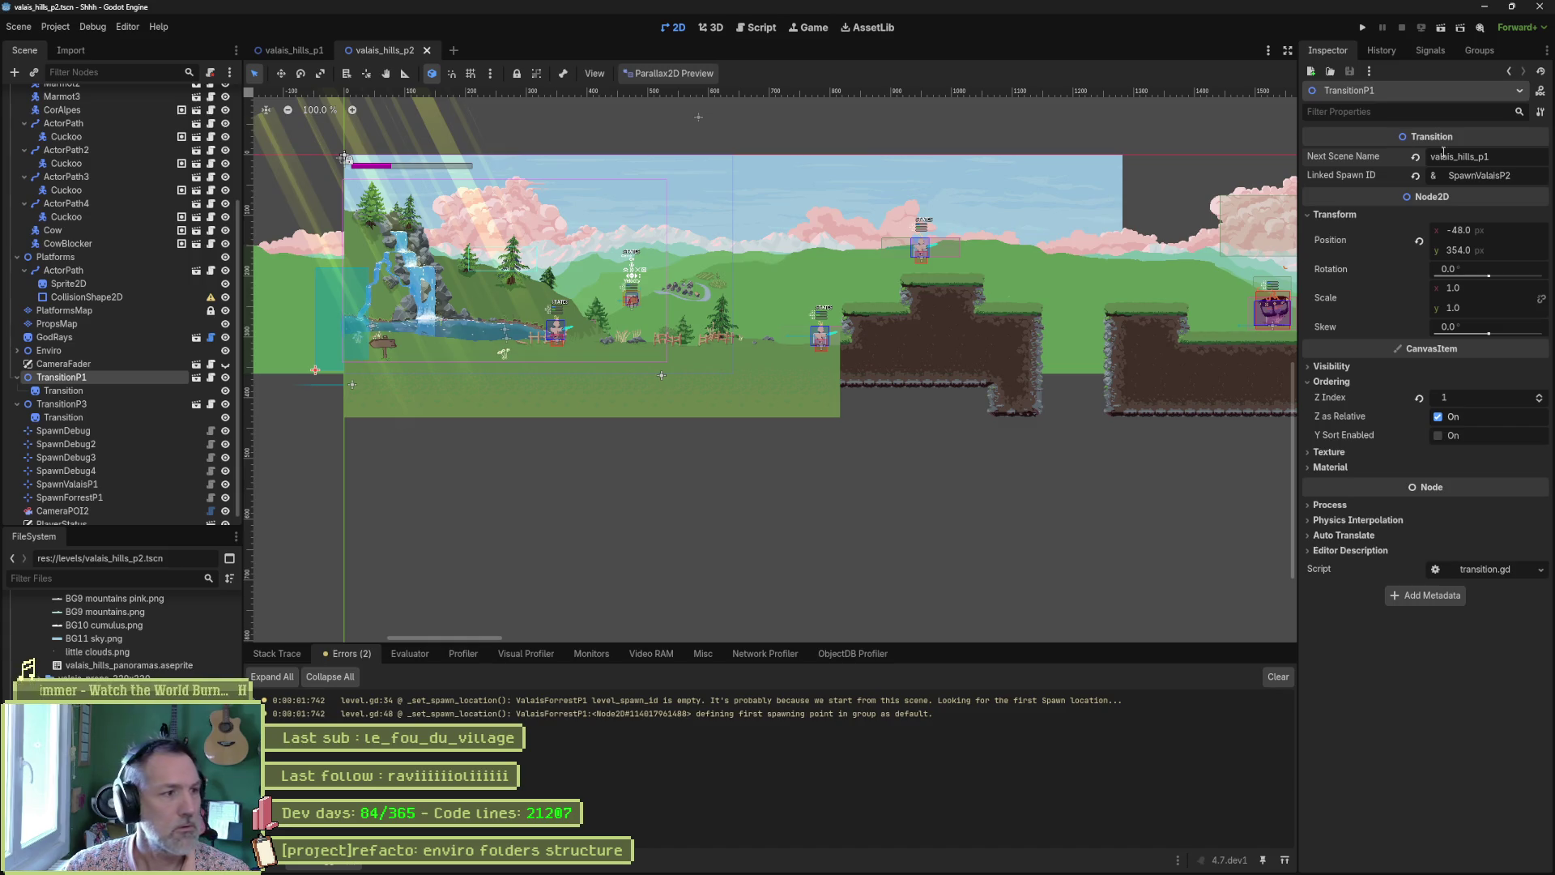
click(114, 404)
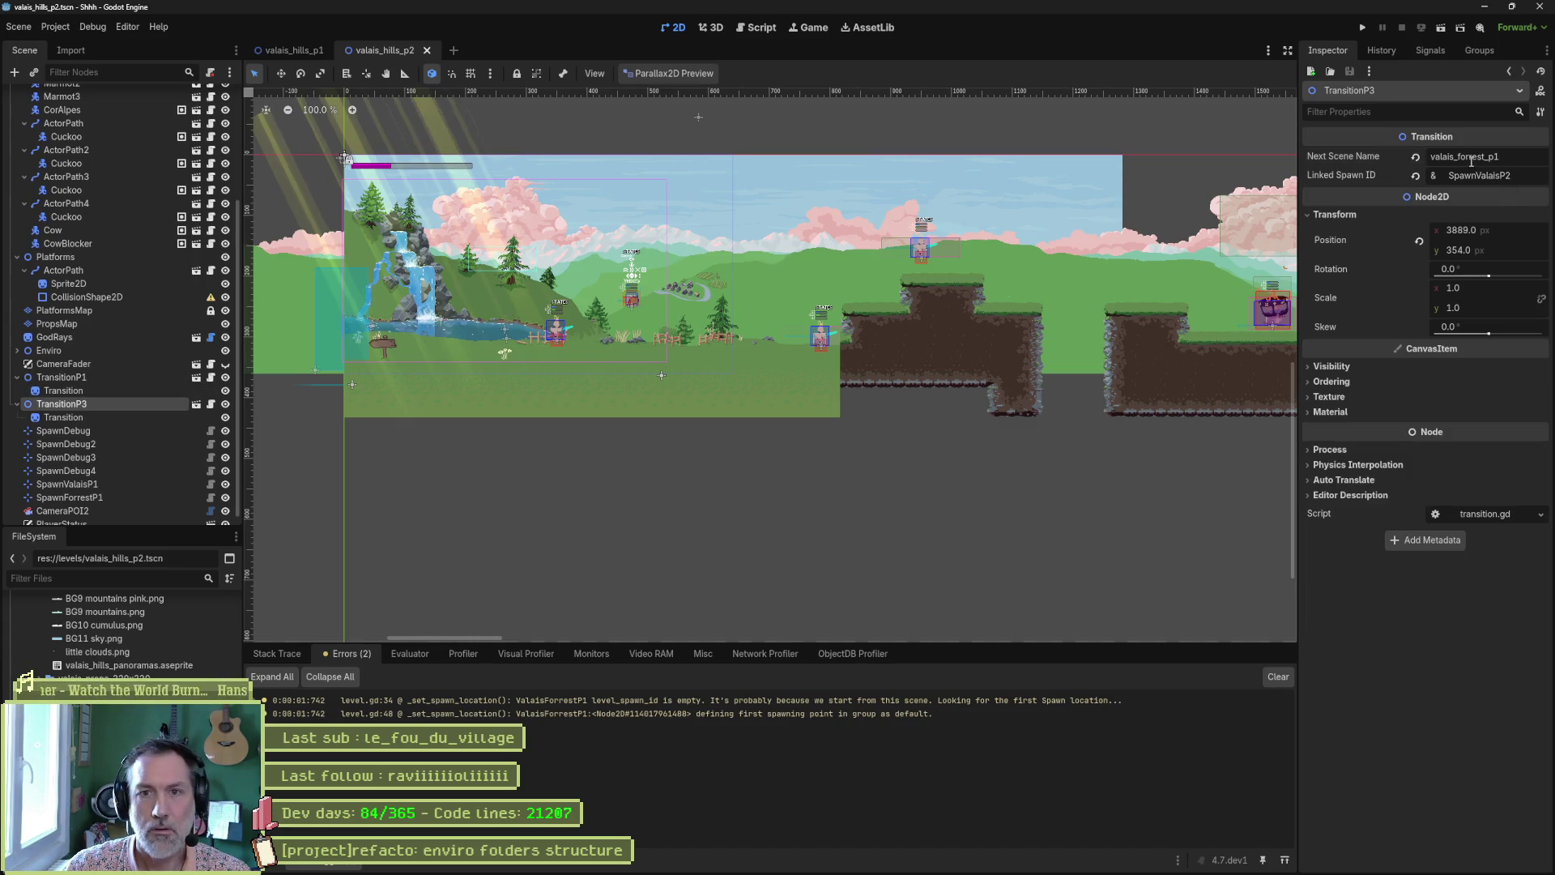
In valais_hills_p1, set TransitionValaisP2 to valais_hills_p2 with spawn SpawnValaisP1 and save
click(292, 50)
click(17, 430)
click(49, 457)
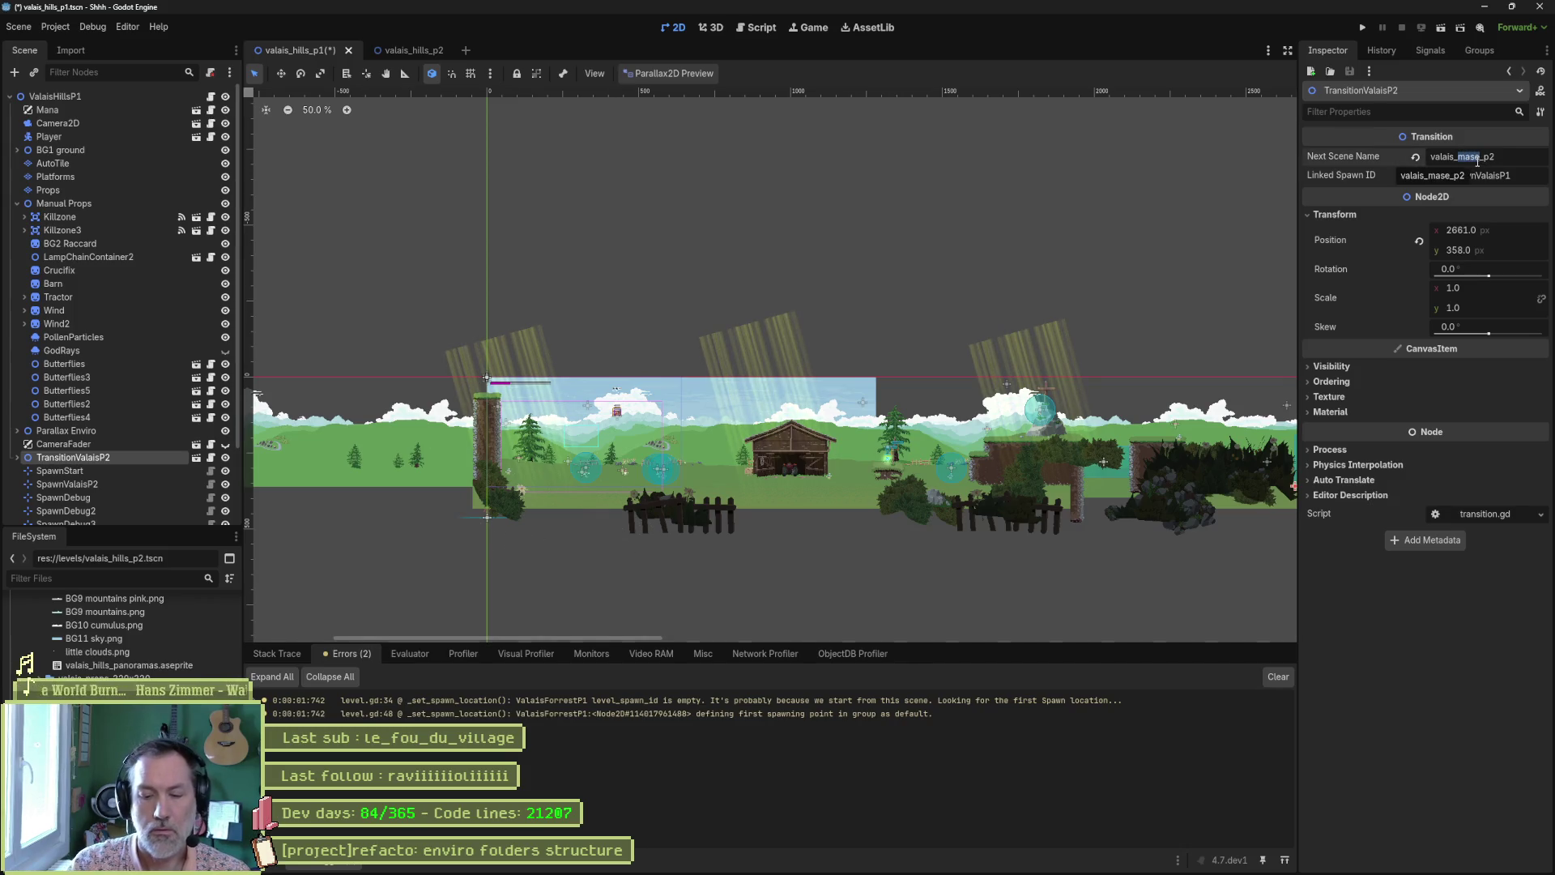
key(ctrl+s)
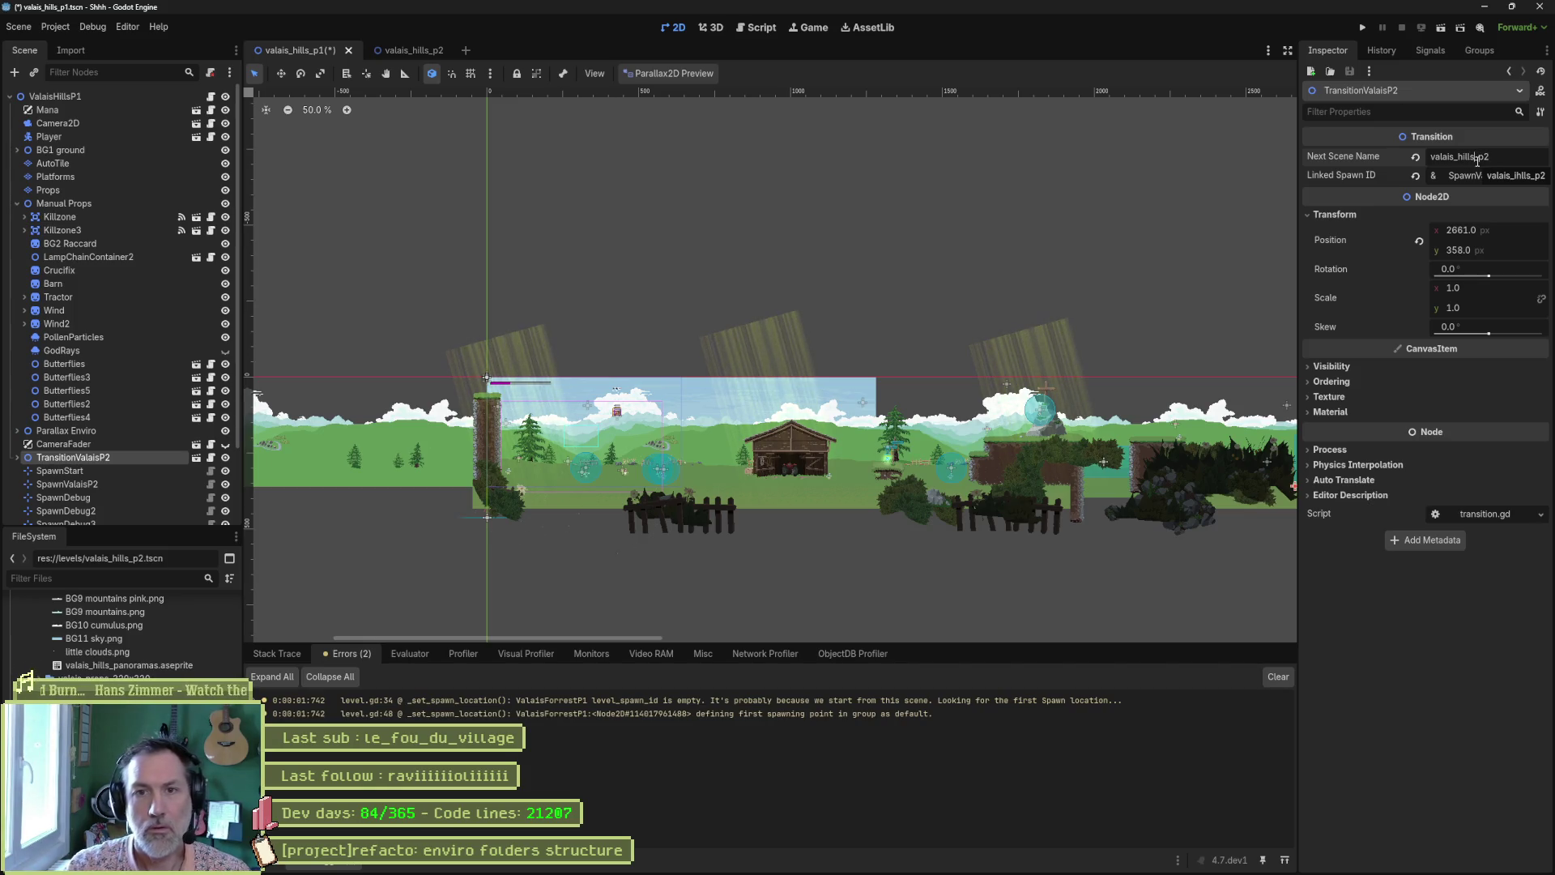
key(ctrl+s)
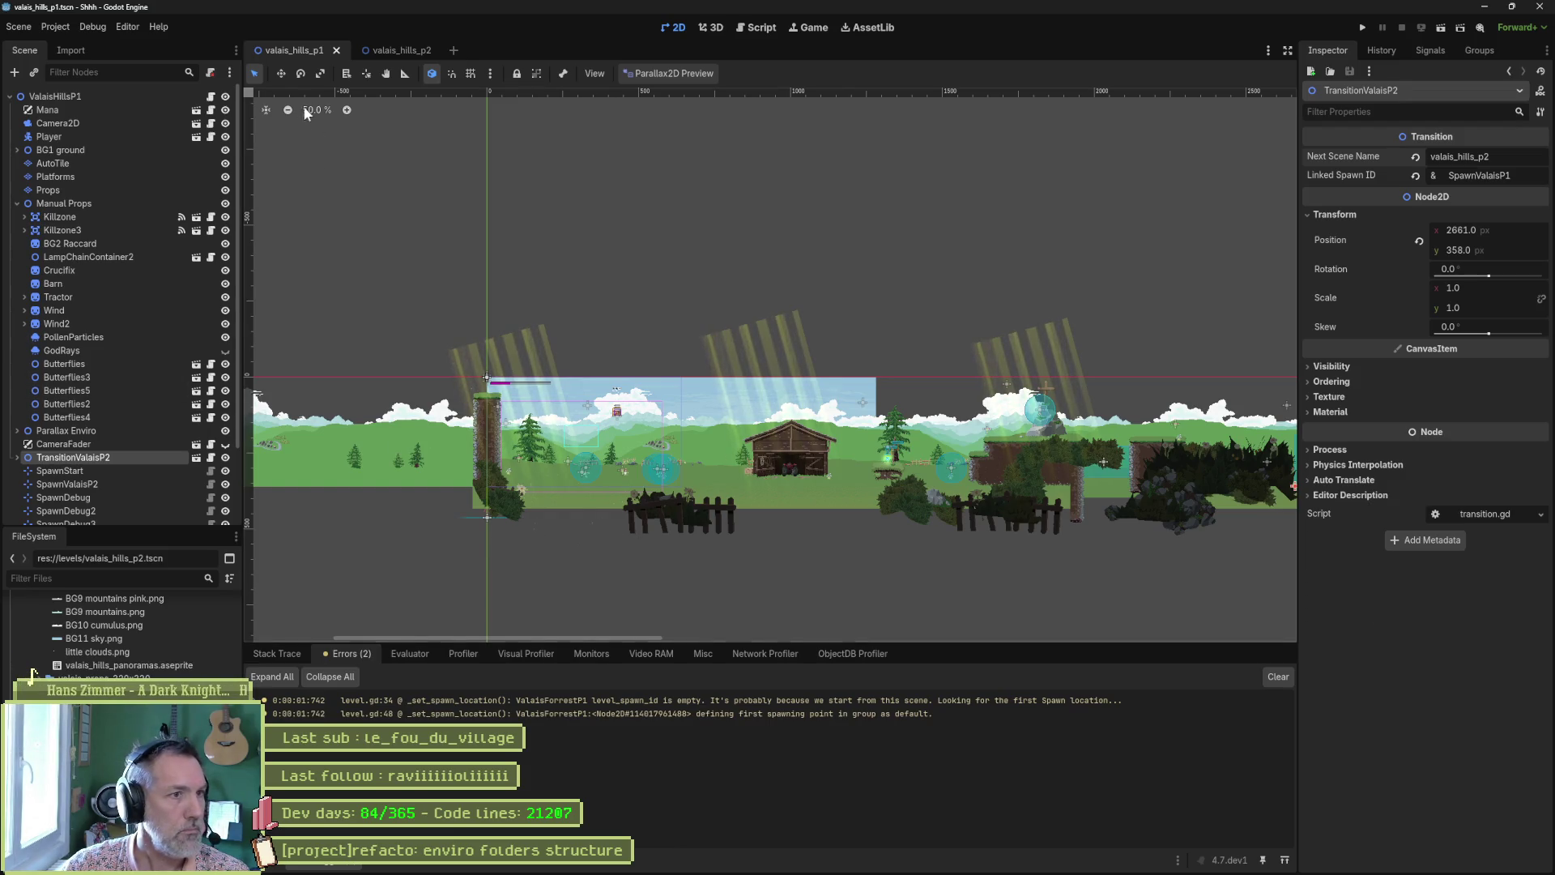
key(F5)
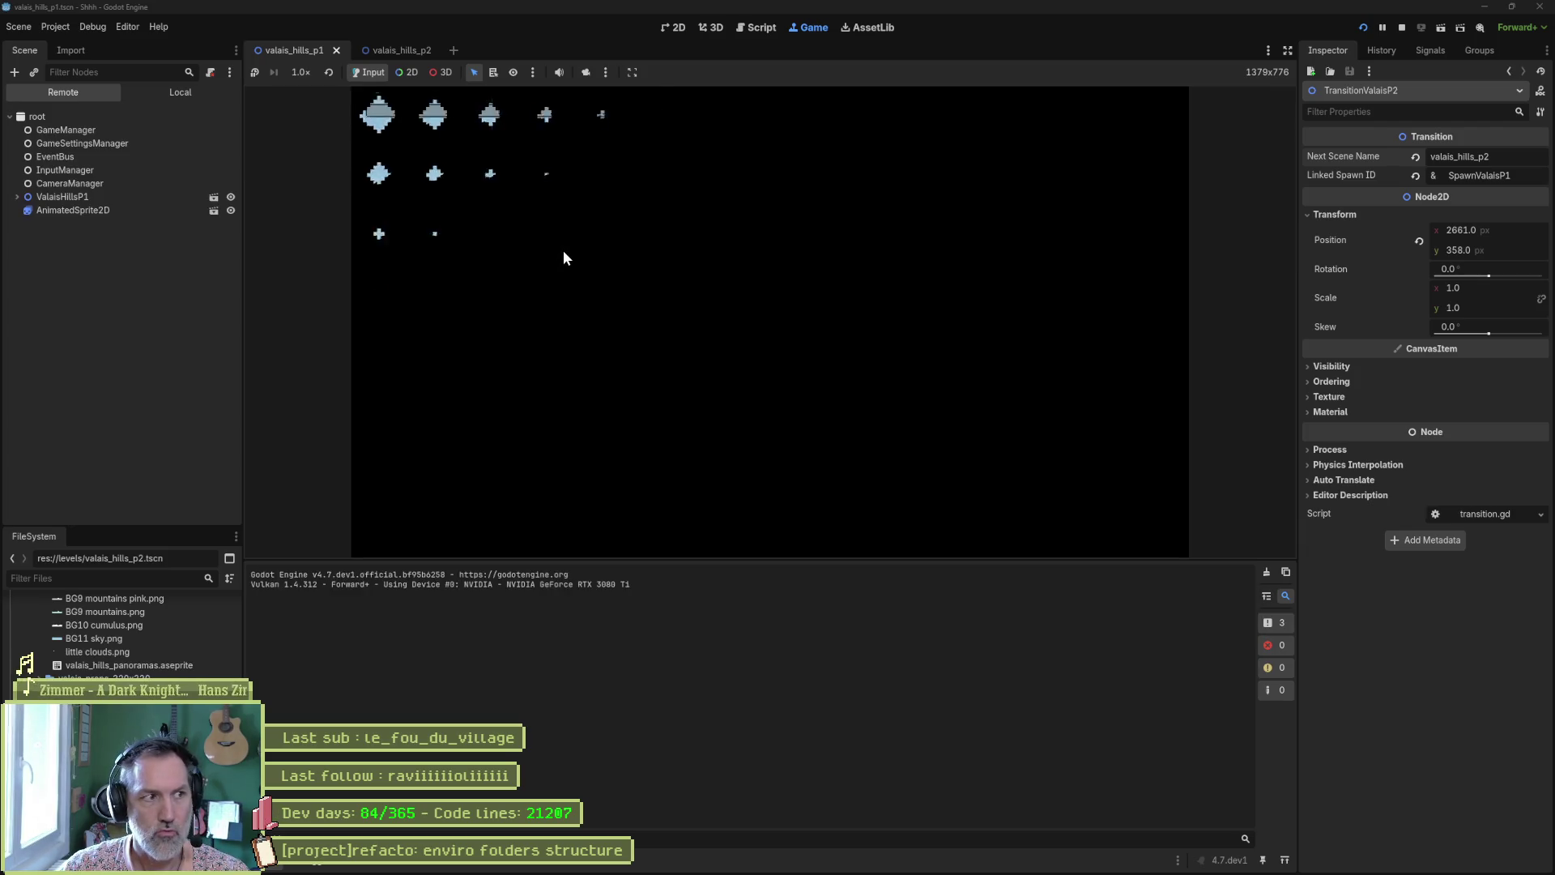
Run the cat left across valais_hills_p1 past the barn toward the large pine
key(Left)
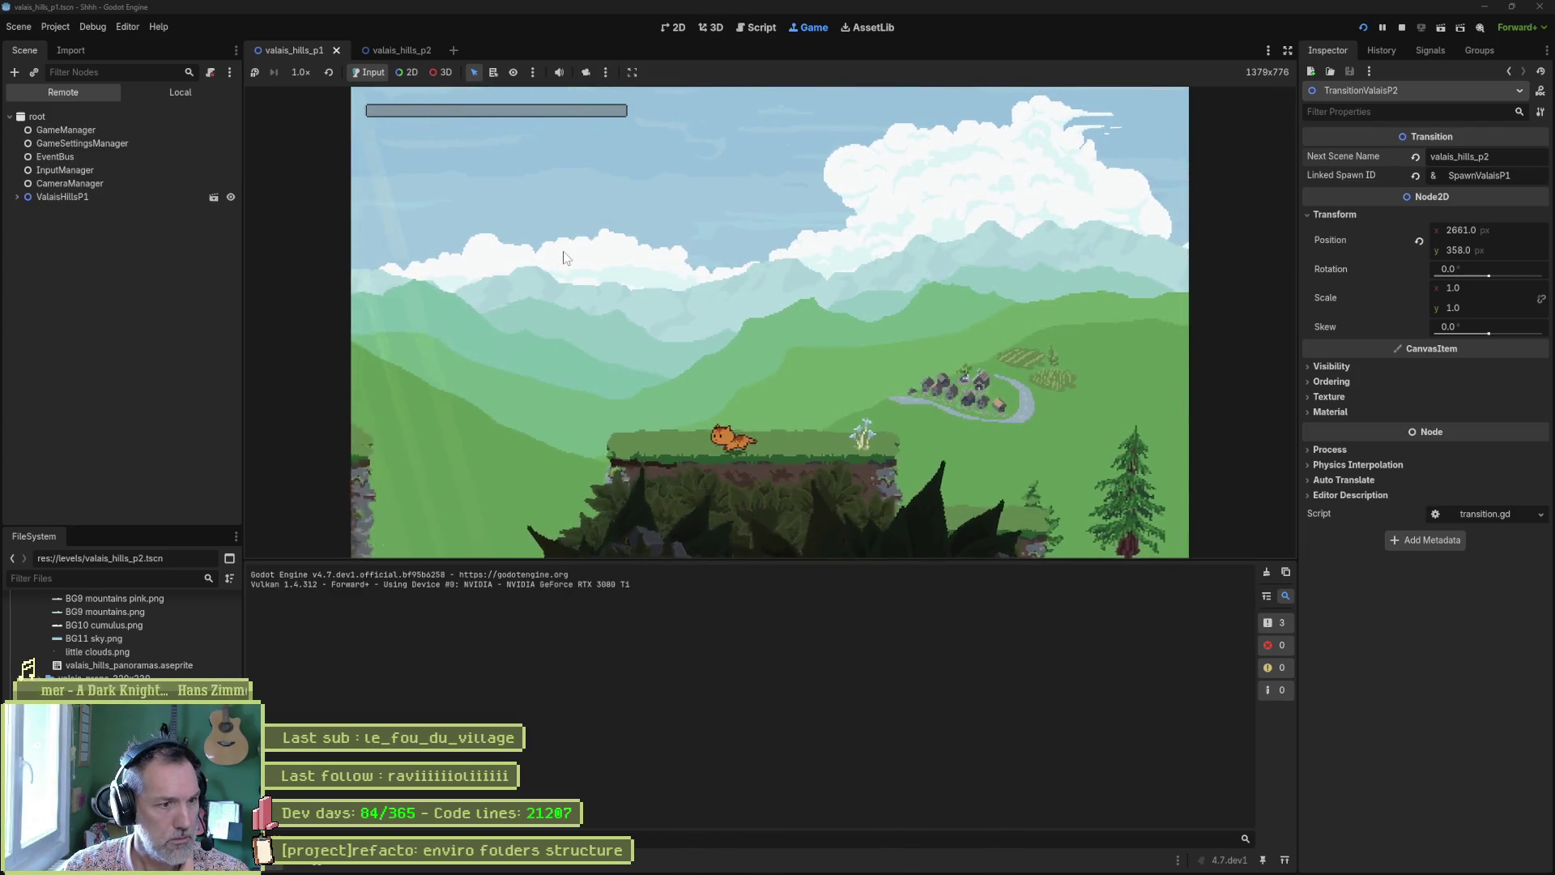
key(space)
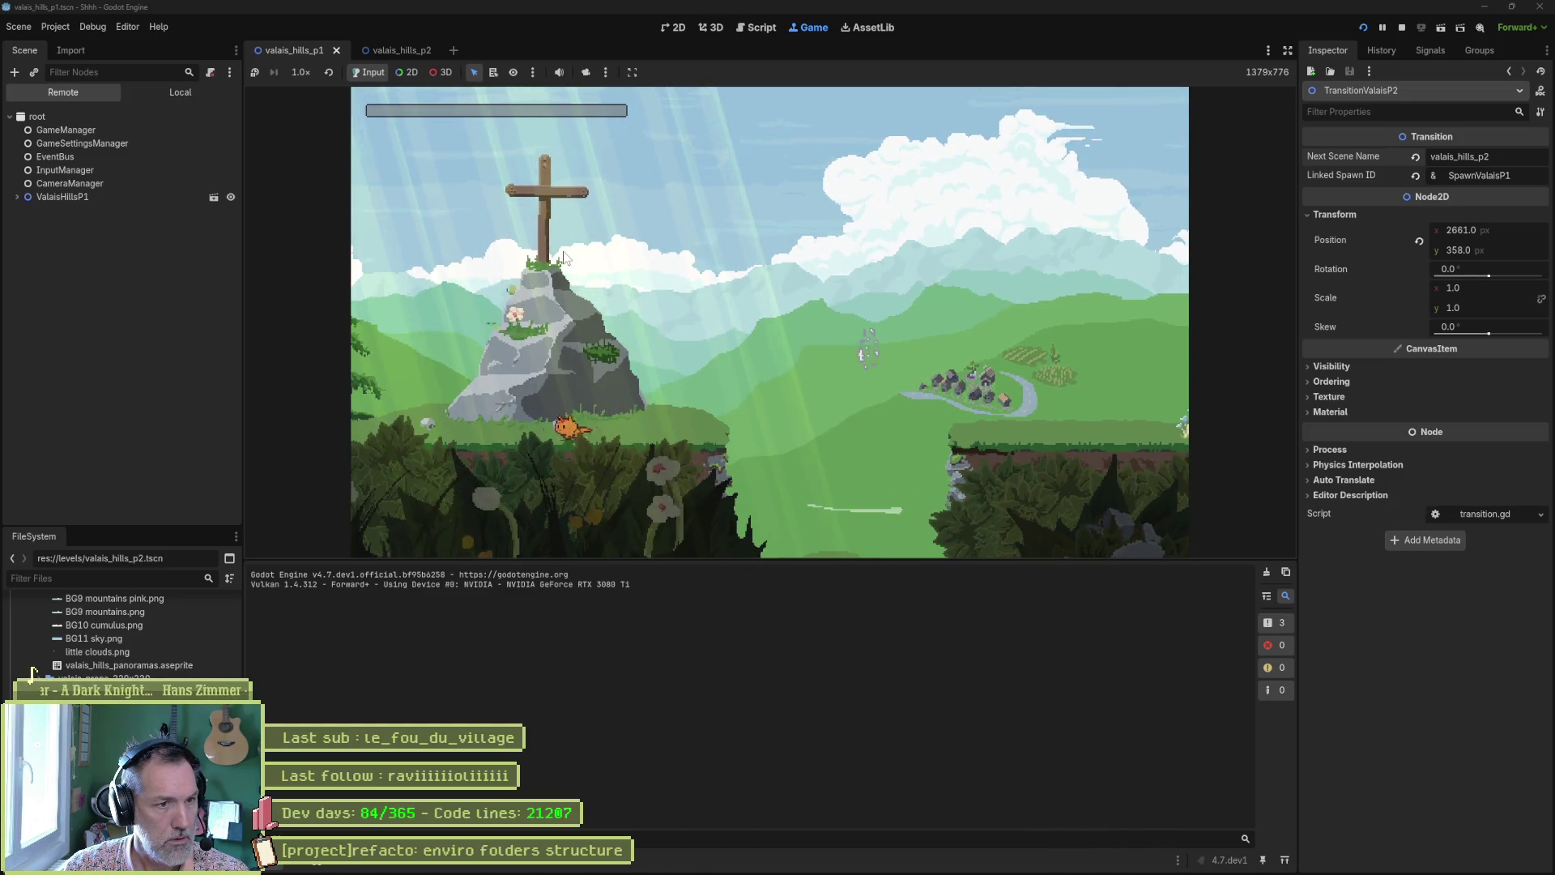
key(Left)
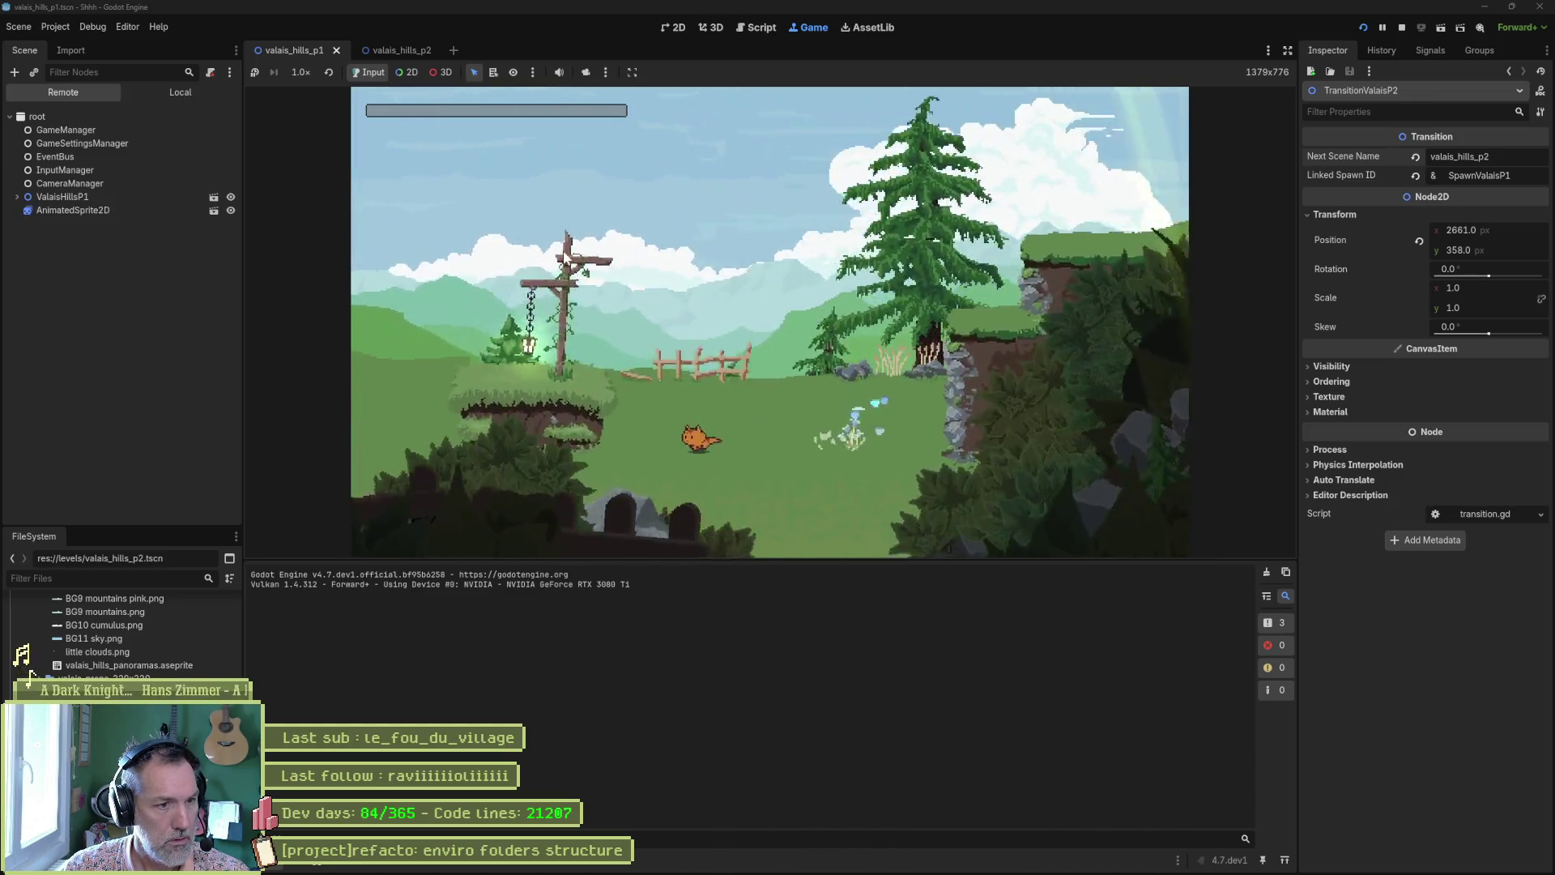
key(Left)
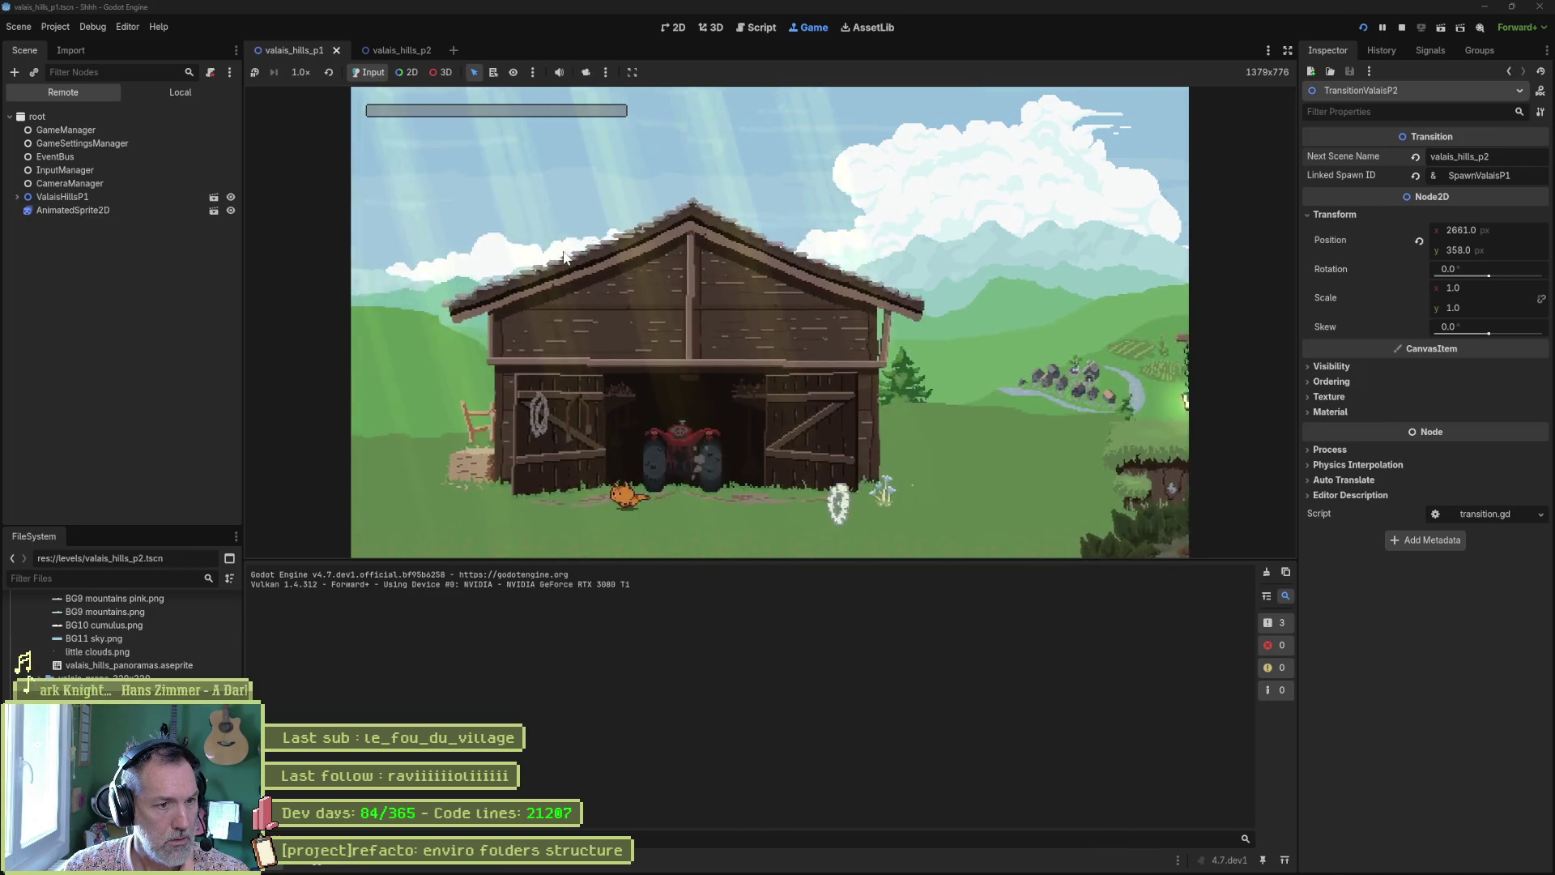
key(Left)
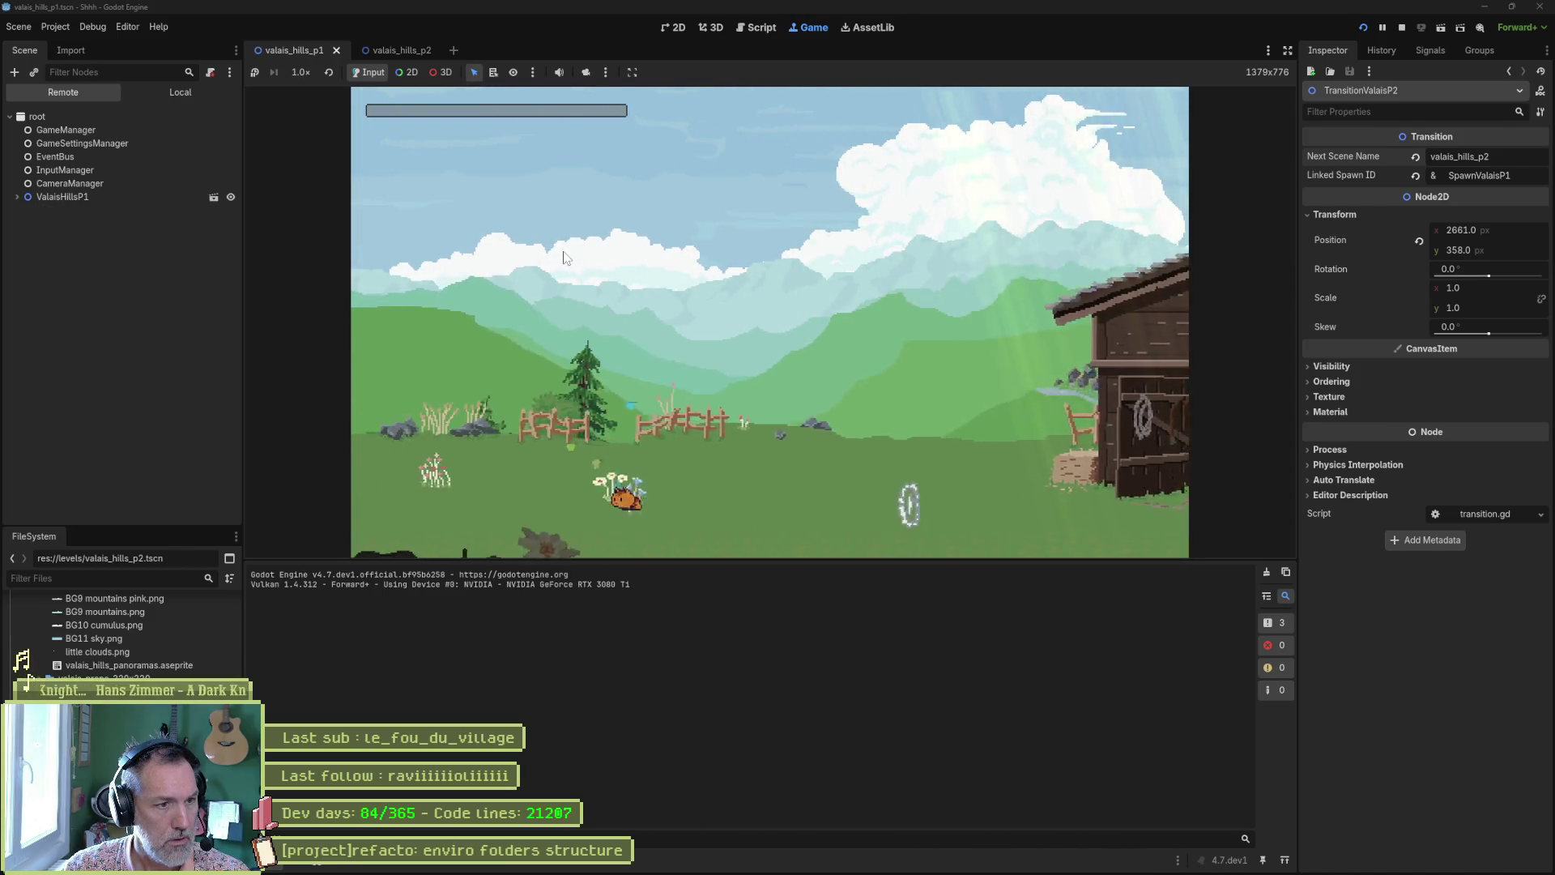
key(Left)
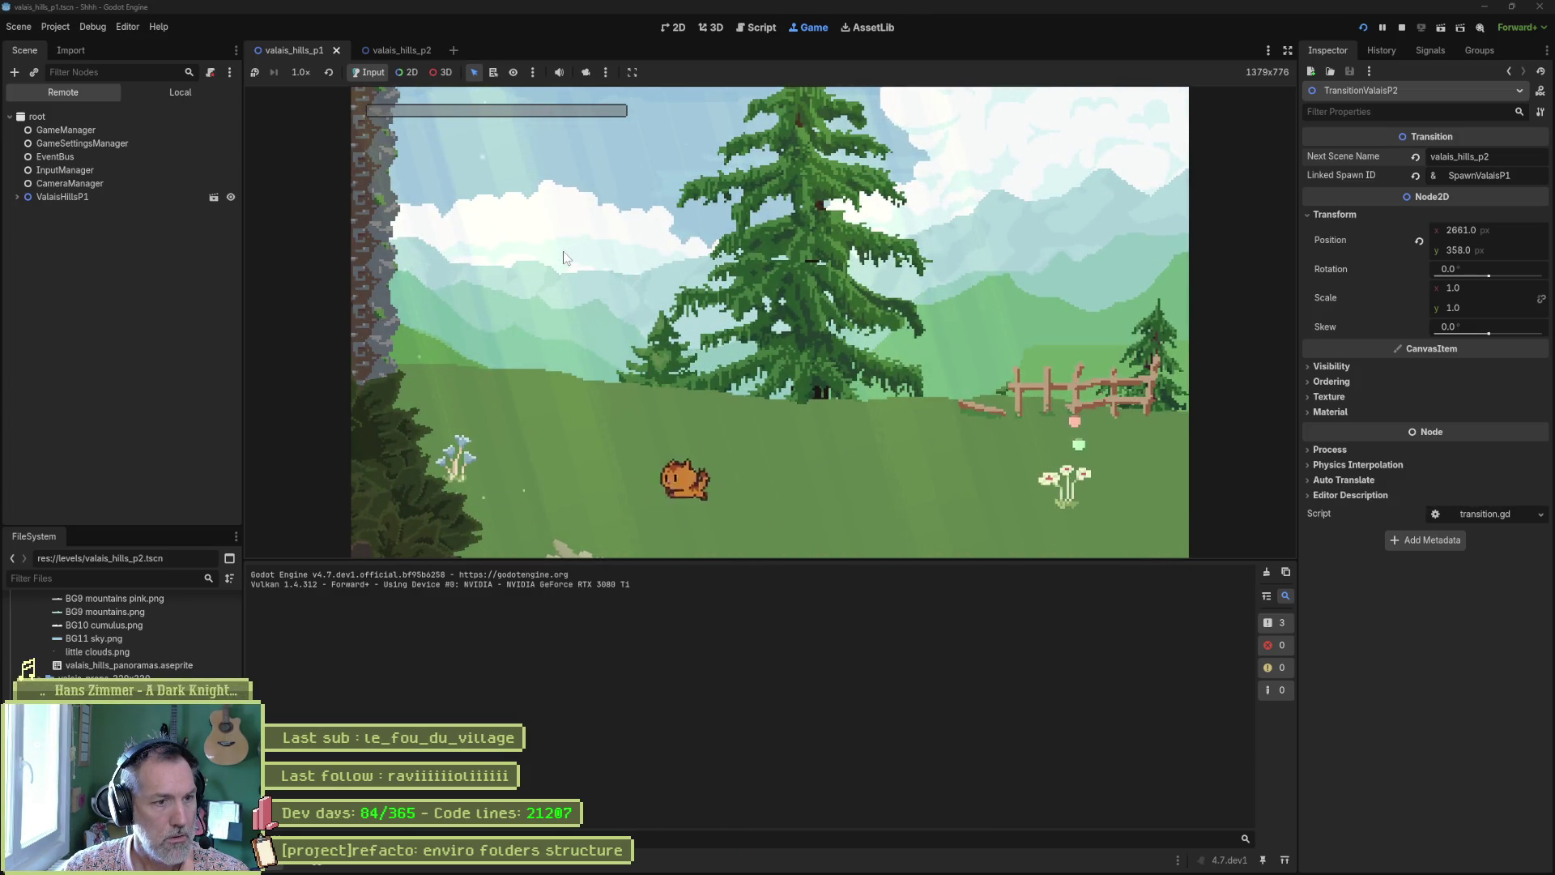
Run the cat right off the cliff to the level edge, loading the valais_hills_p2 waterfall level
key(Right)
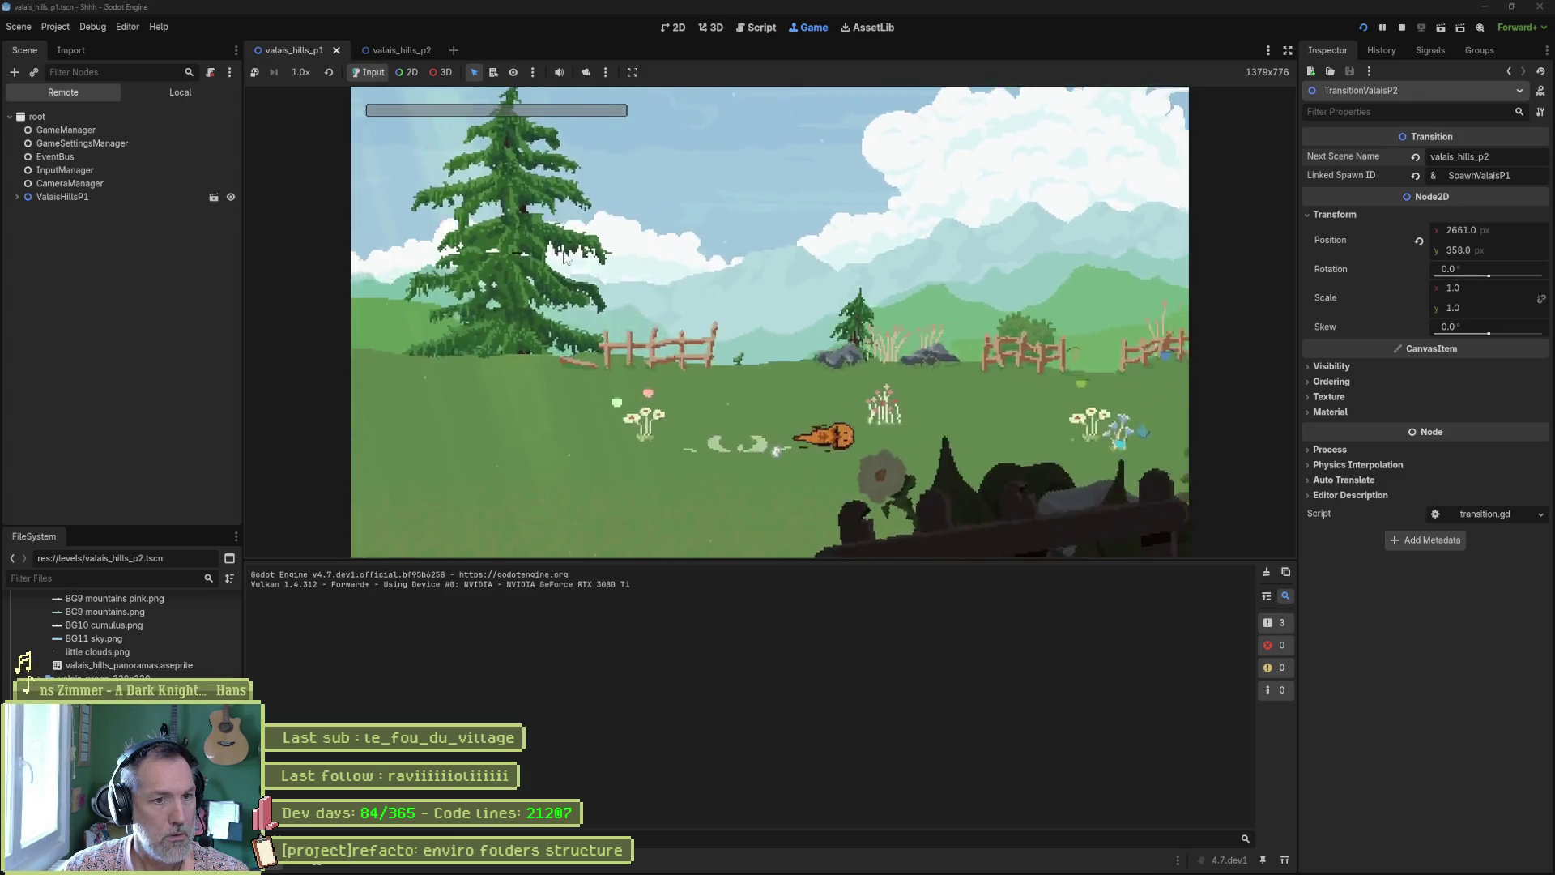
key(Right)
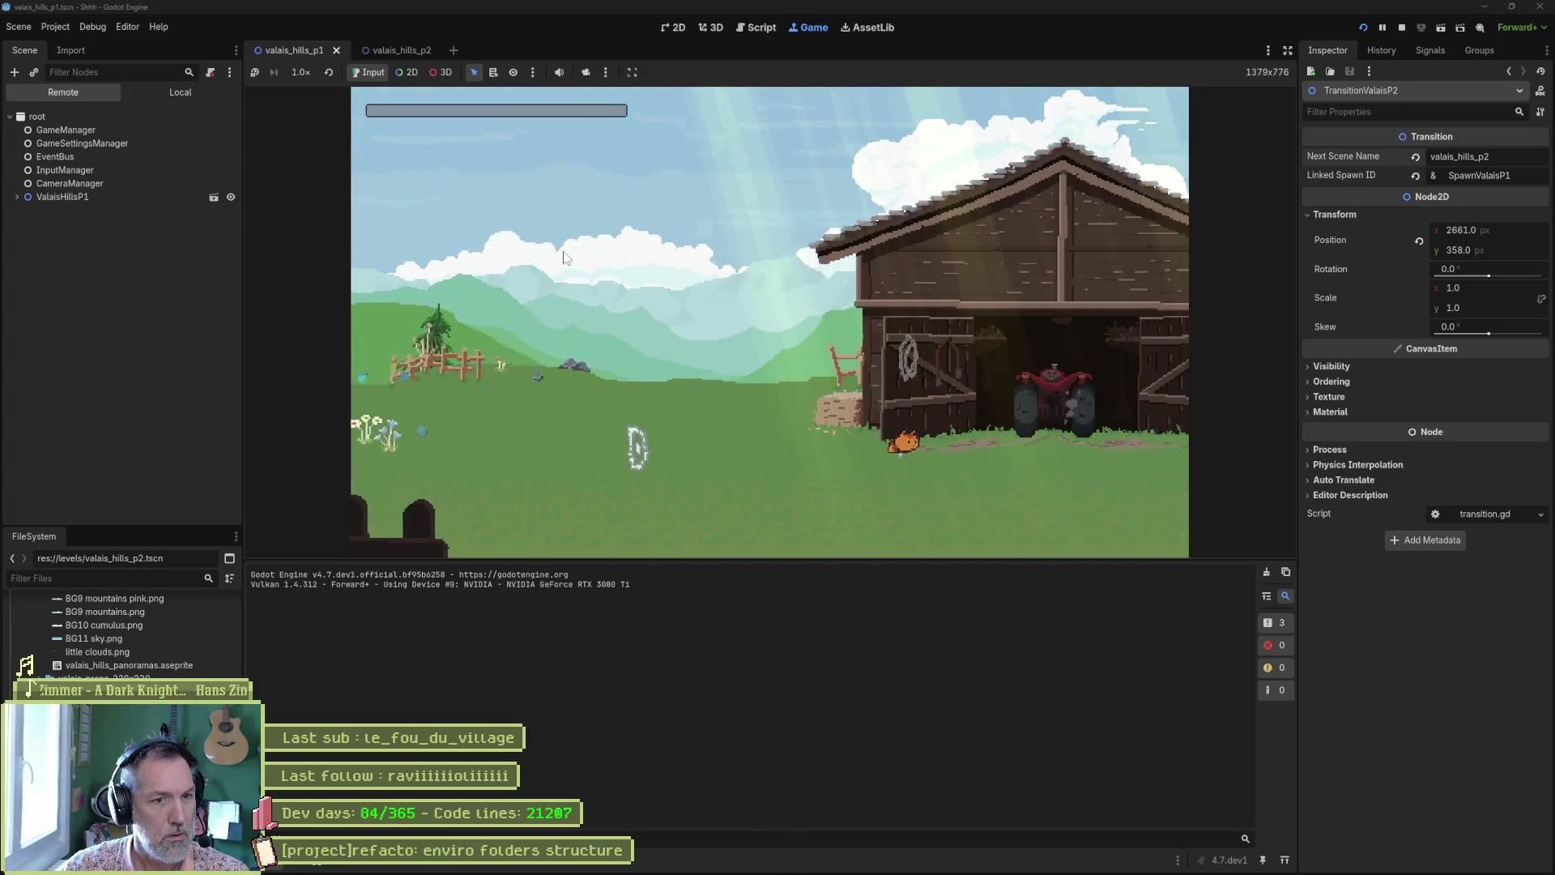
key(Right)
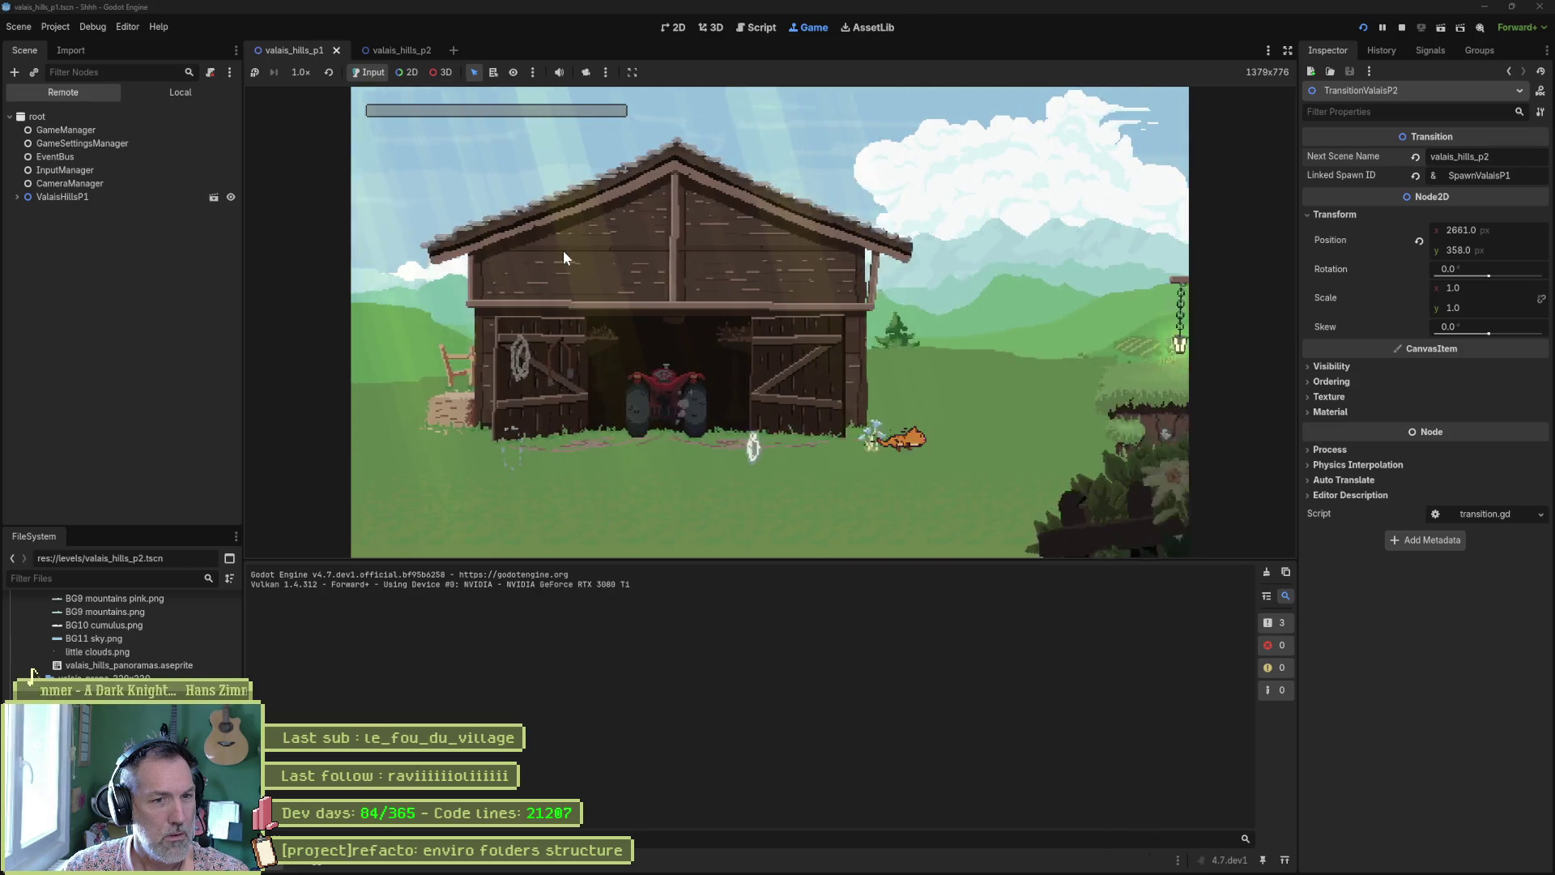
key(space)
key(Right)
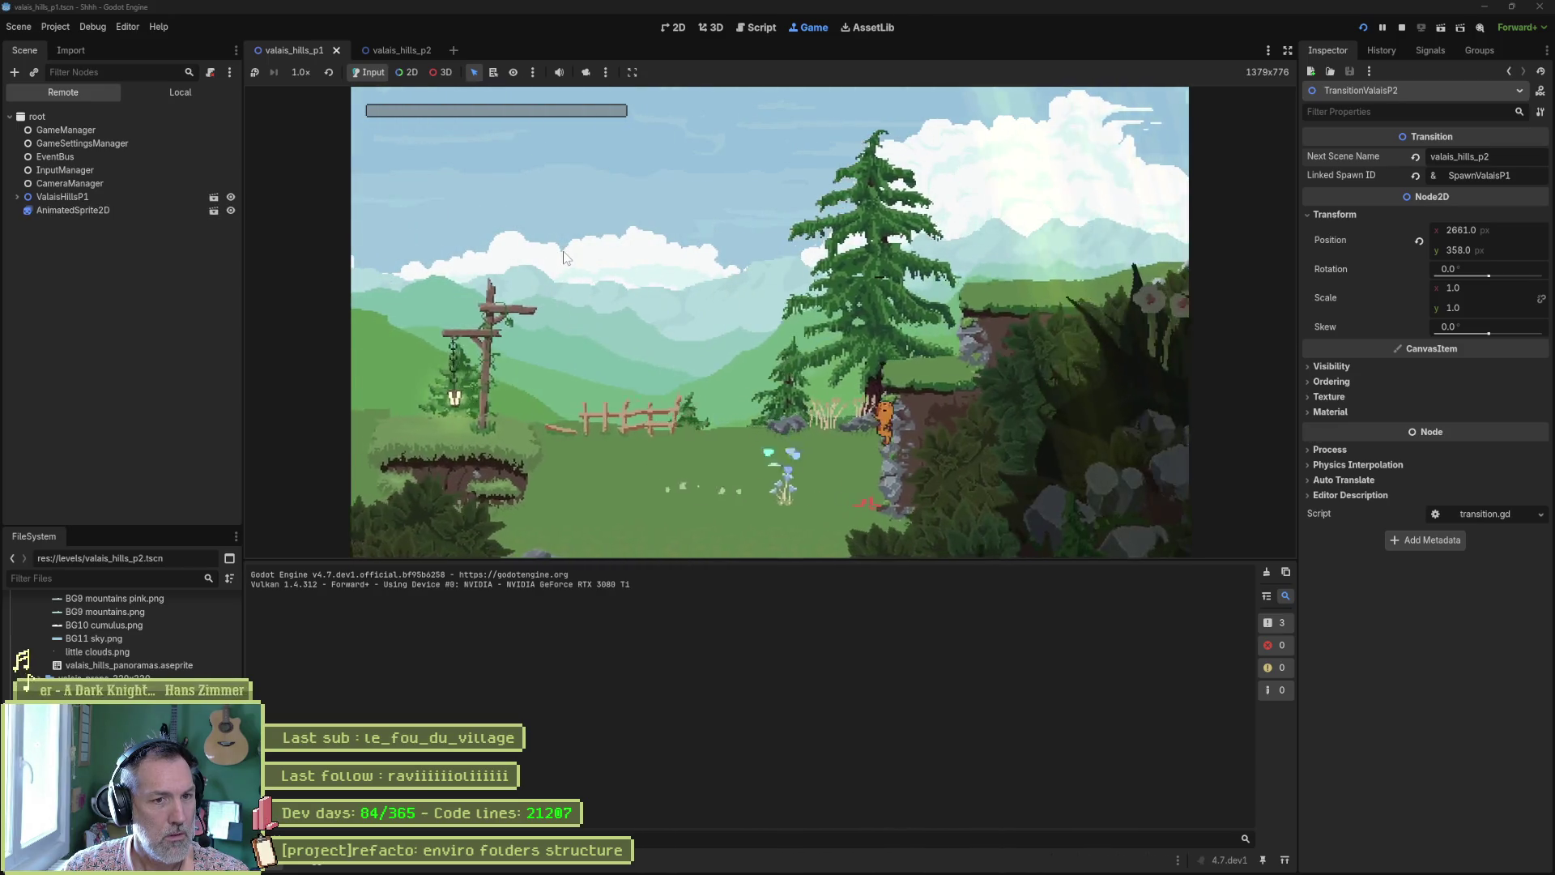
key(Right)
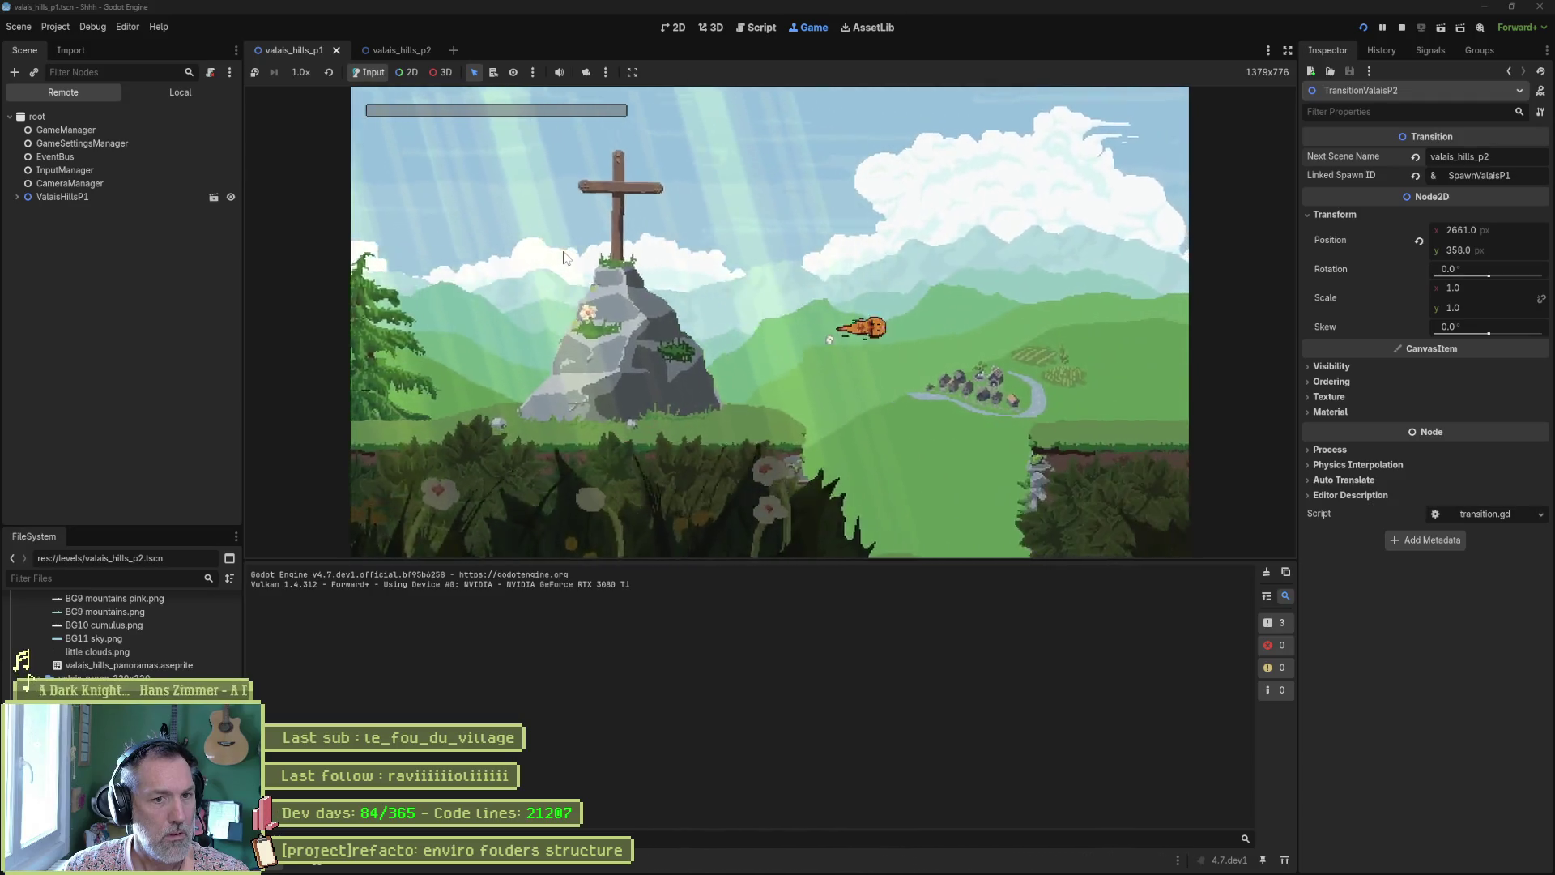
key(Right)
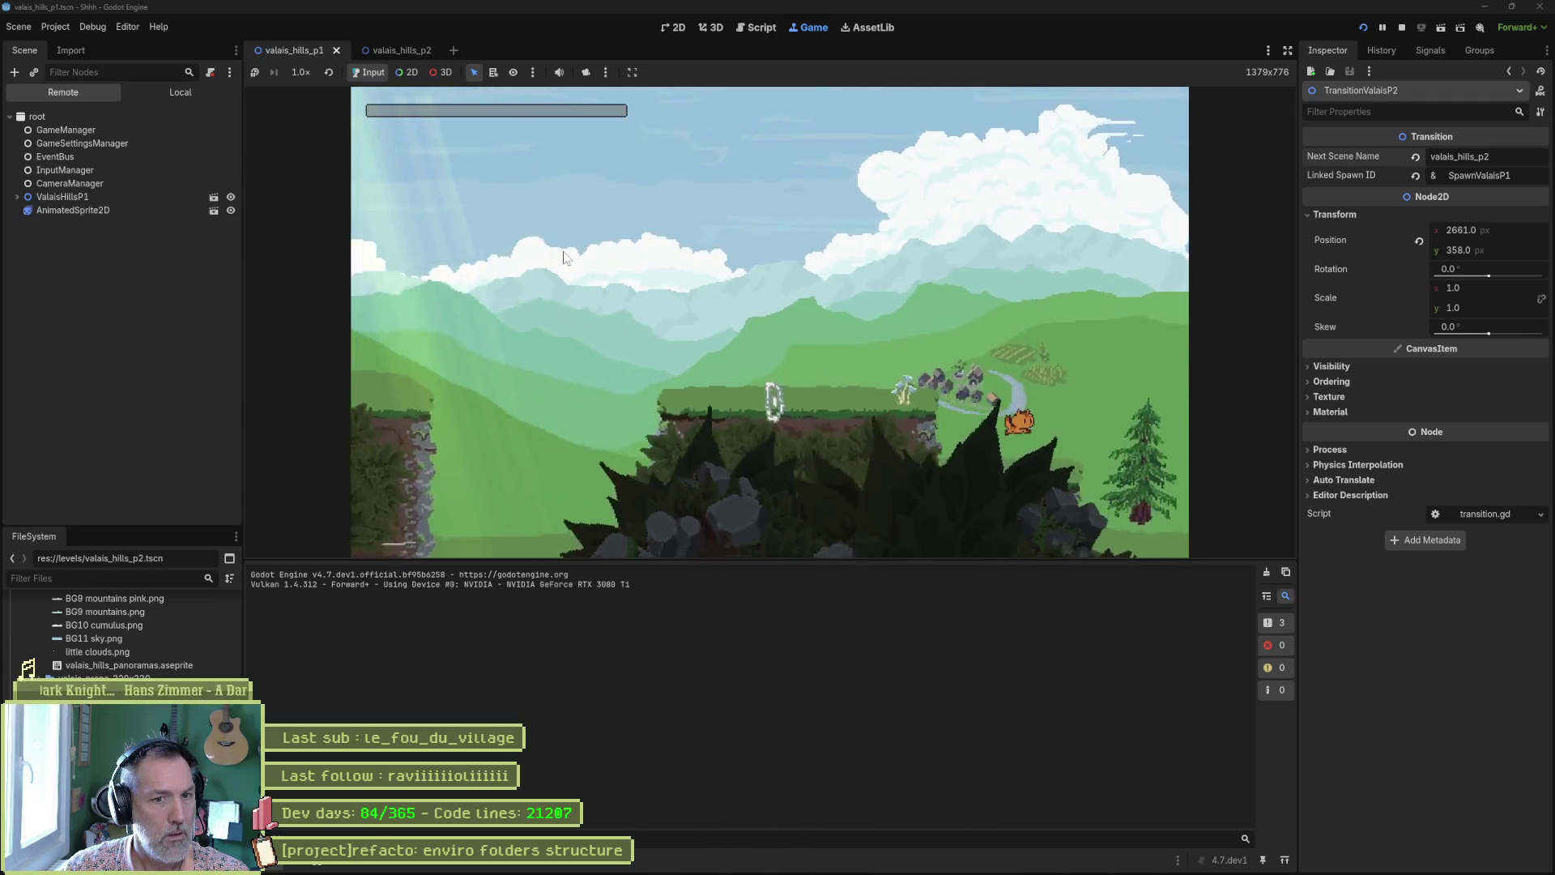
key(Right)
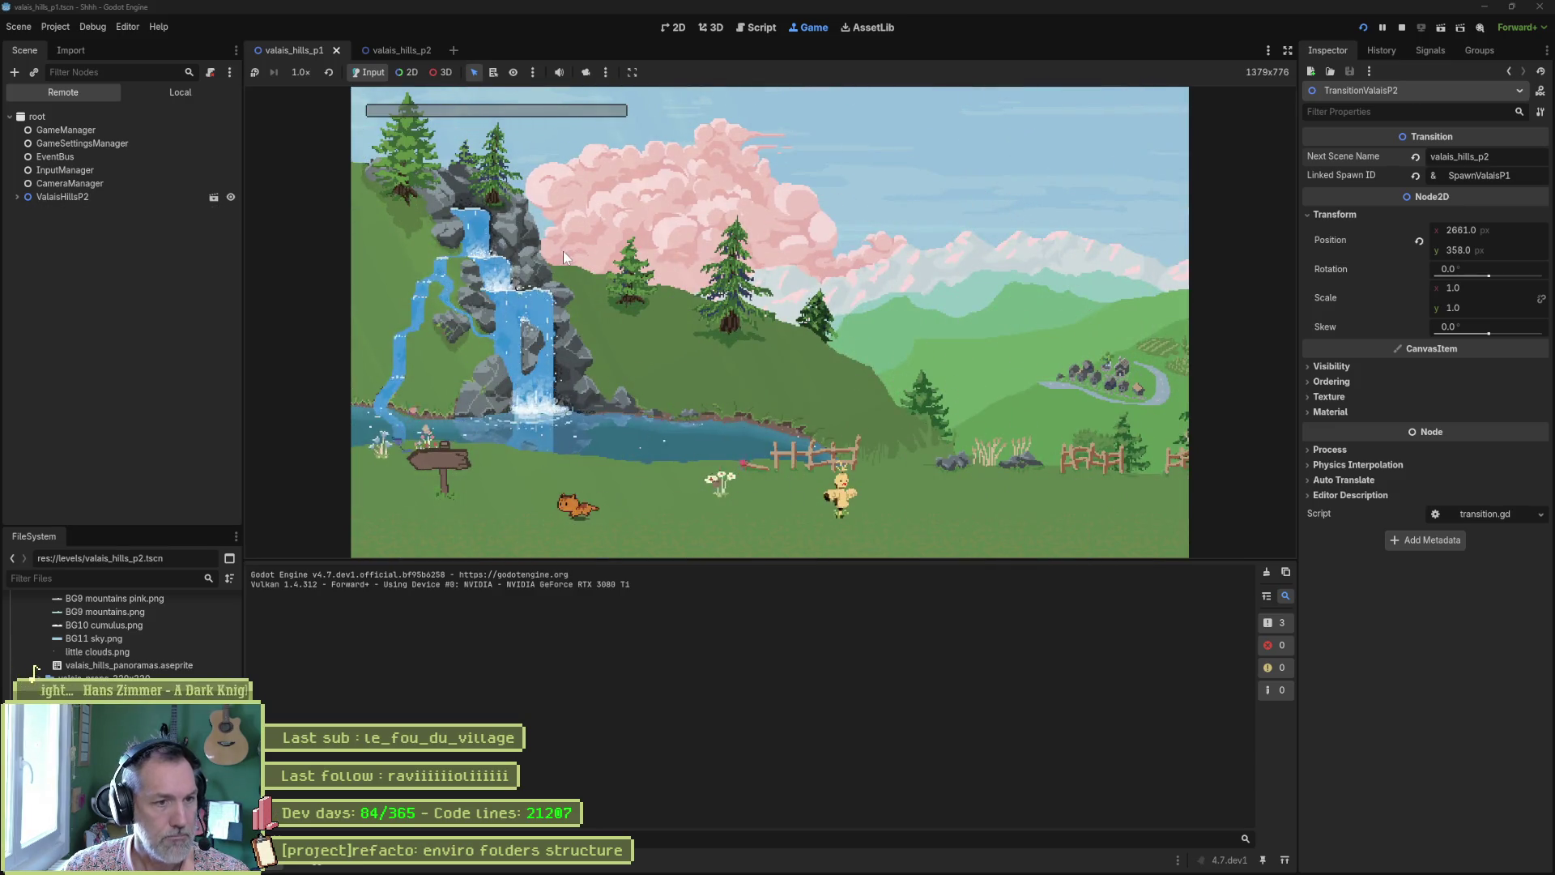
Test the exit transition back to the waterfall level twice, returning to the hills each time
key(Left)
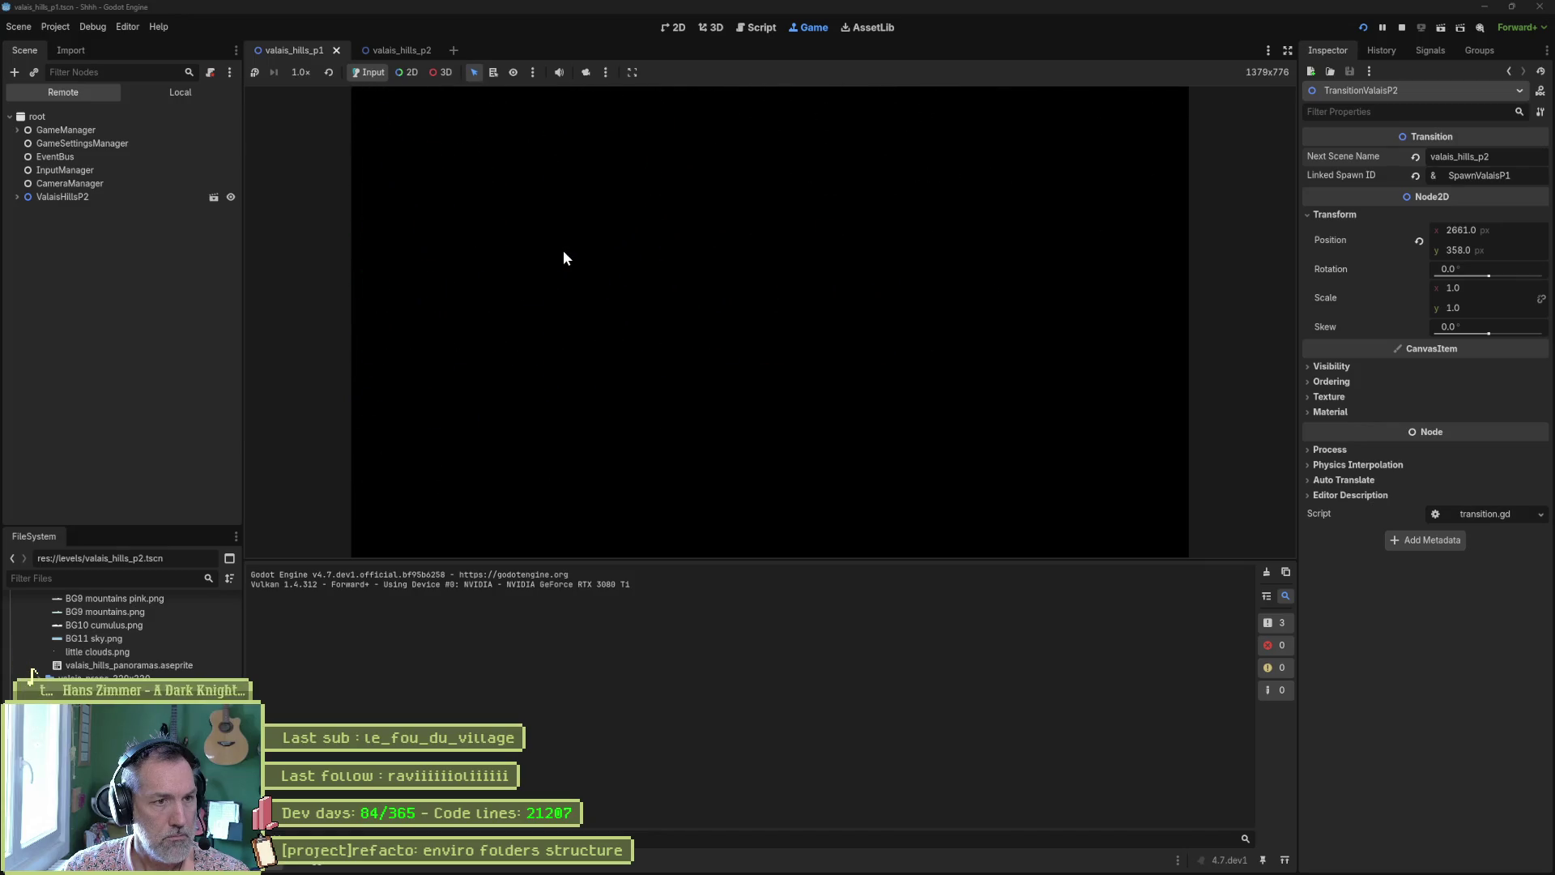
key(Right)
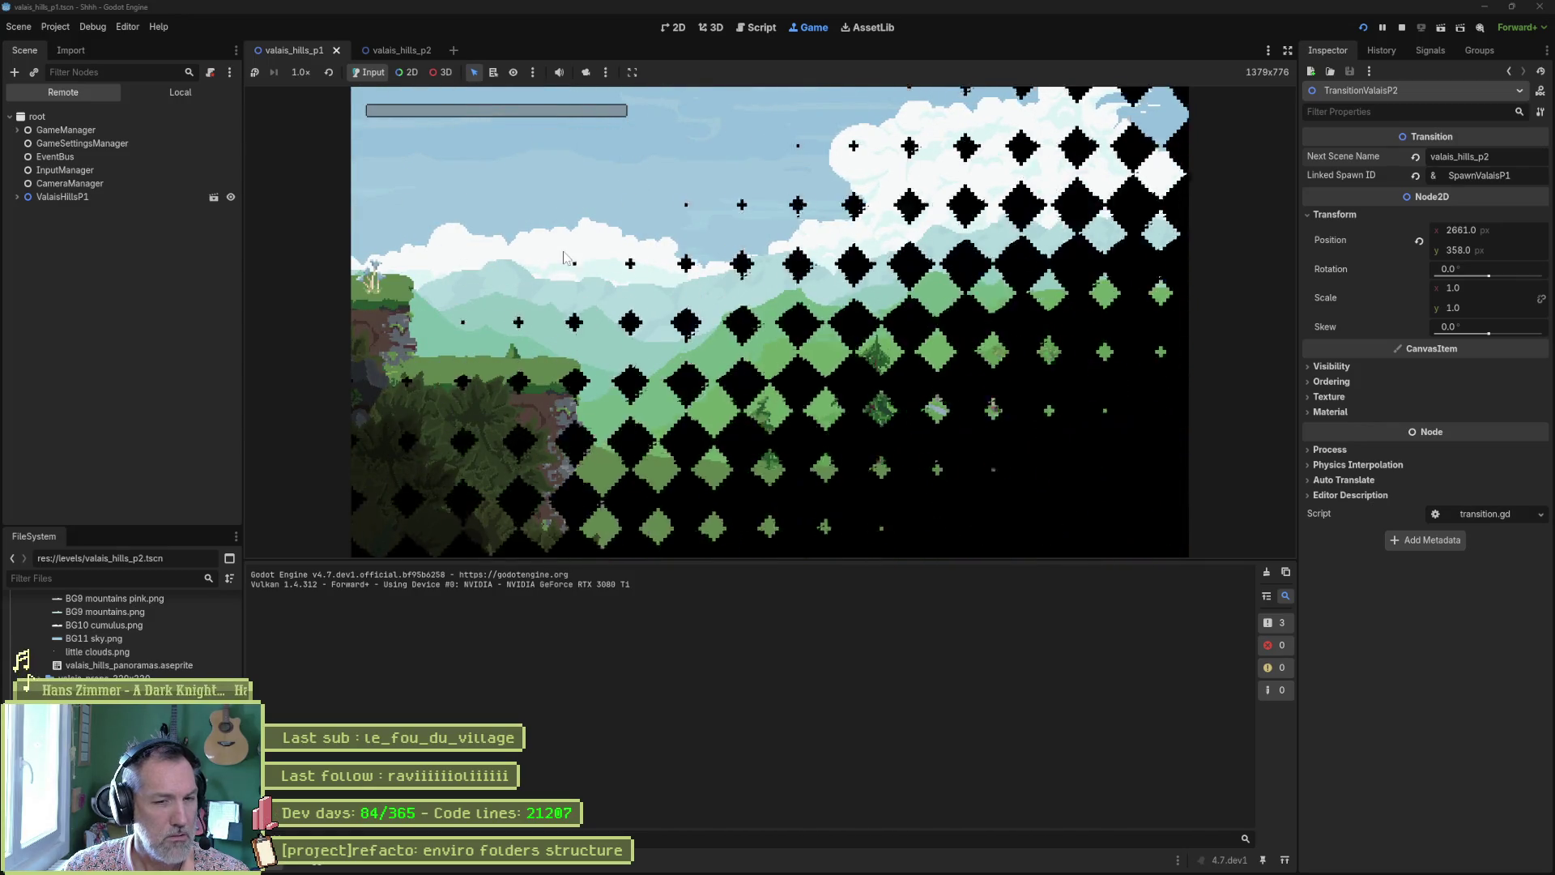
key(Left)
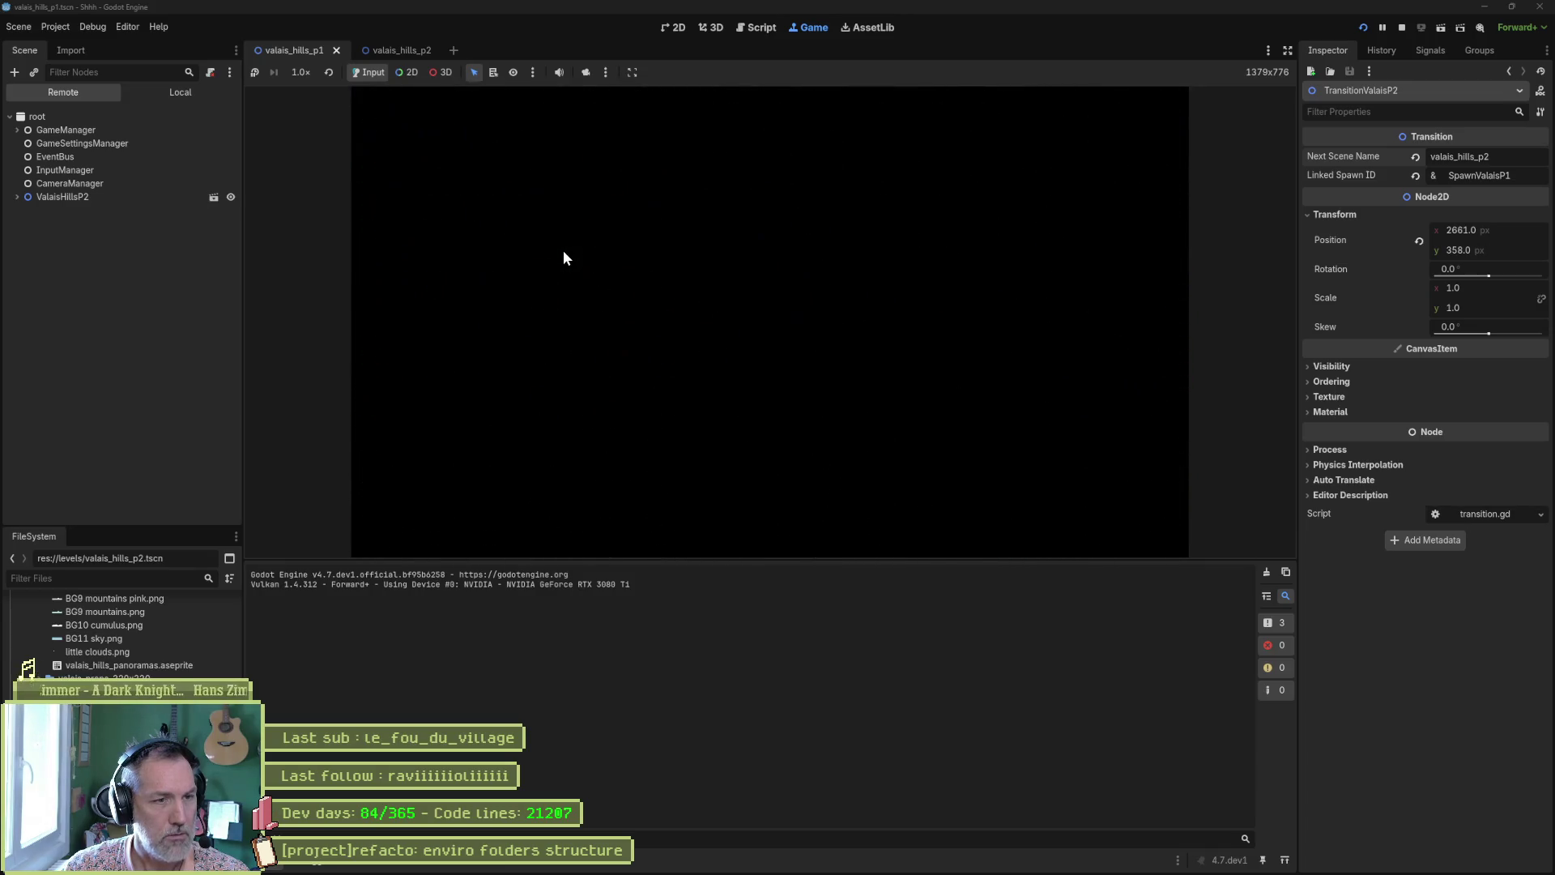
key(Right)
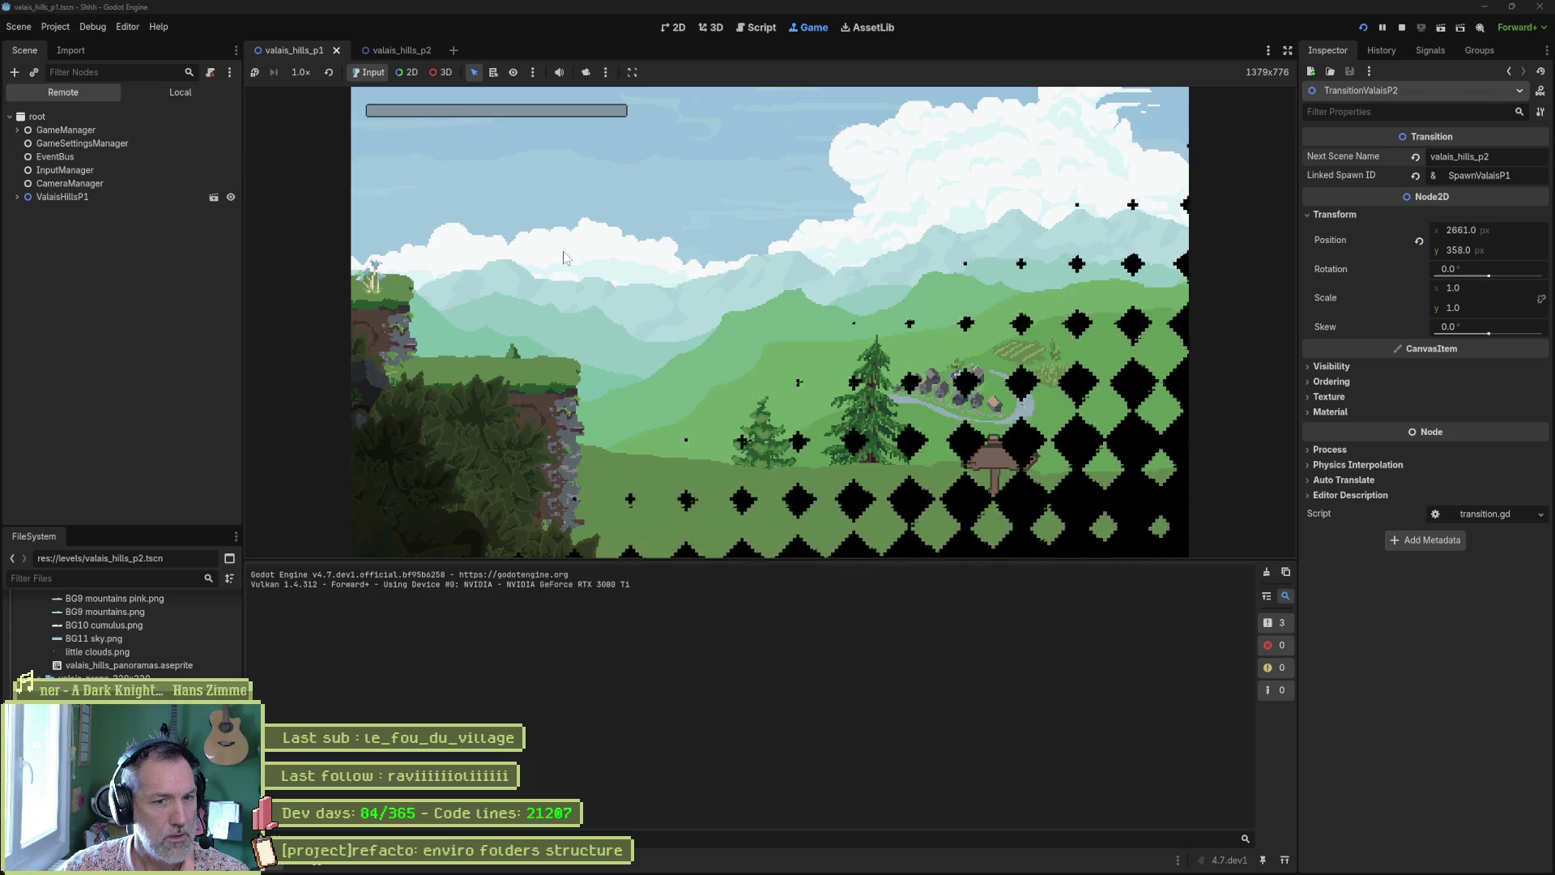
Run the cat right from the signpost past the alphorn cliff and floating island onto the cliff top
key(Right)
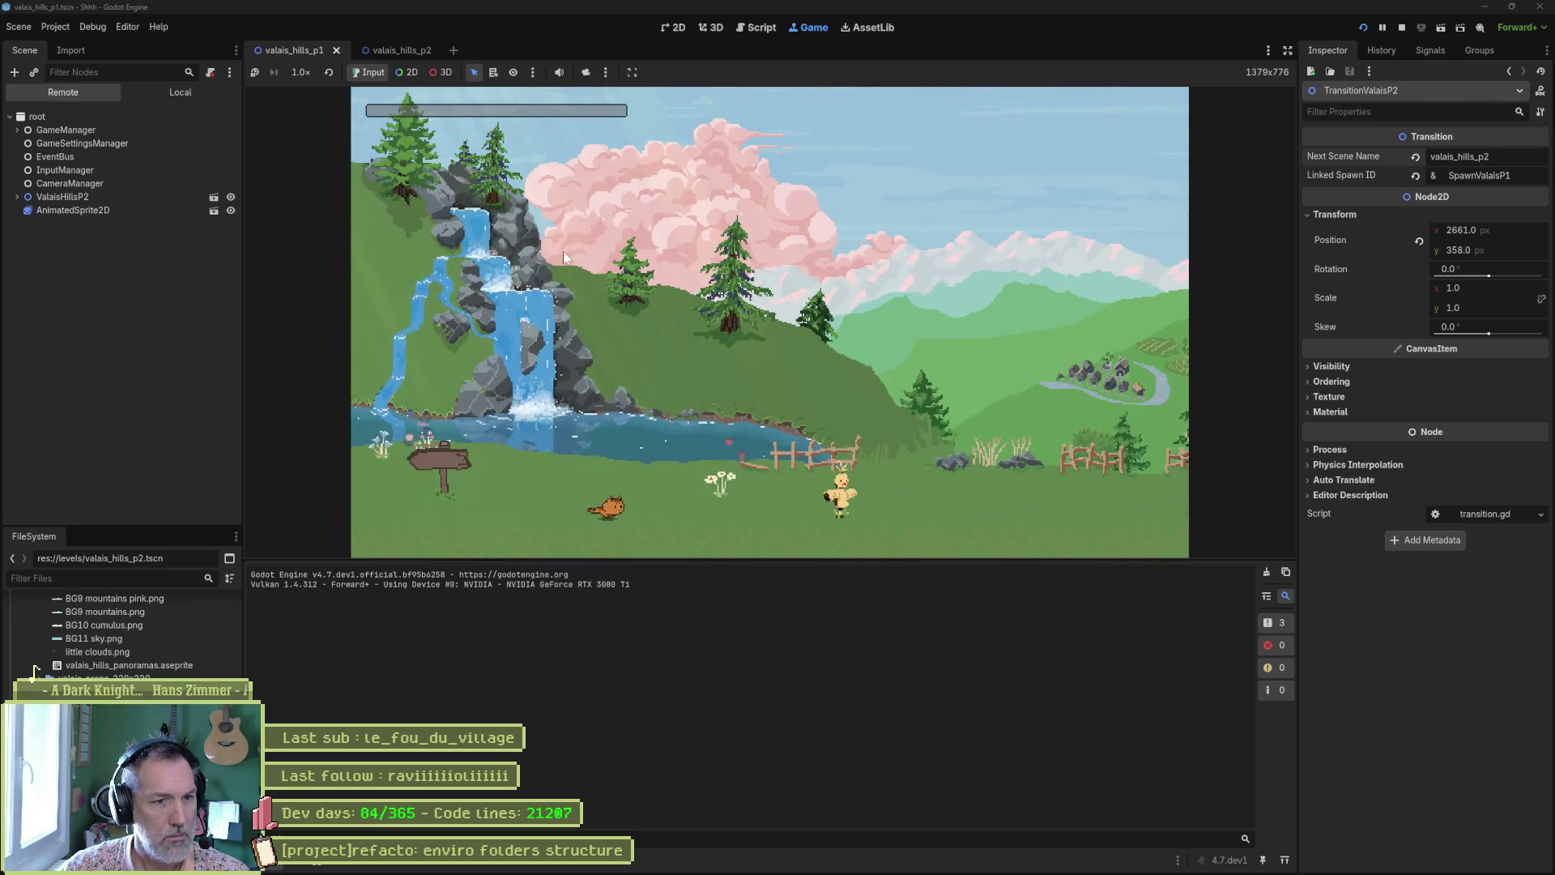
key(Right)
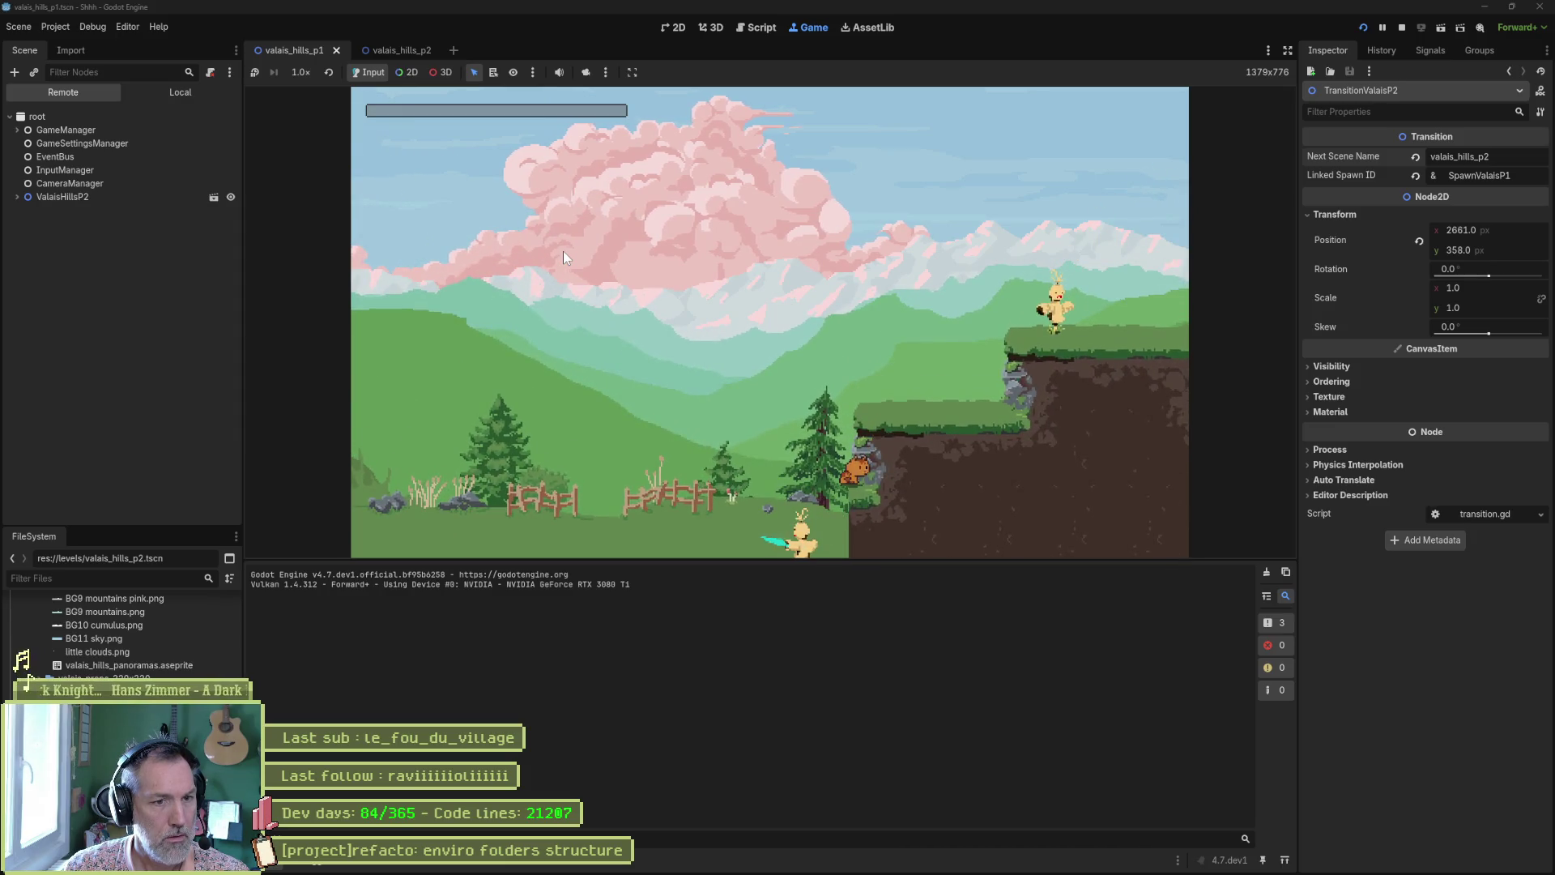
key(Right)
key(space)
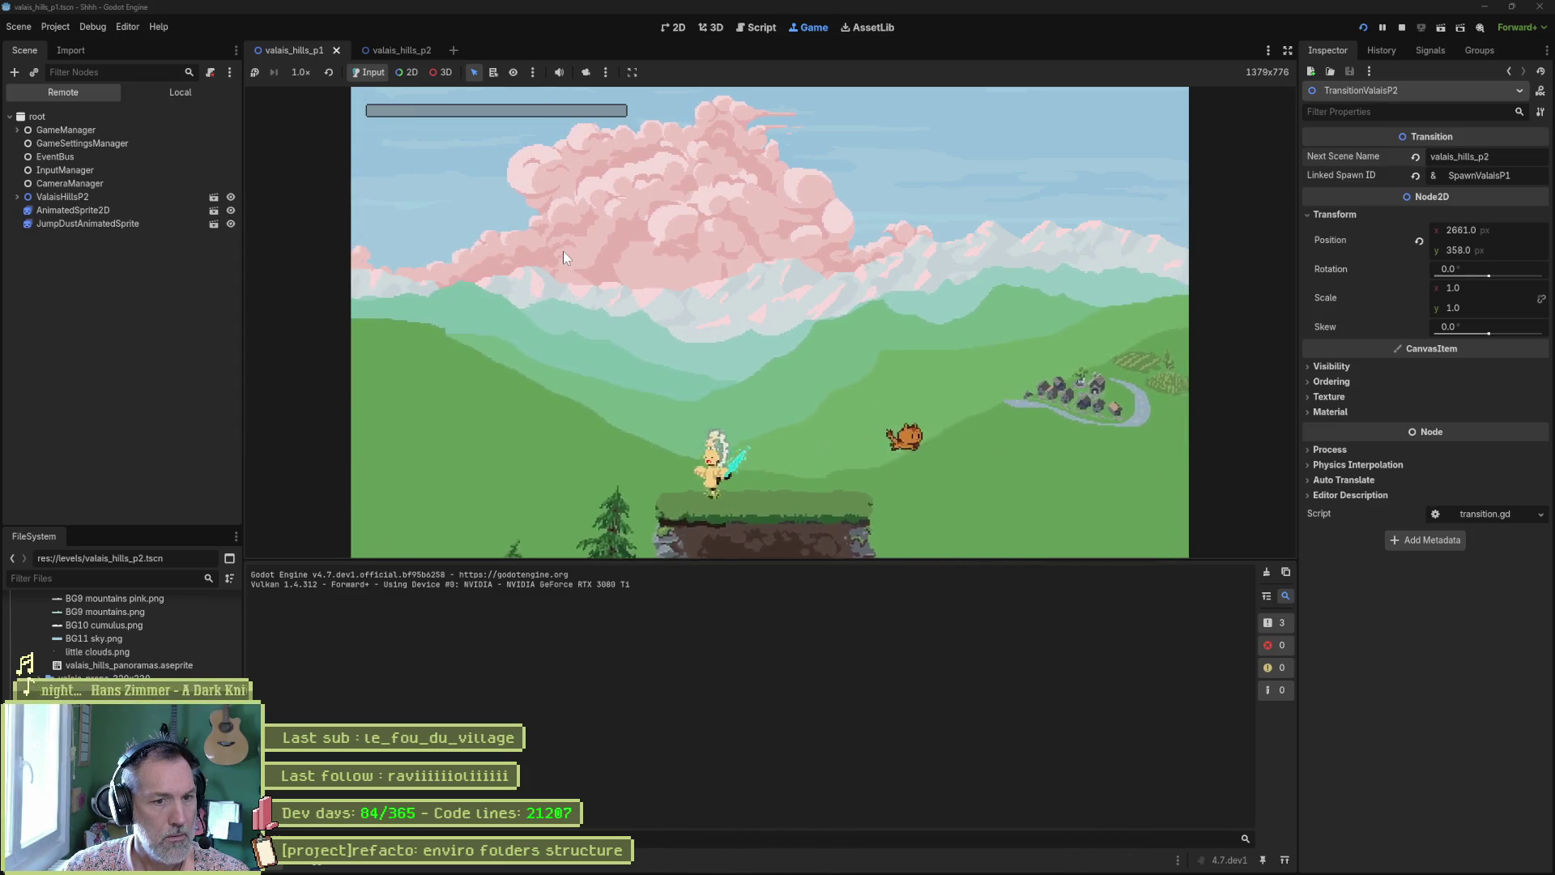
key(Right)
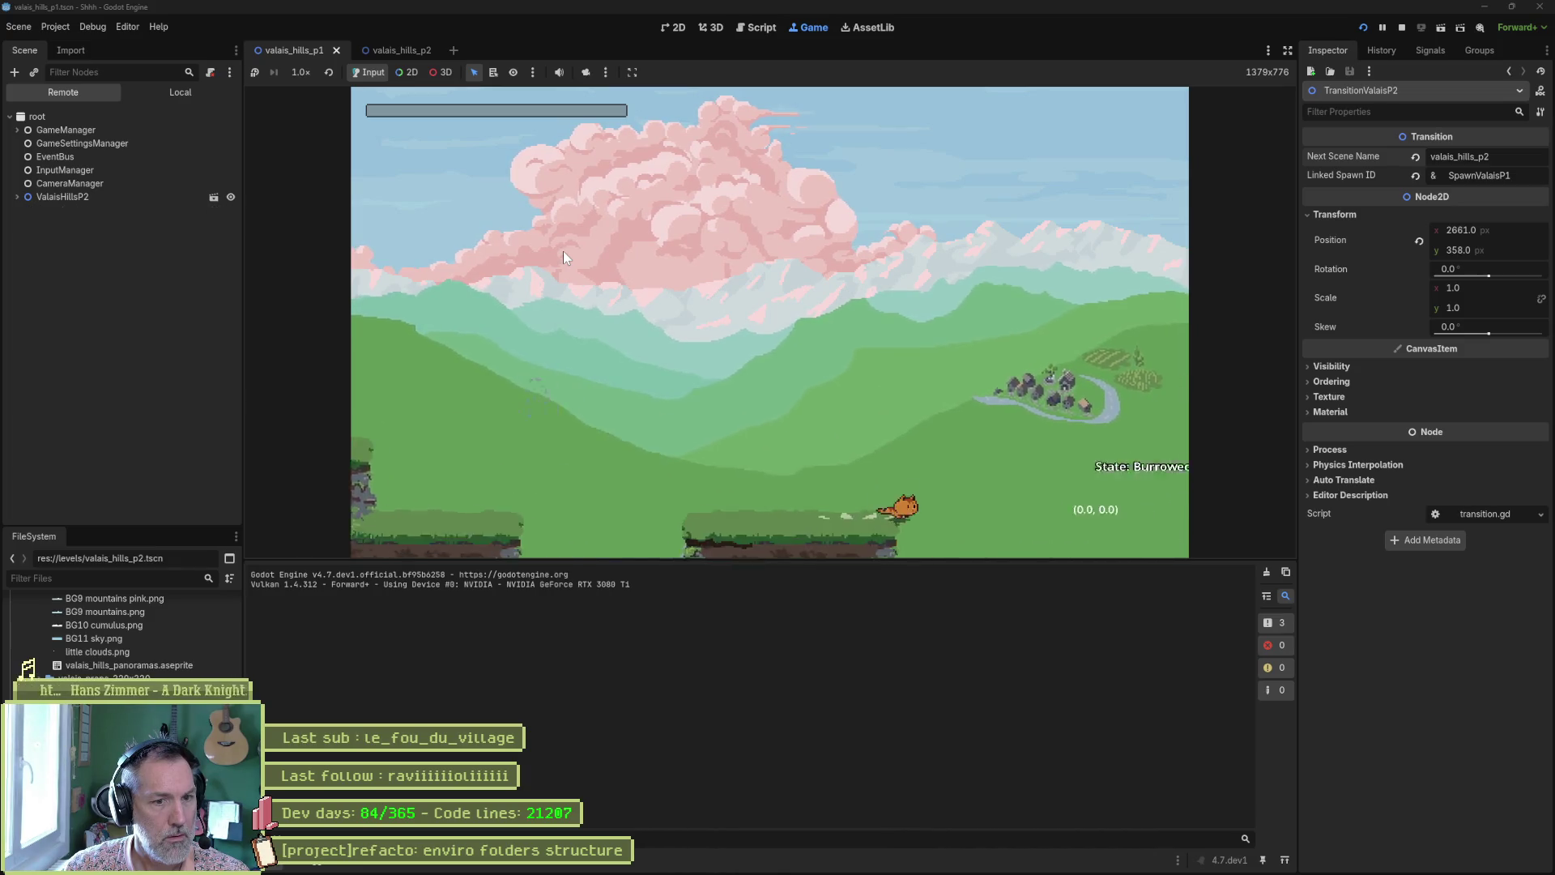
key(Right)
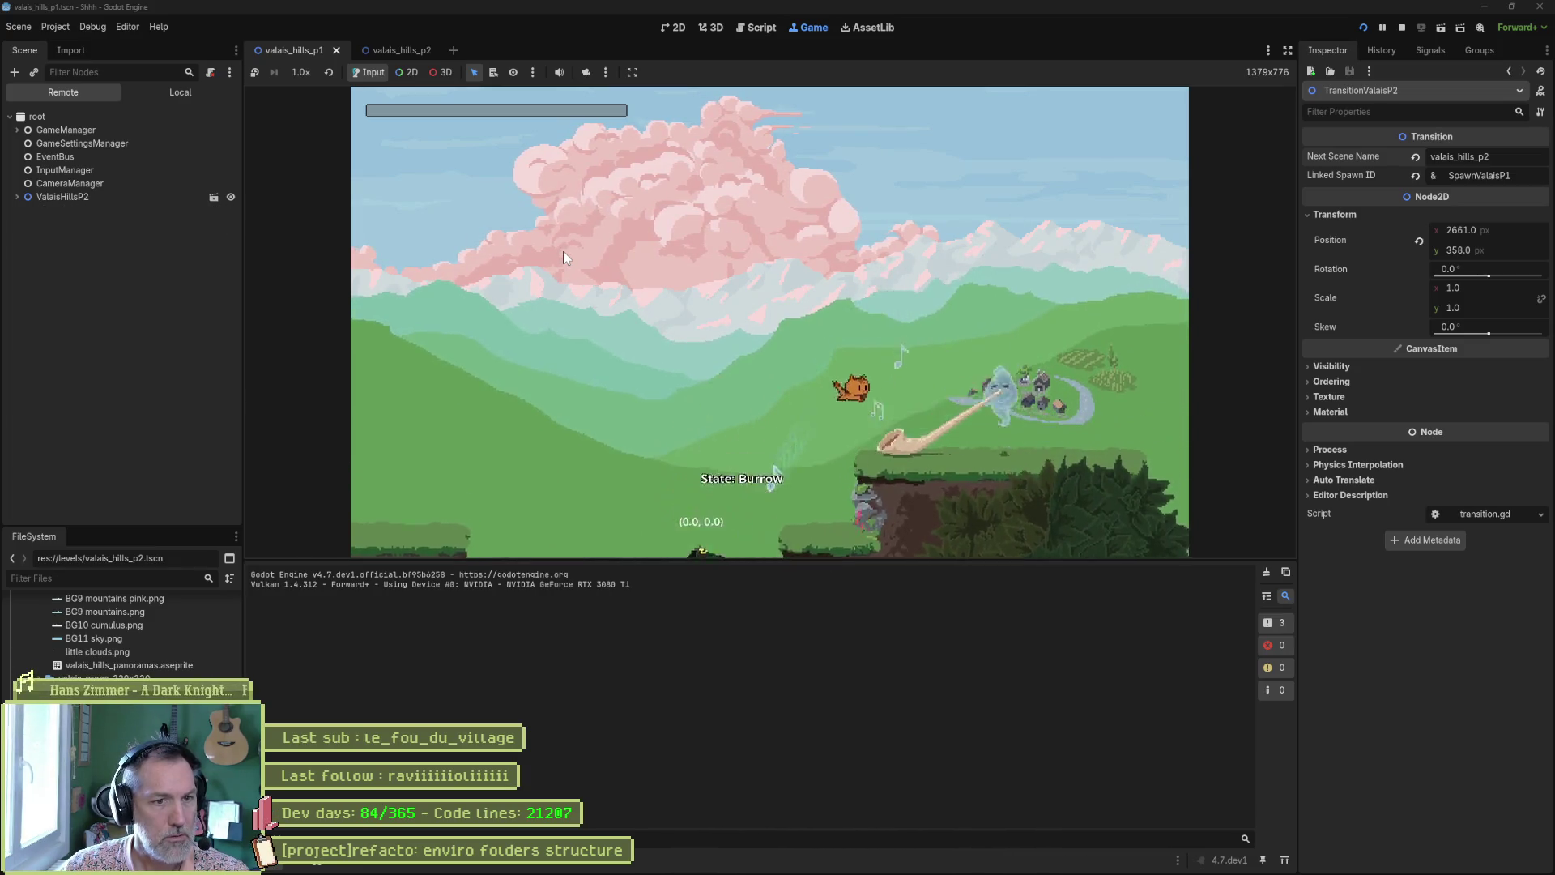
key(Right)
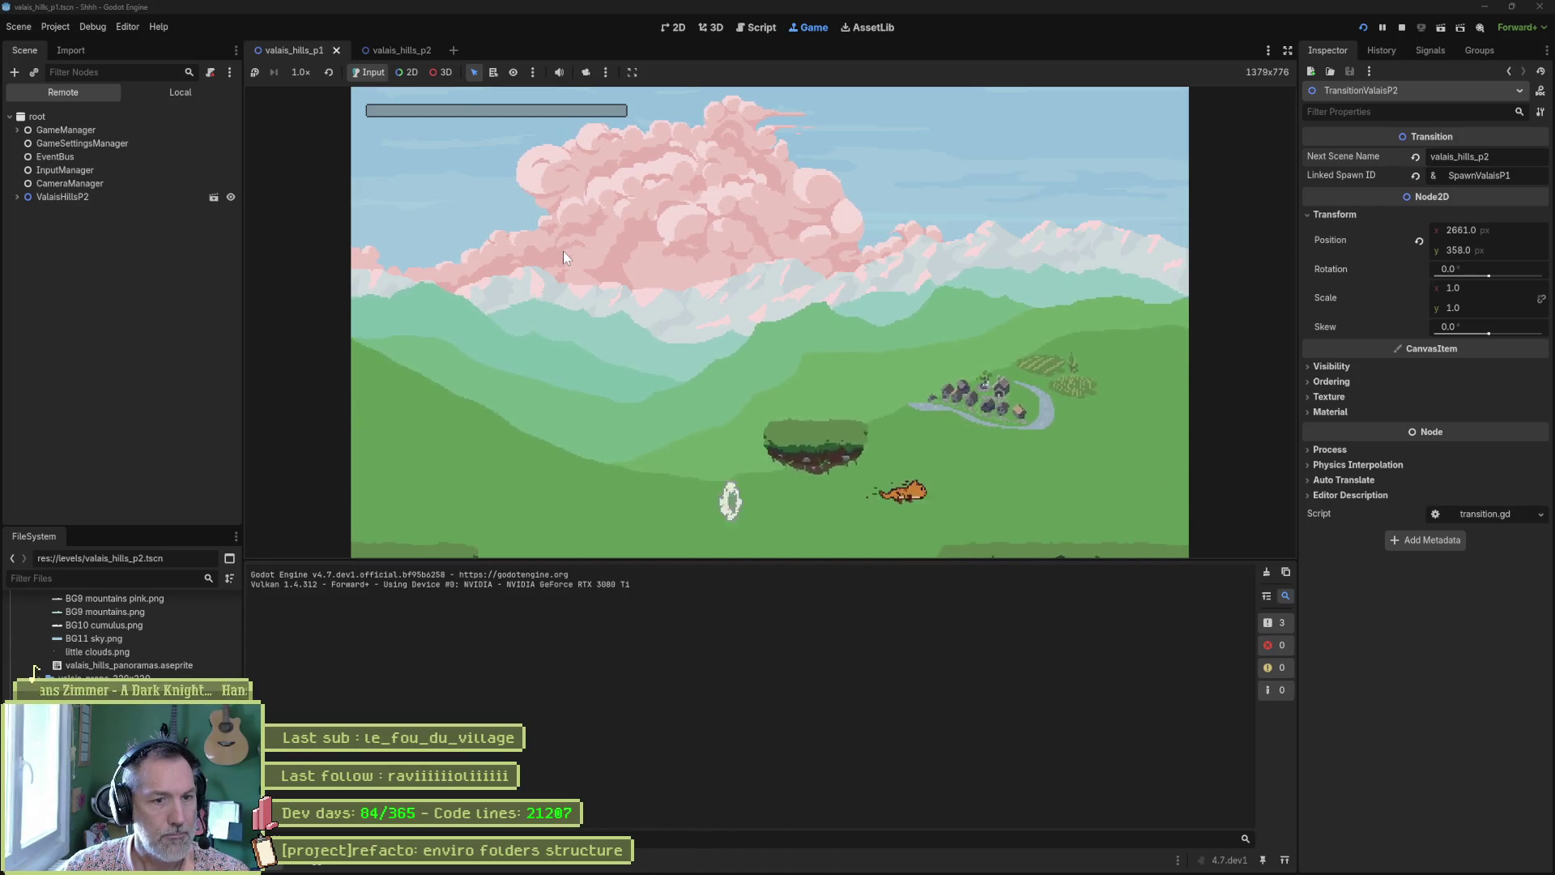
key(Right)
key(Right)
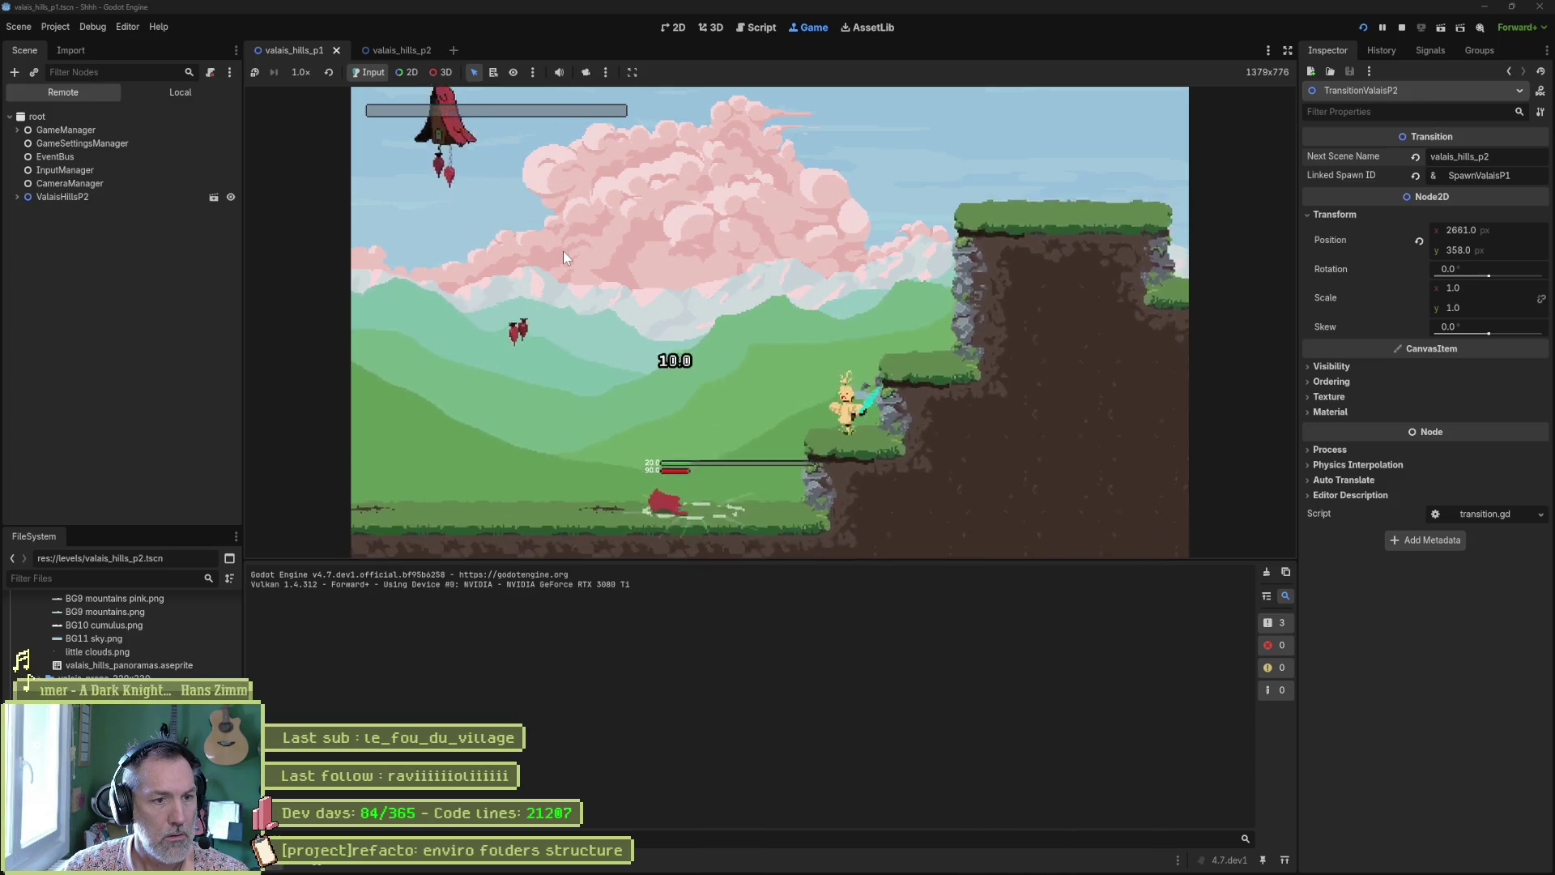
key(Right)
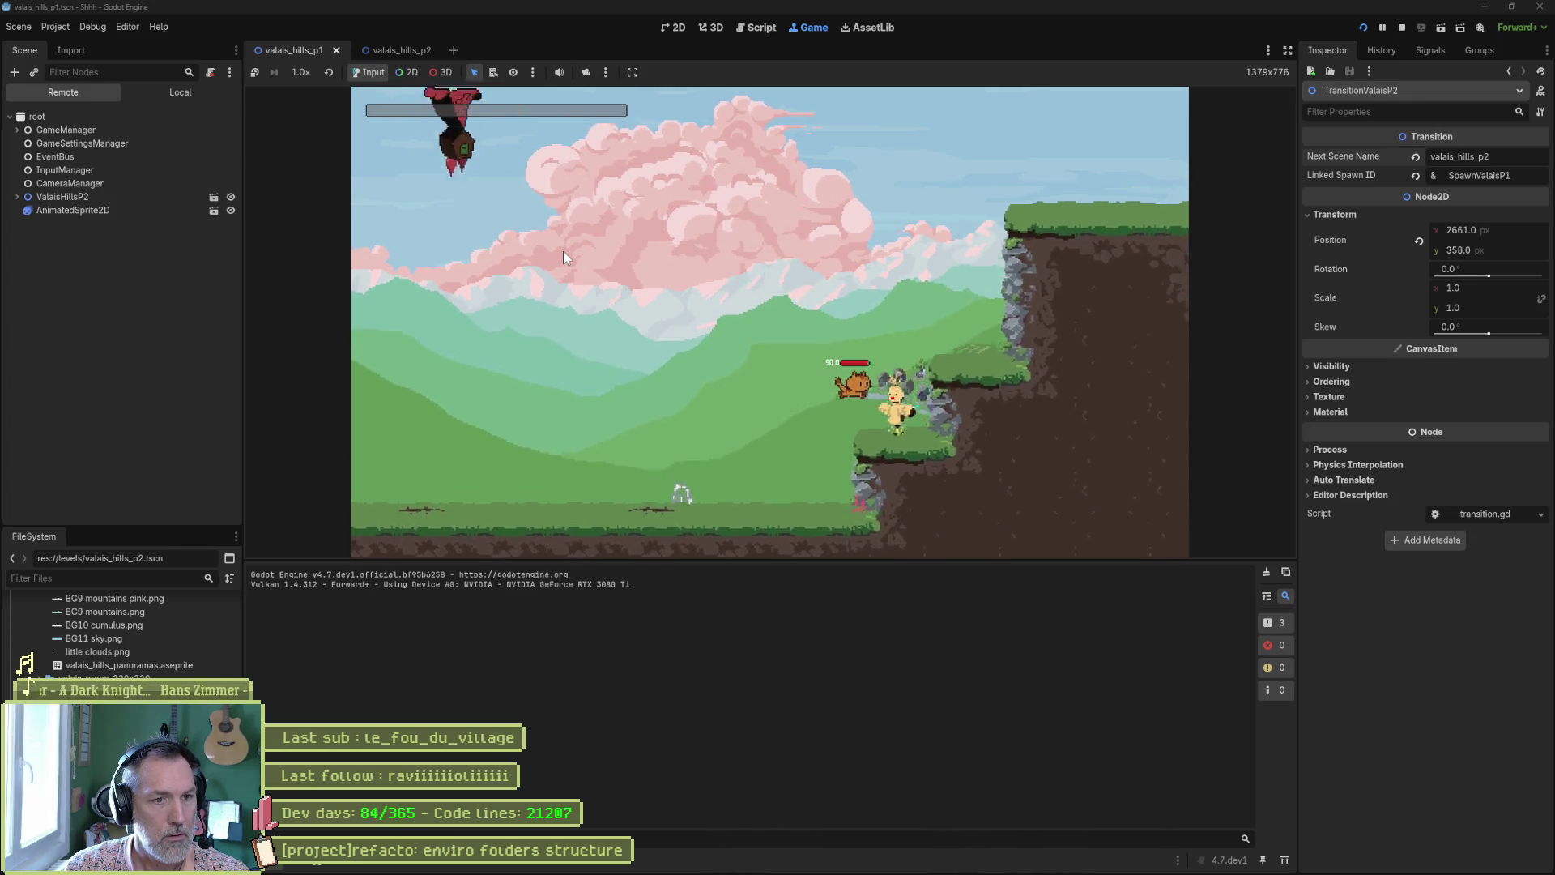
key(Right)
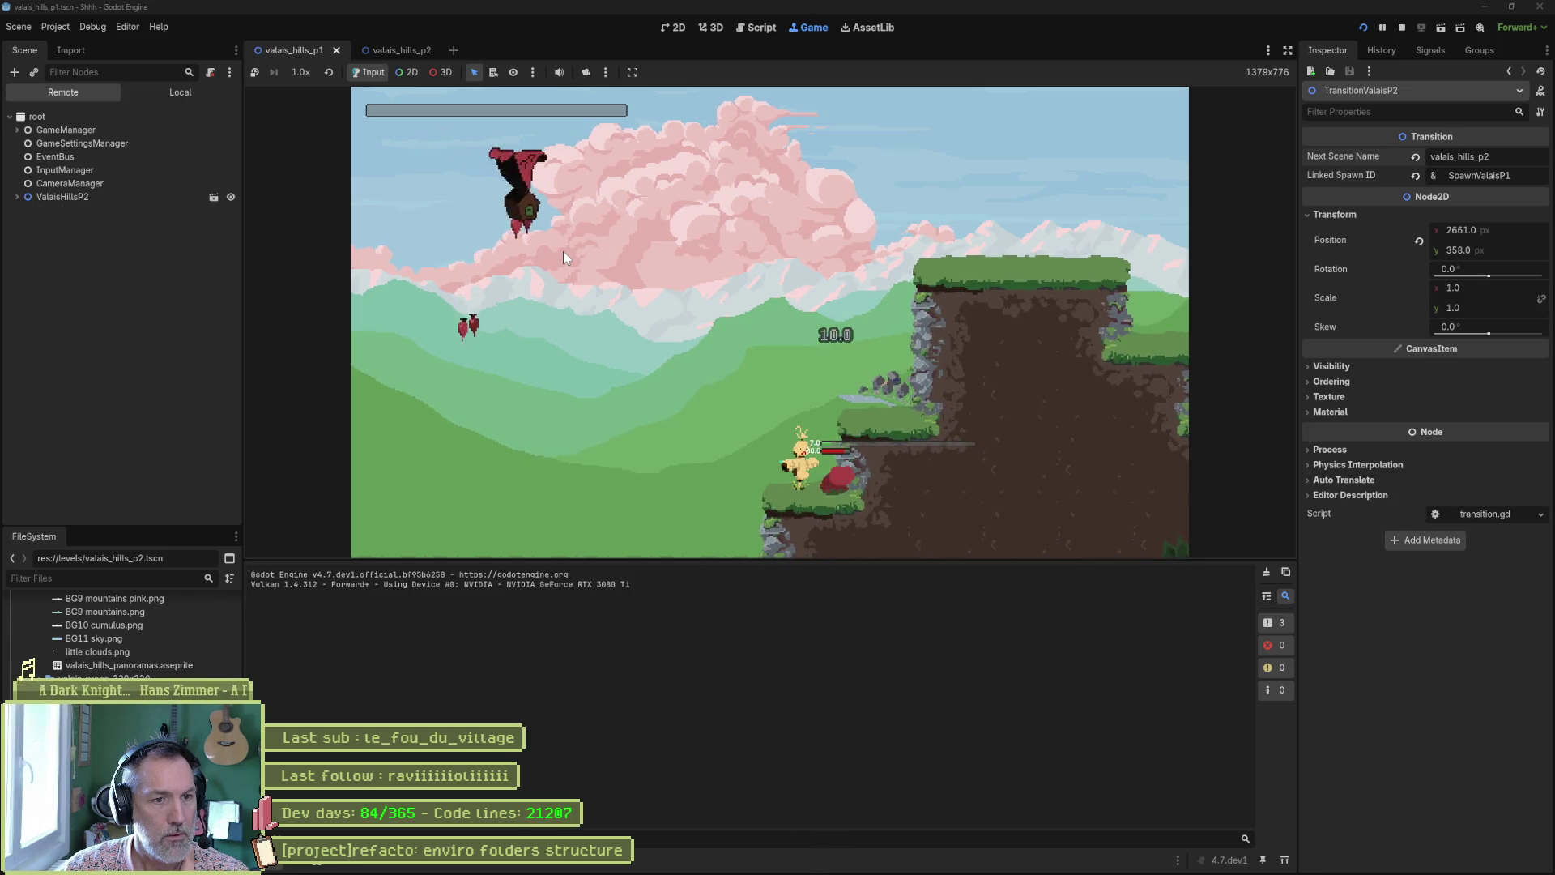
key(Right)
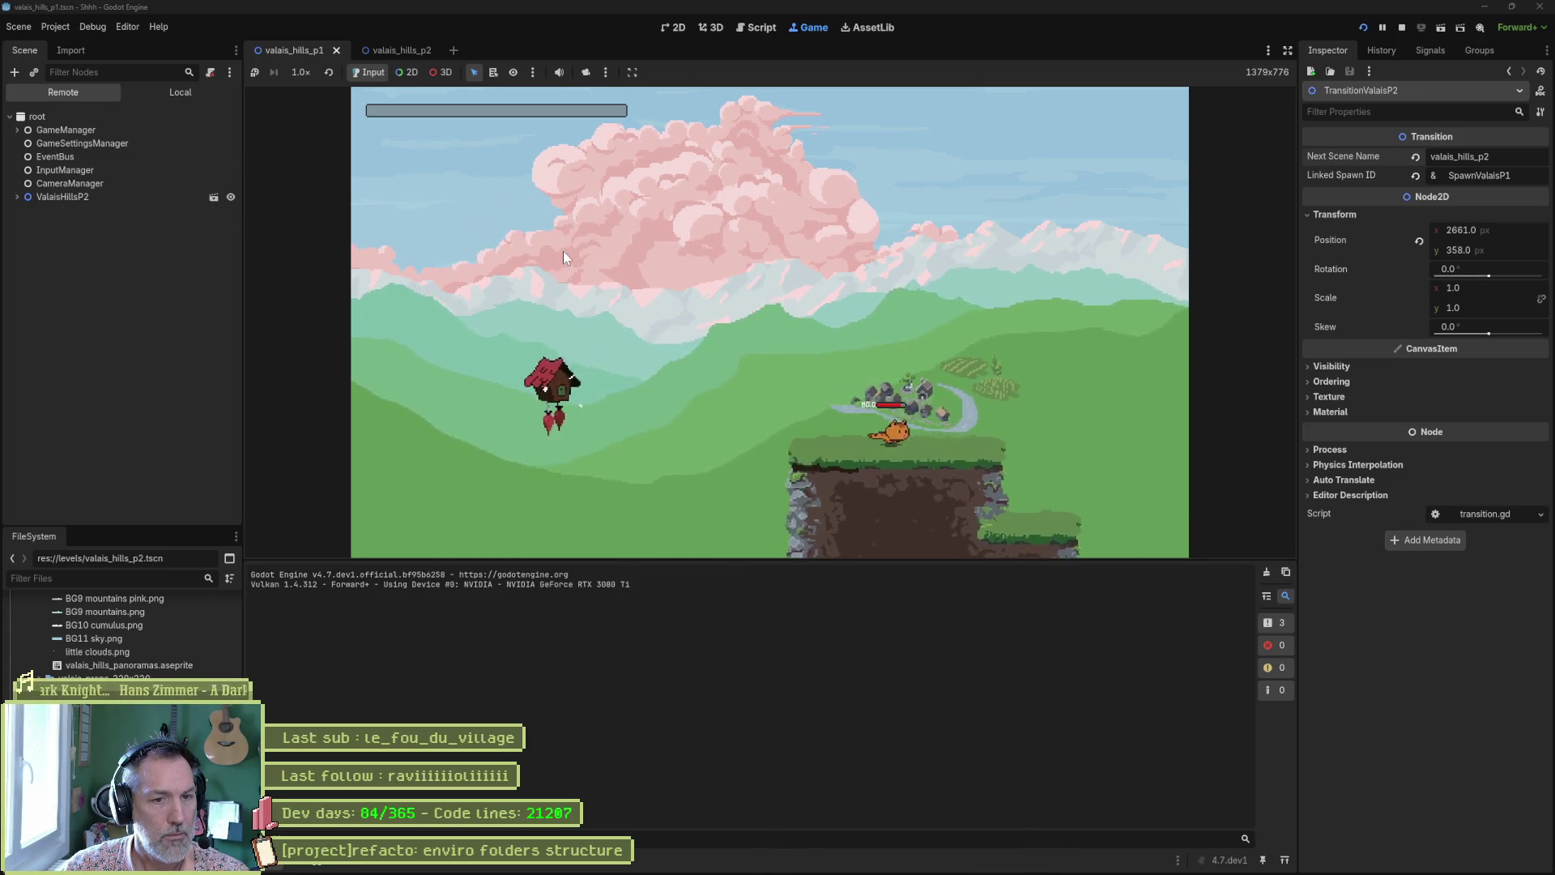
key(Right)
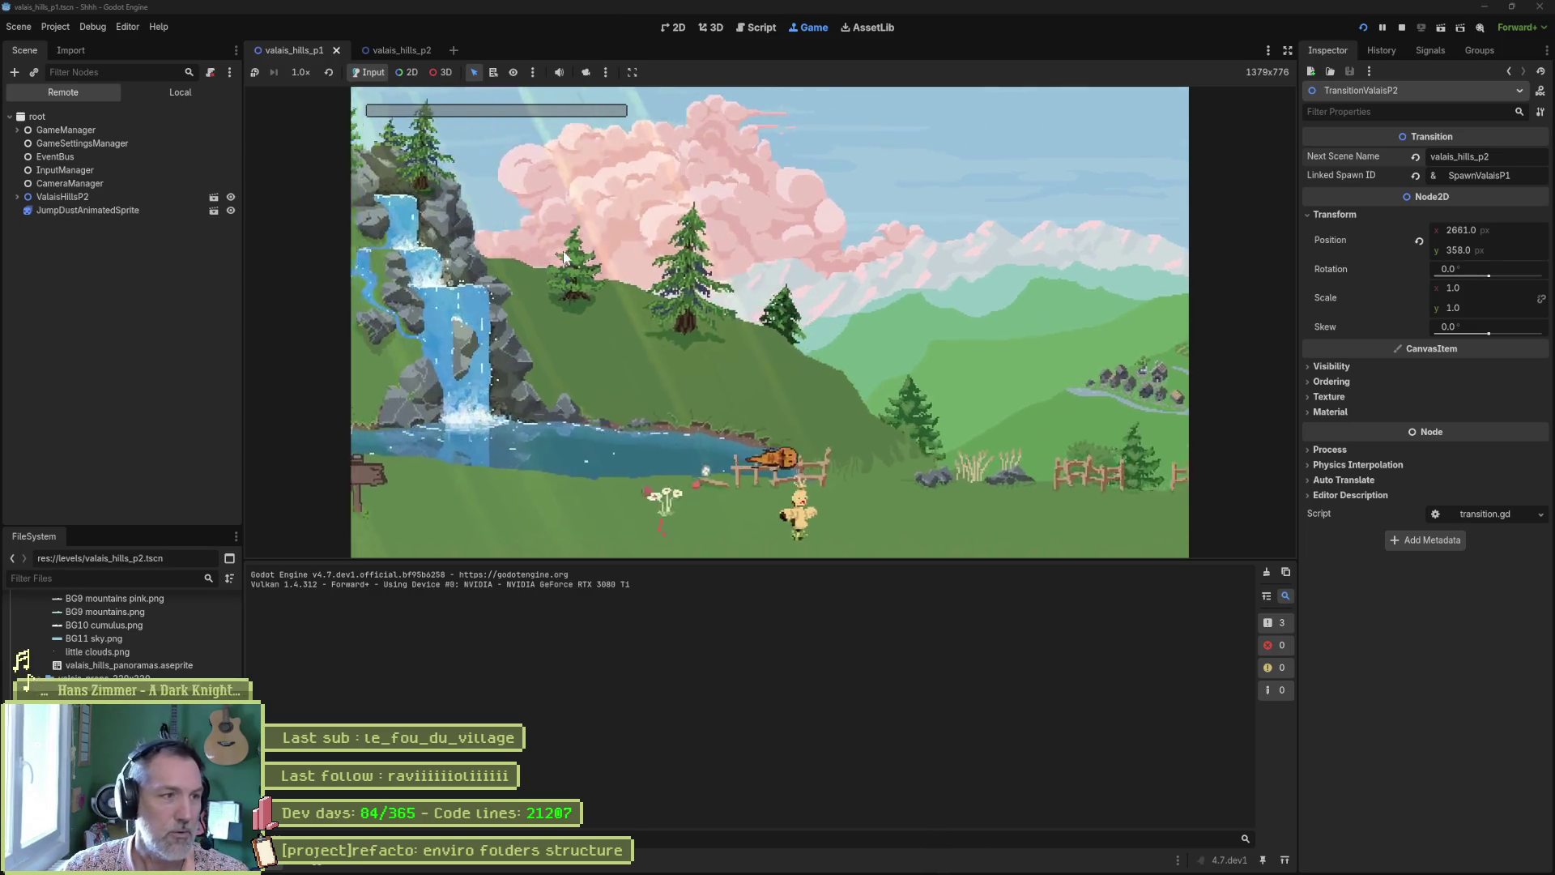
Continue right past the fences, jumping across grassy cliffs and dropping between the forested cliffs
key(Right)
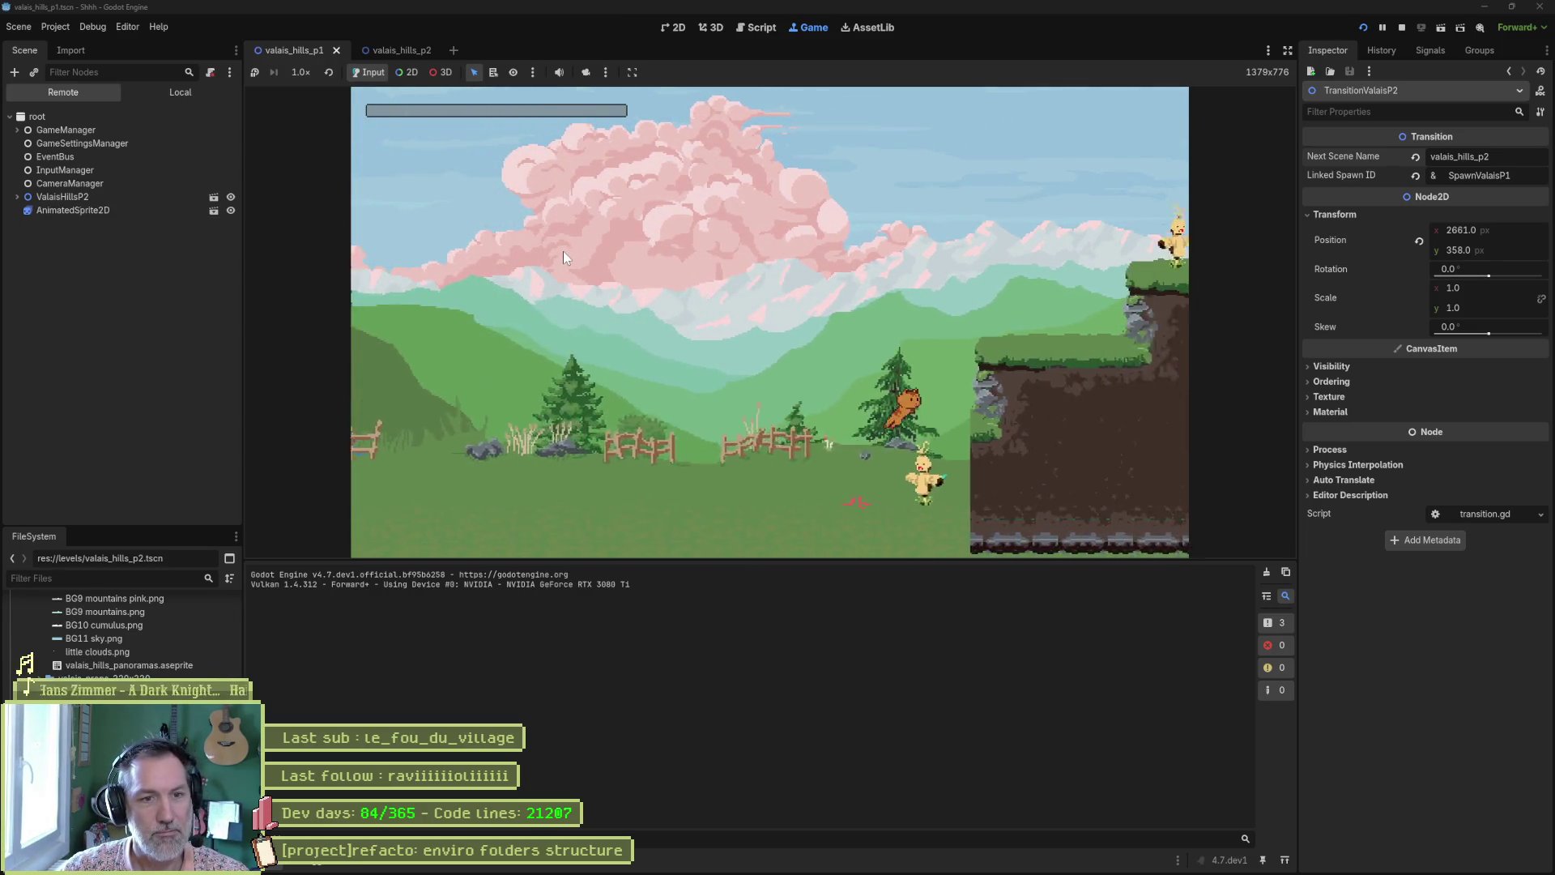
key(Right)
key(space)
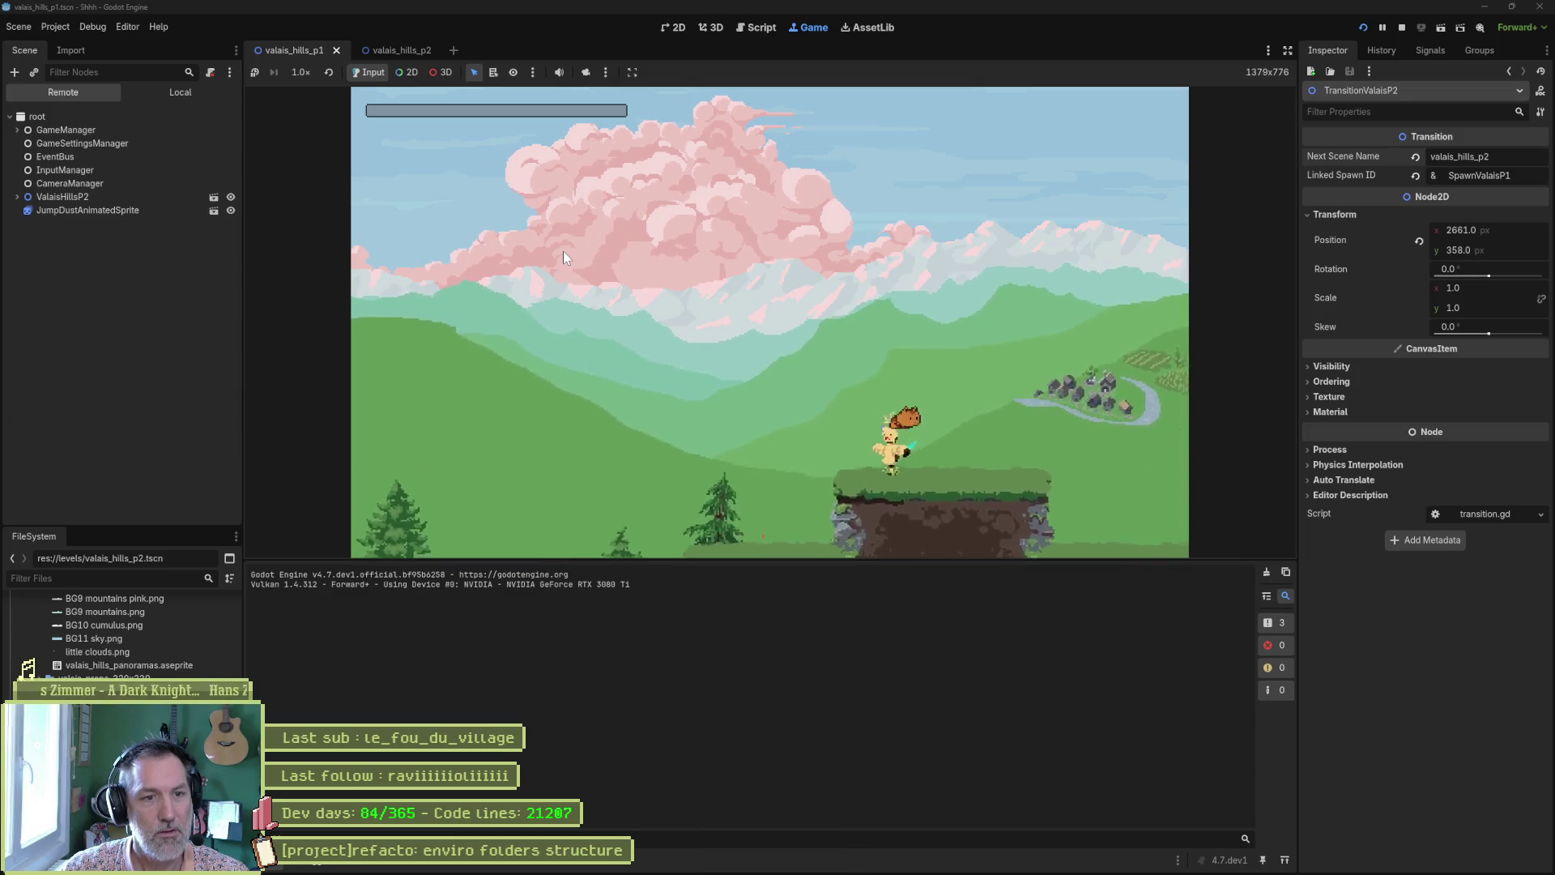
key(Right)
key(space)
key(Right)
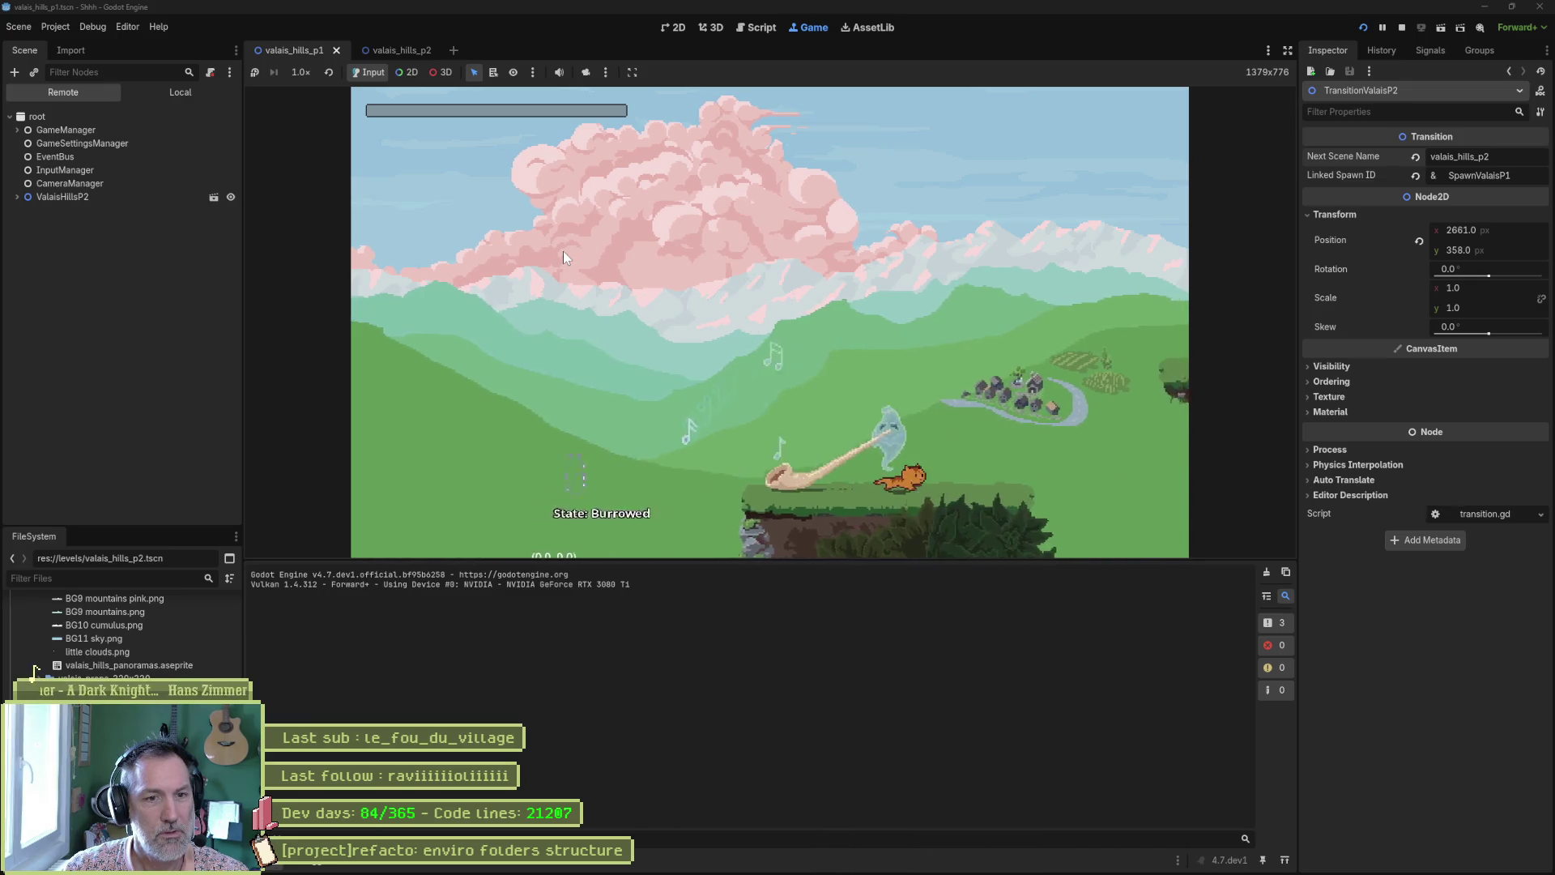
key(Right)
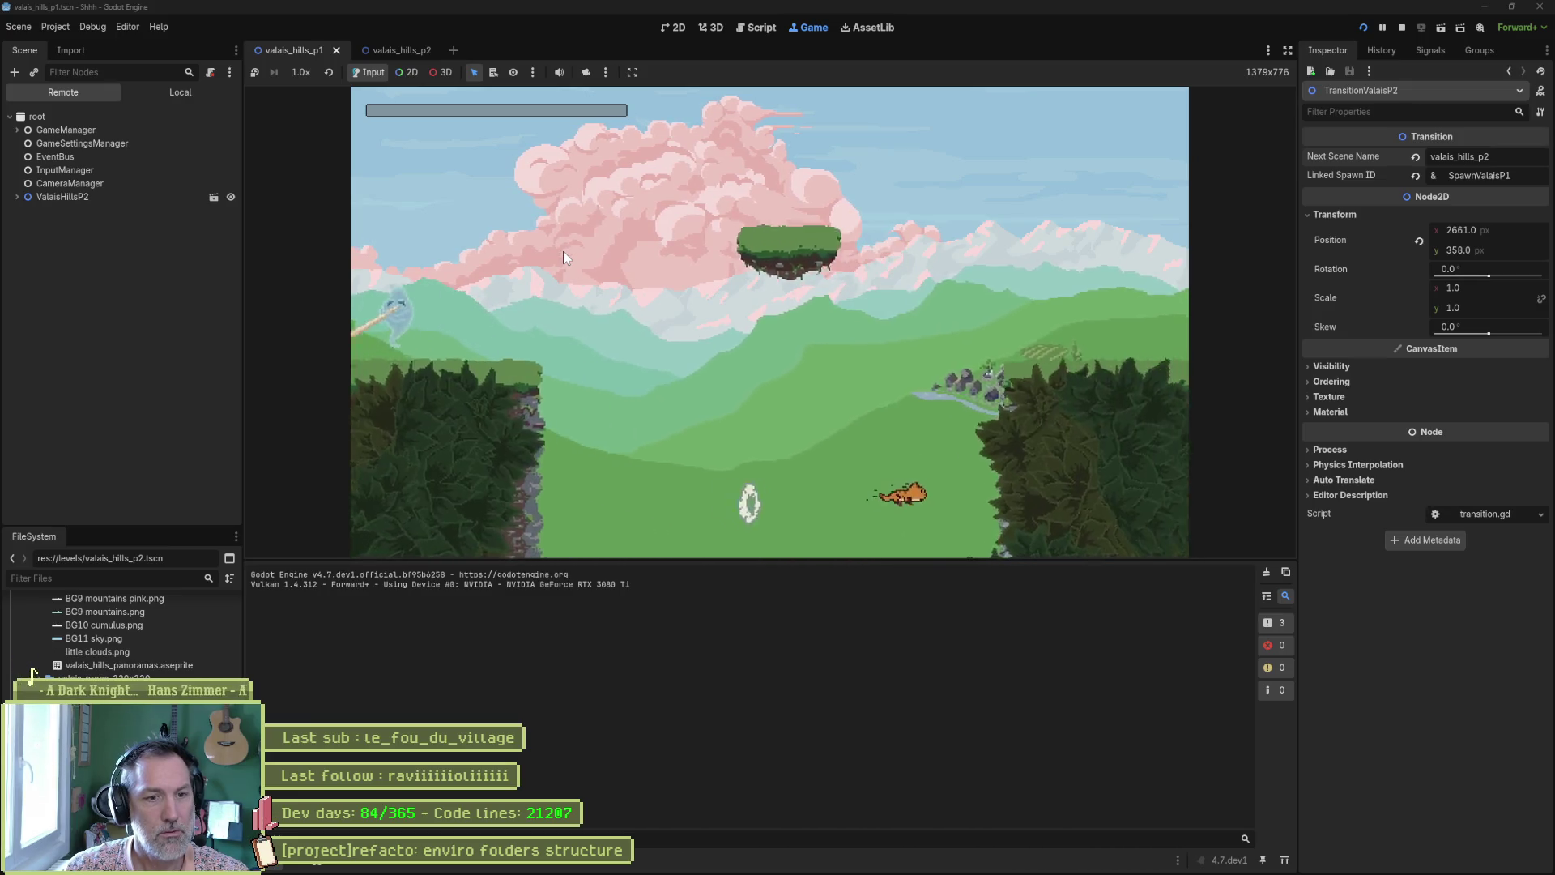
key(Left)
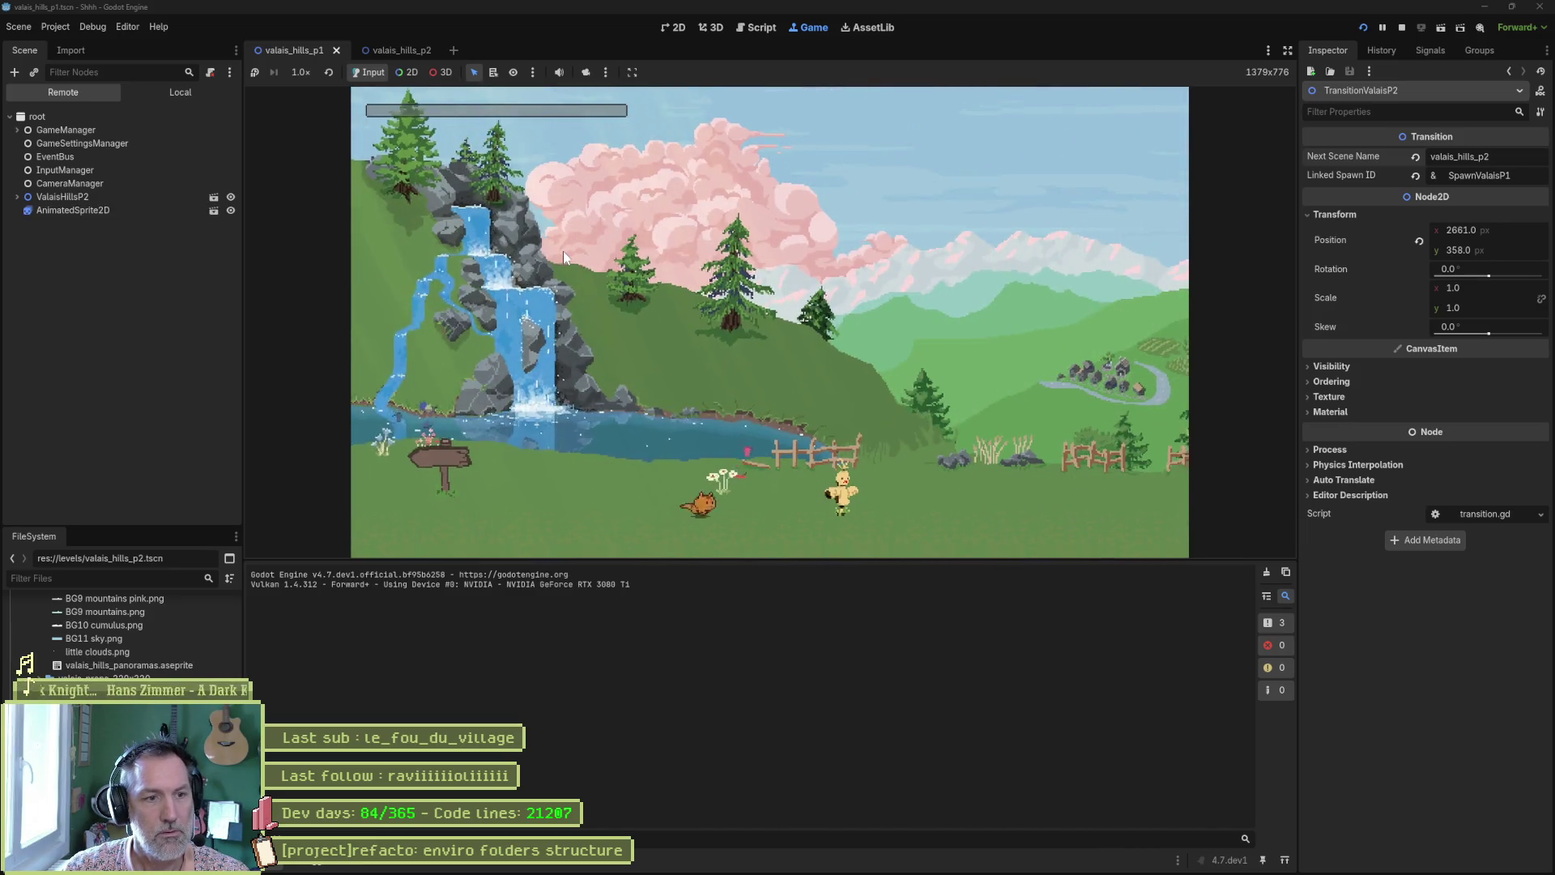
key(Right)
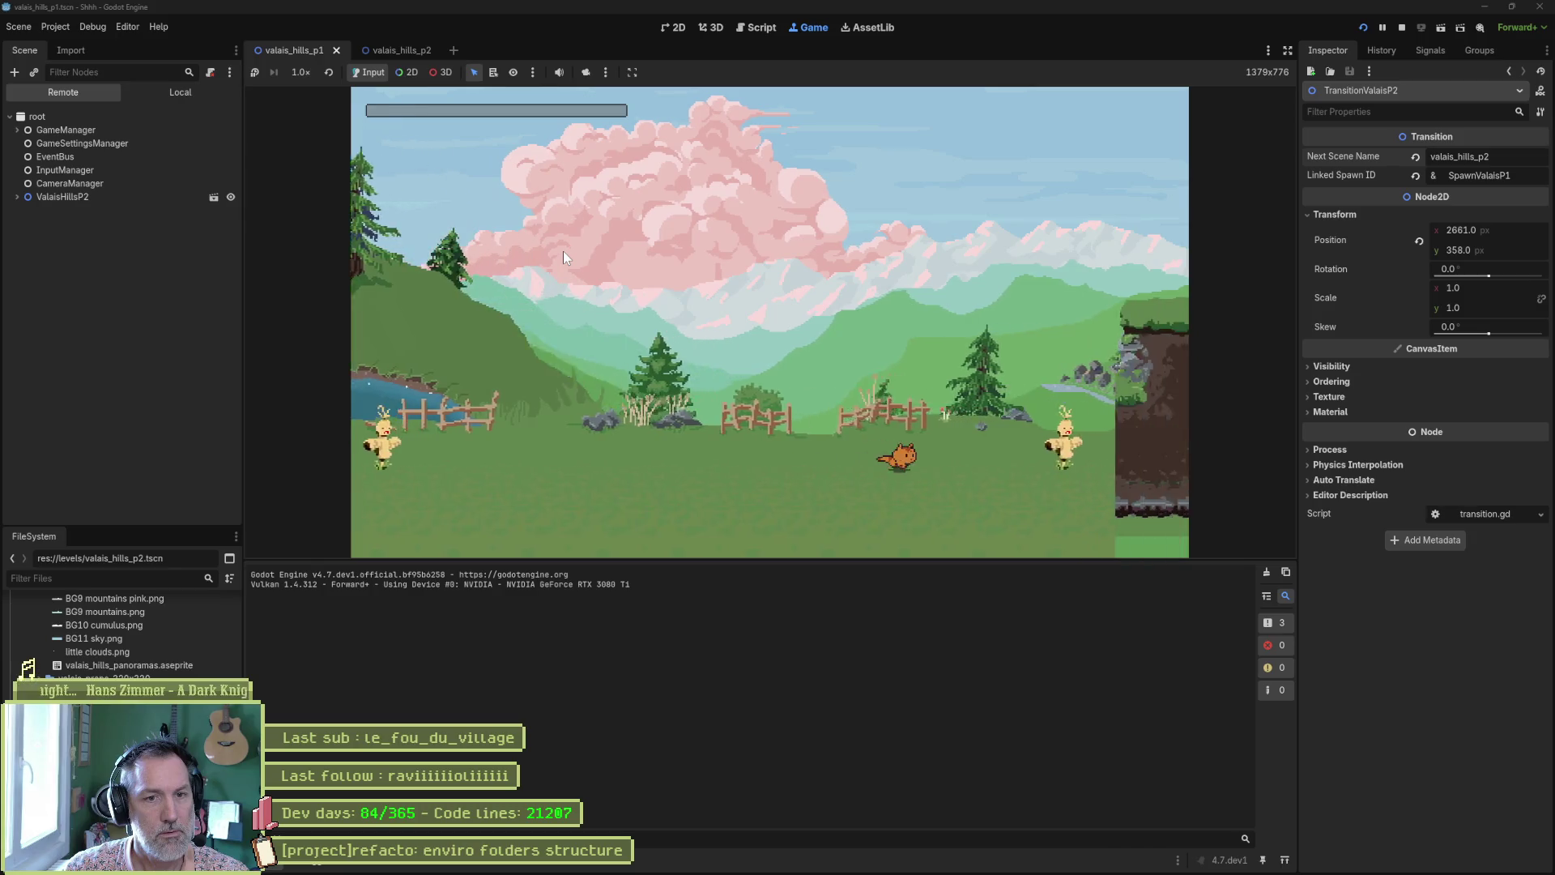
key(Right)
key(space)
key(space)
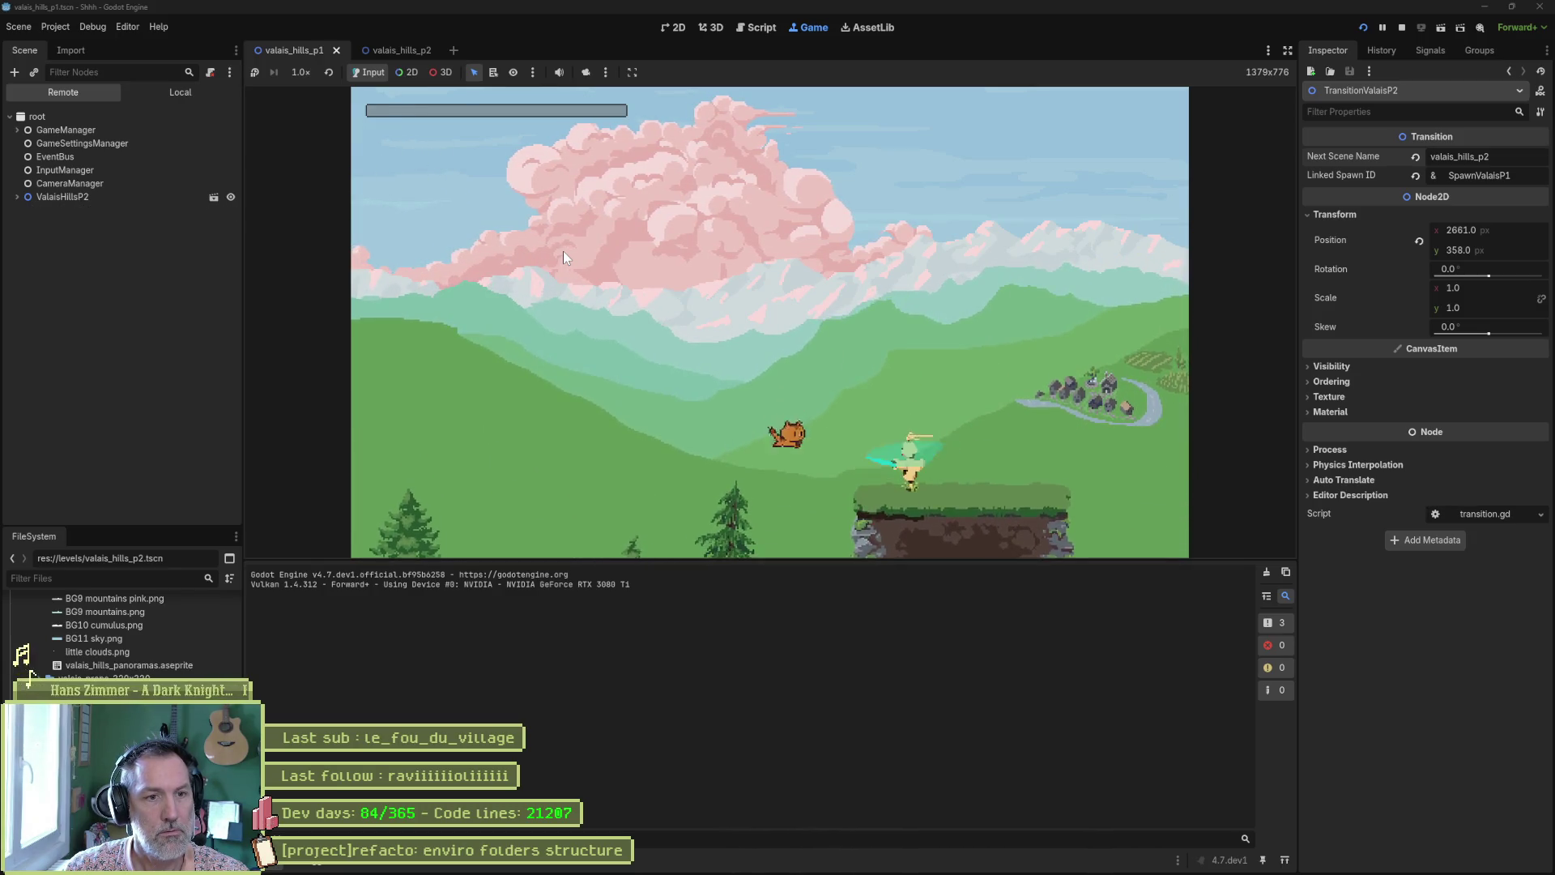
Burrow beside the horn cliff, get past the ground enemy, and walk into the exit to the forest level
key(Left)
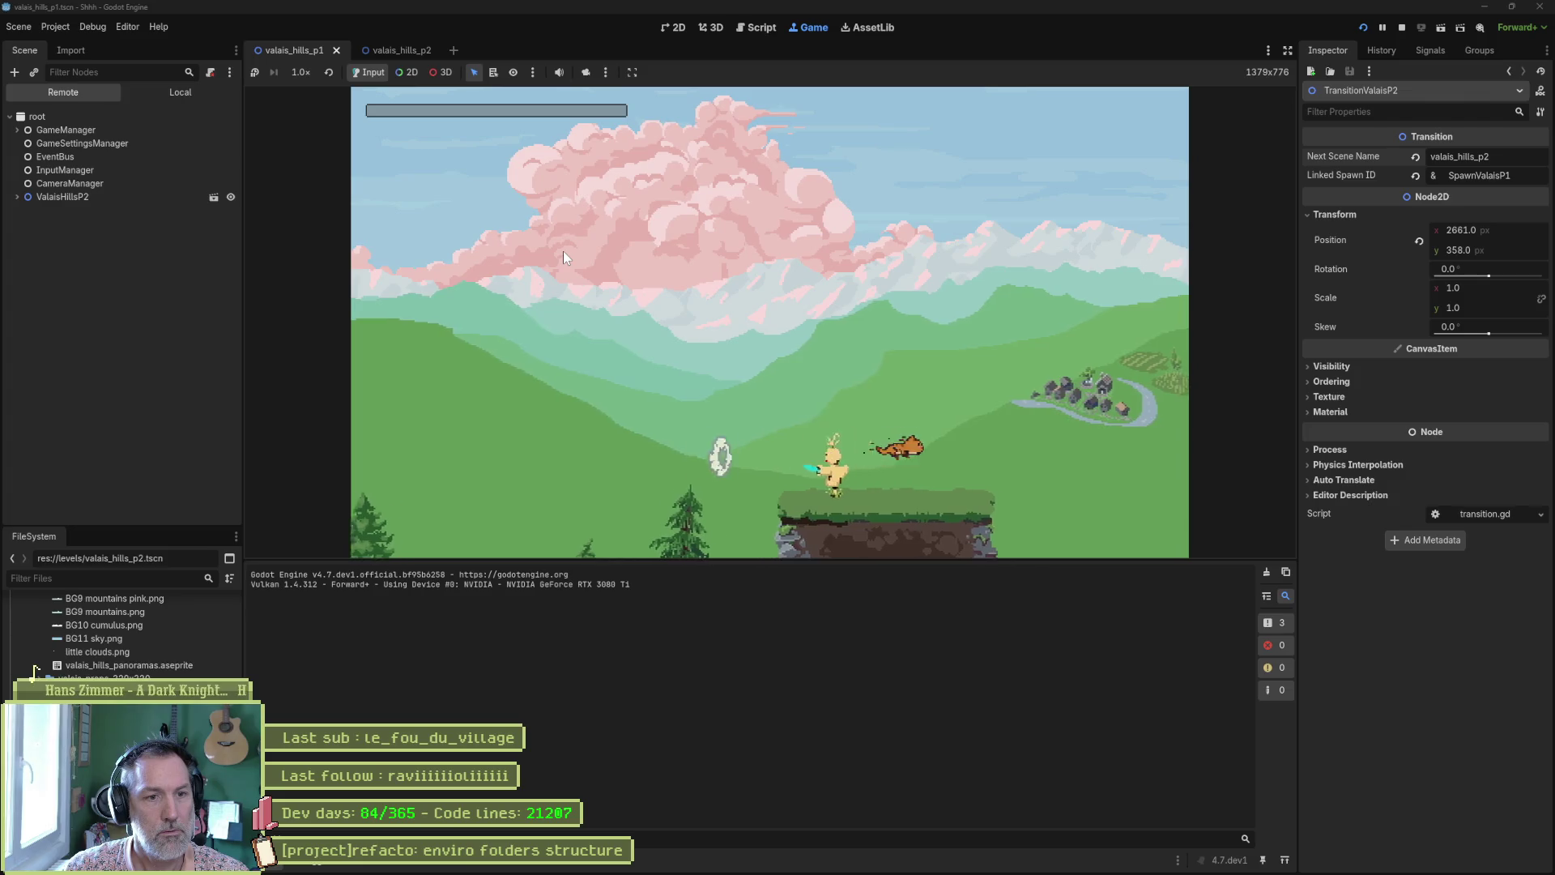
key(Right)
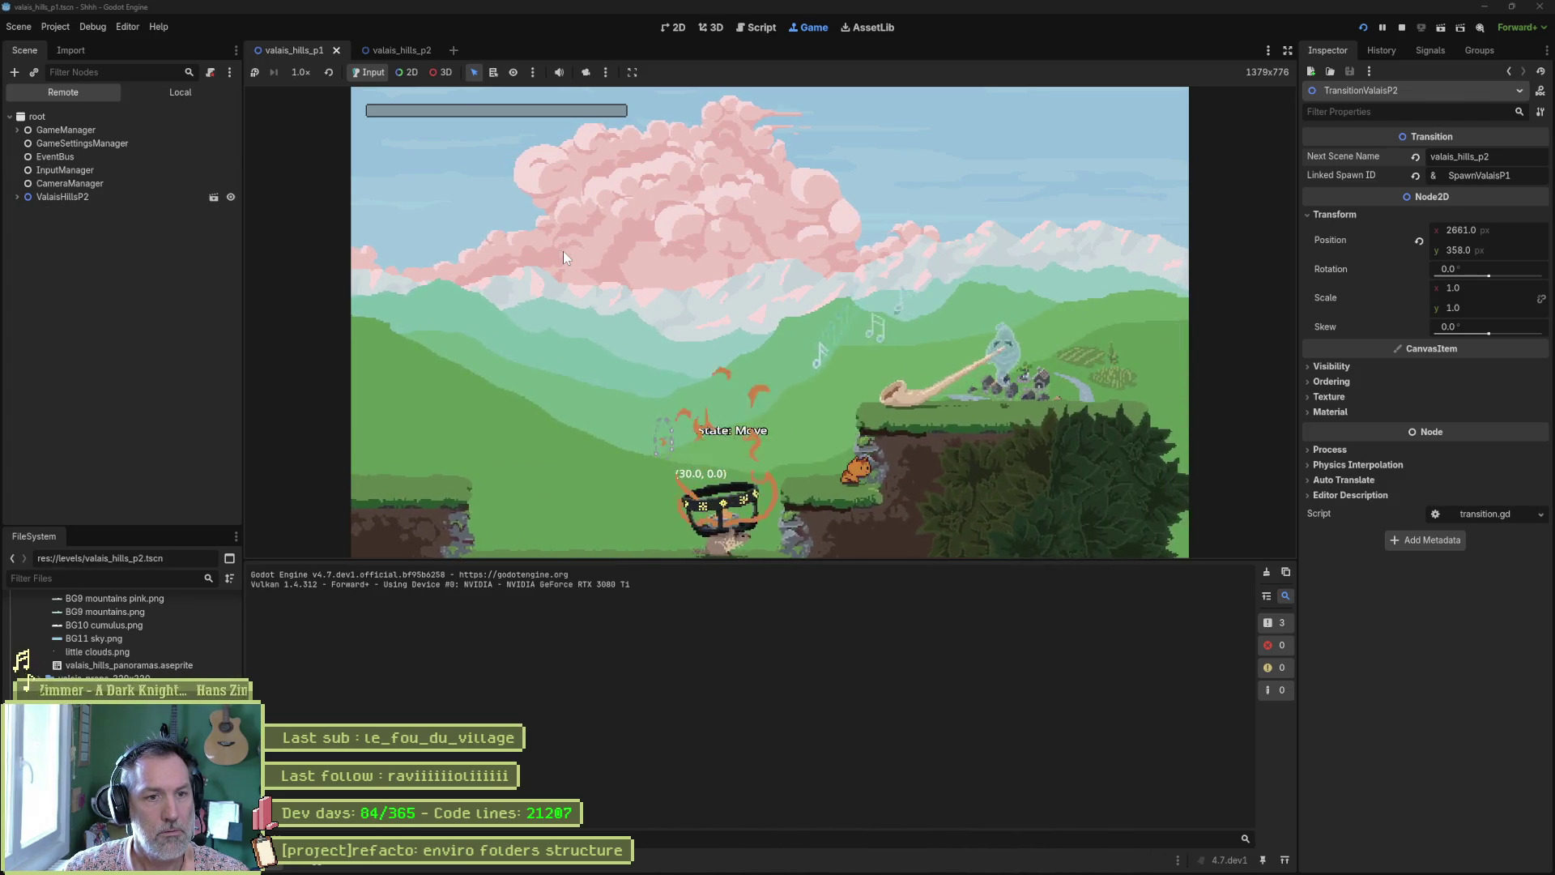
key(Down)
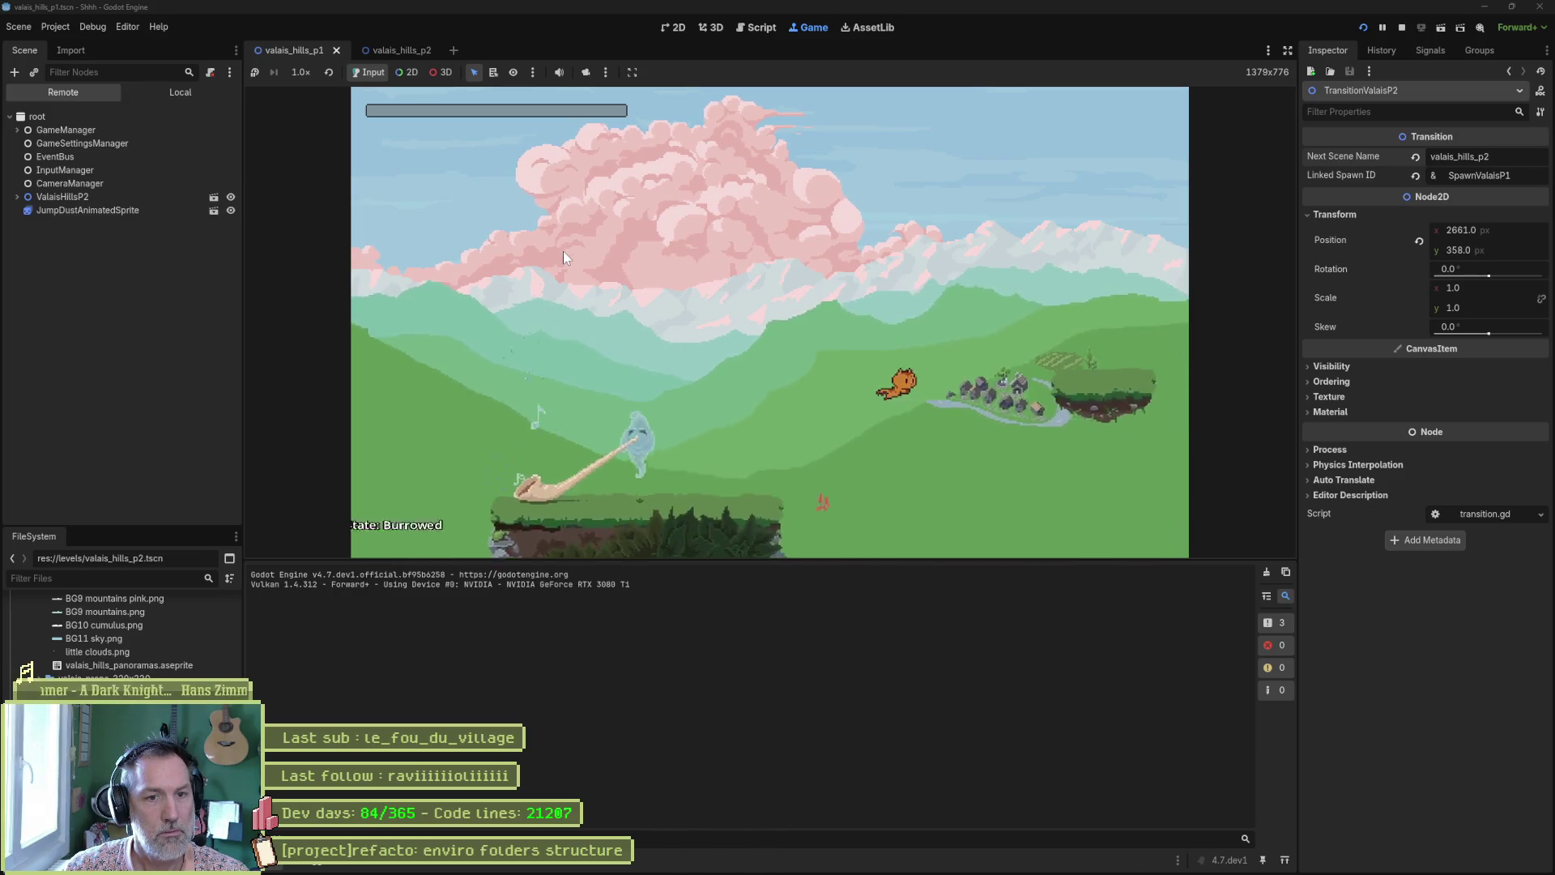
key(Right)
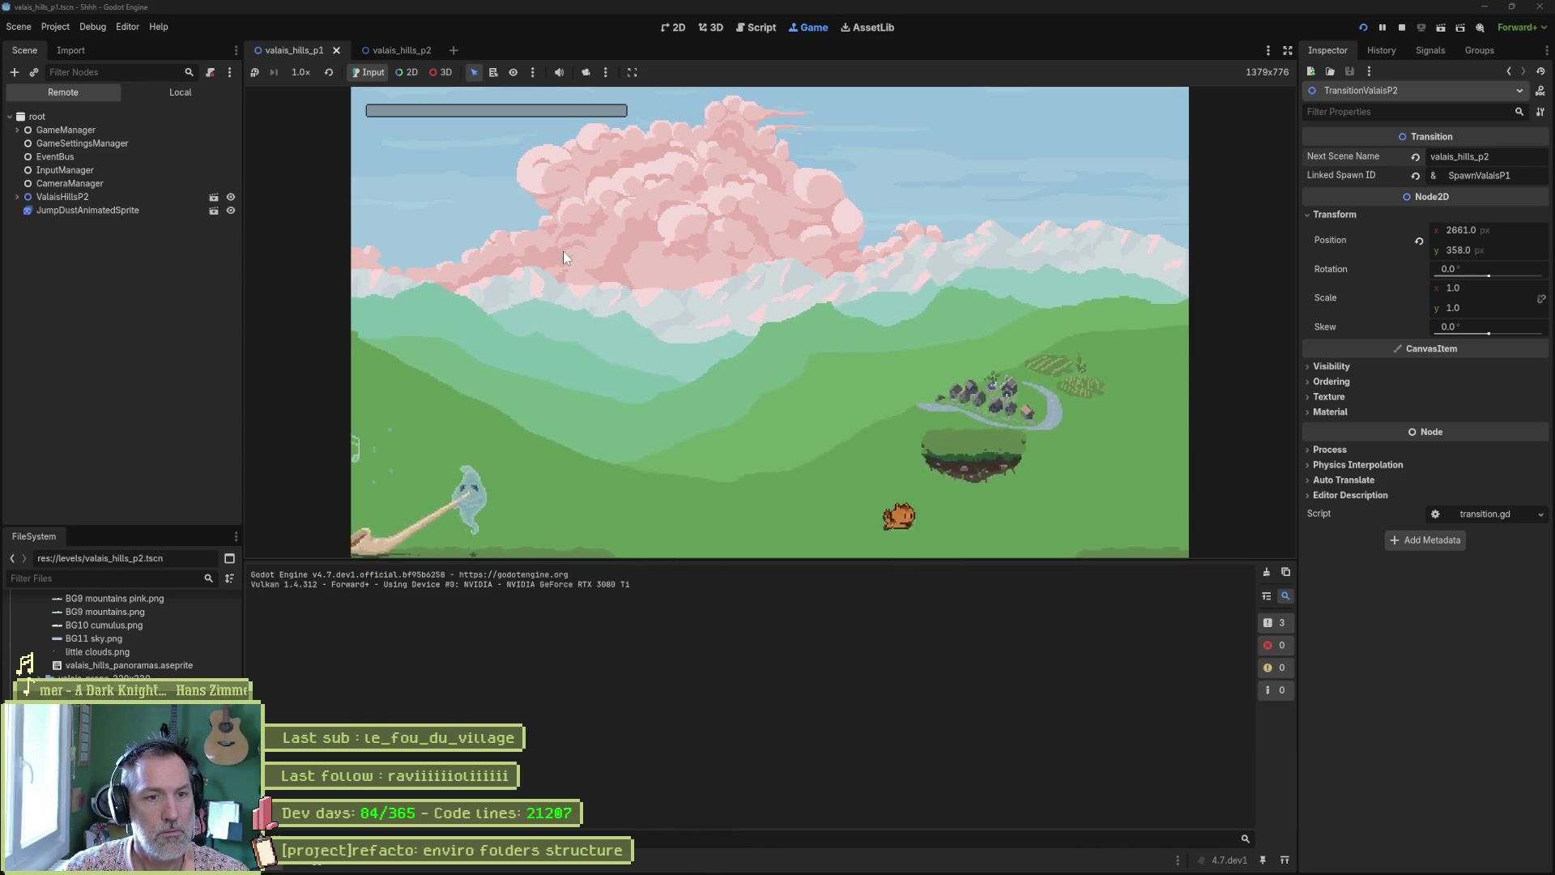
key(space)
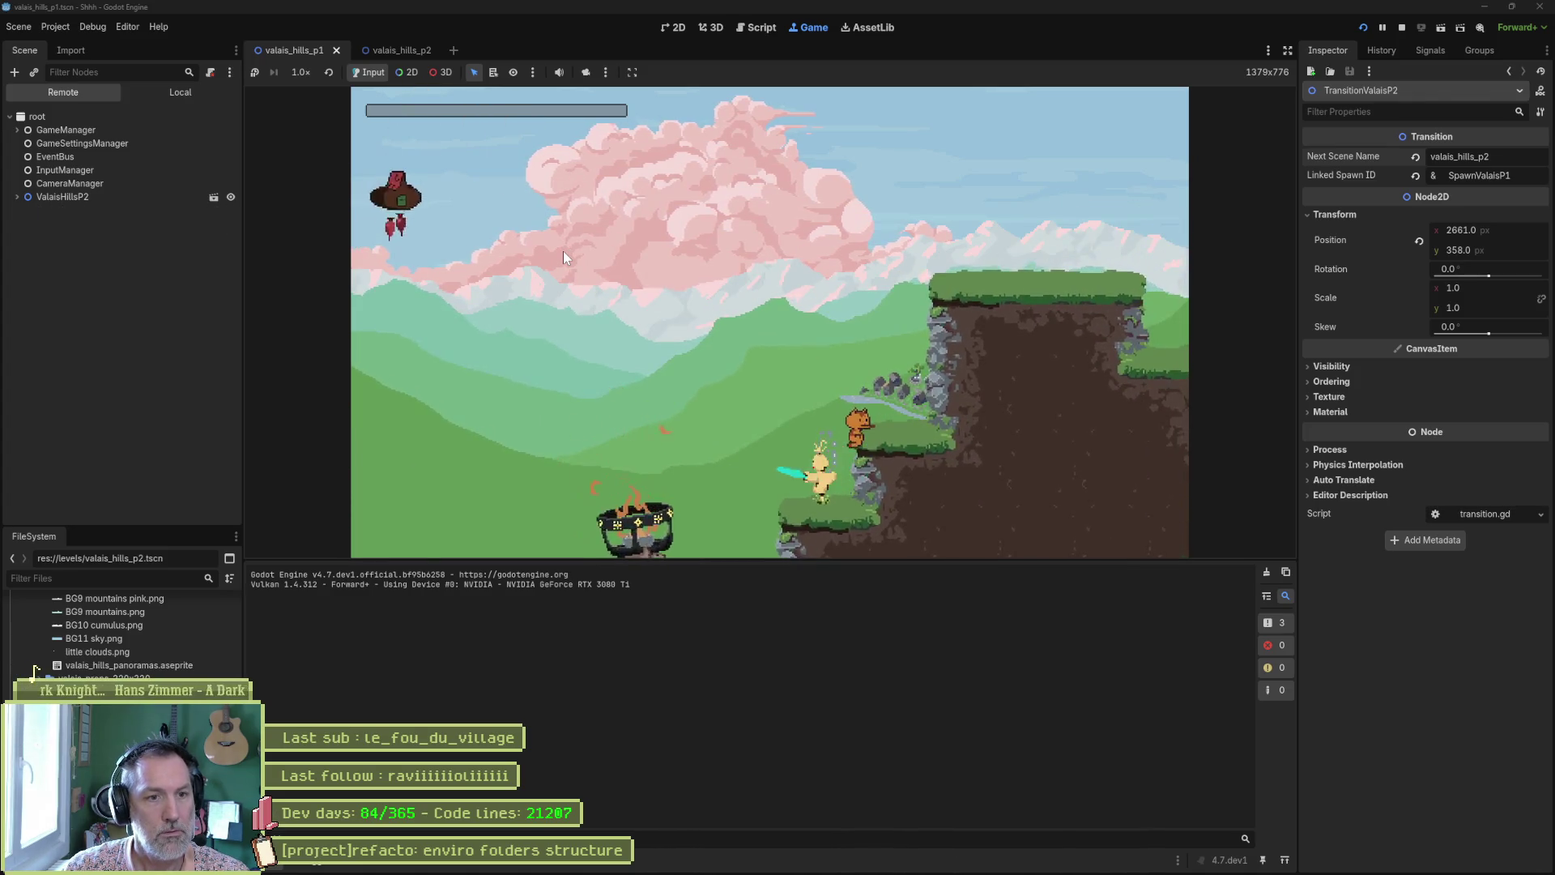
key(Left)
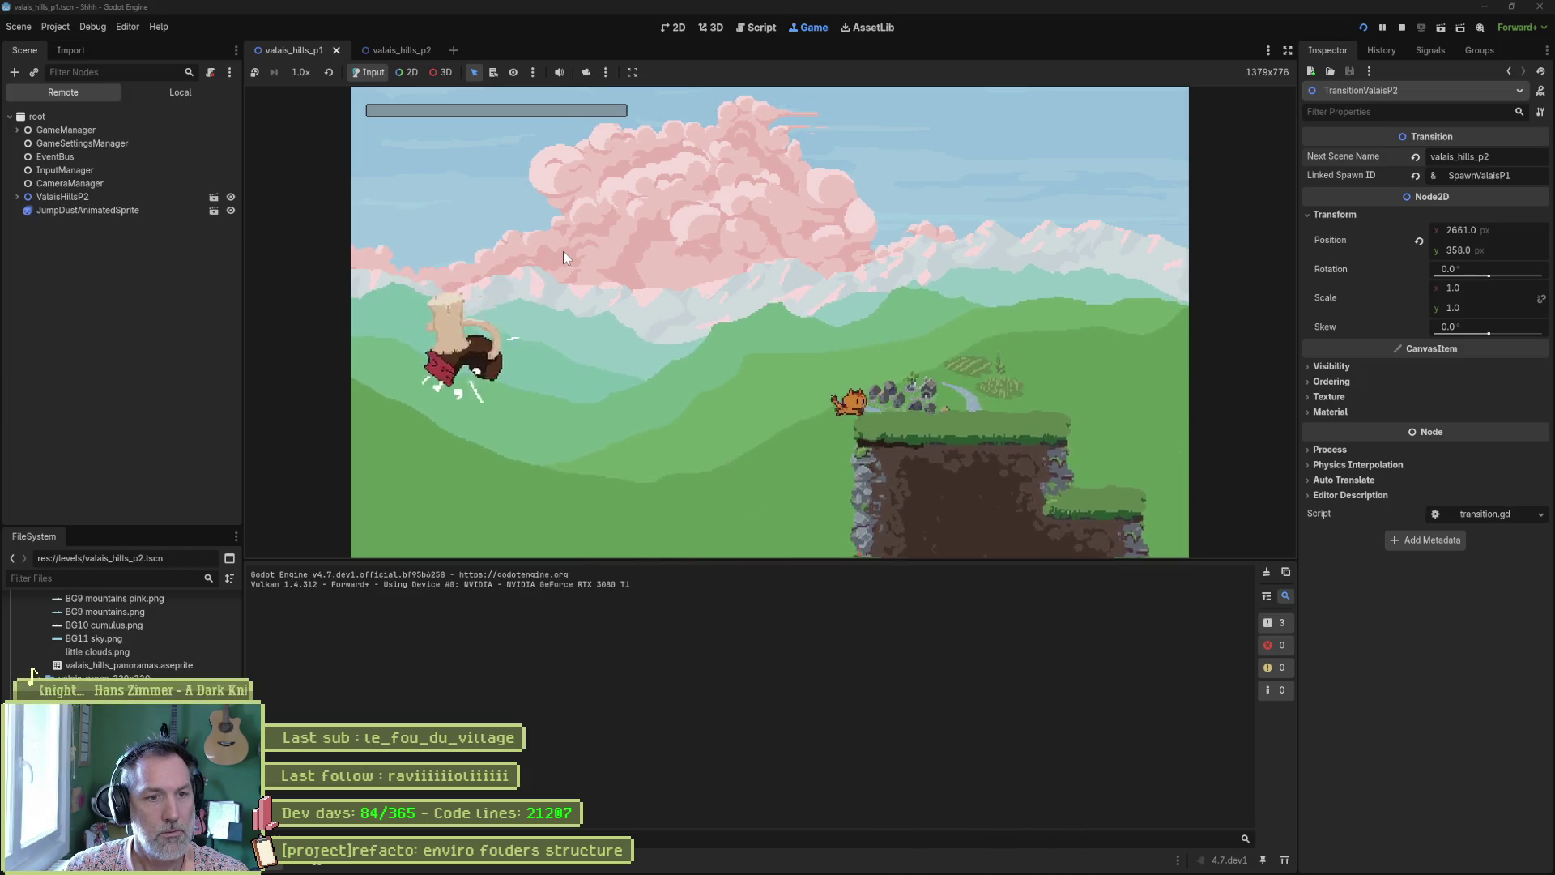
key(Right)
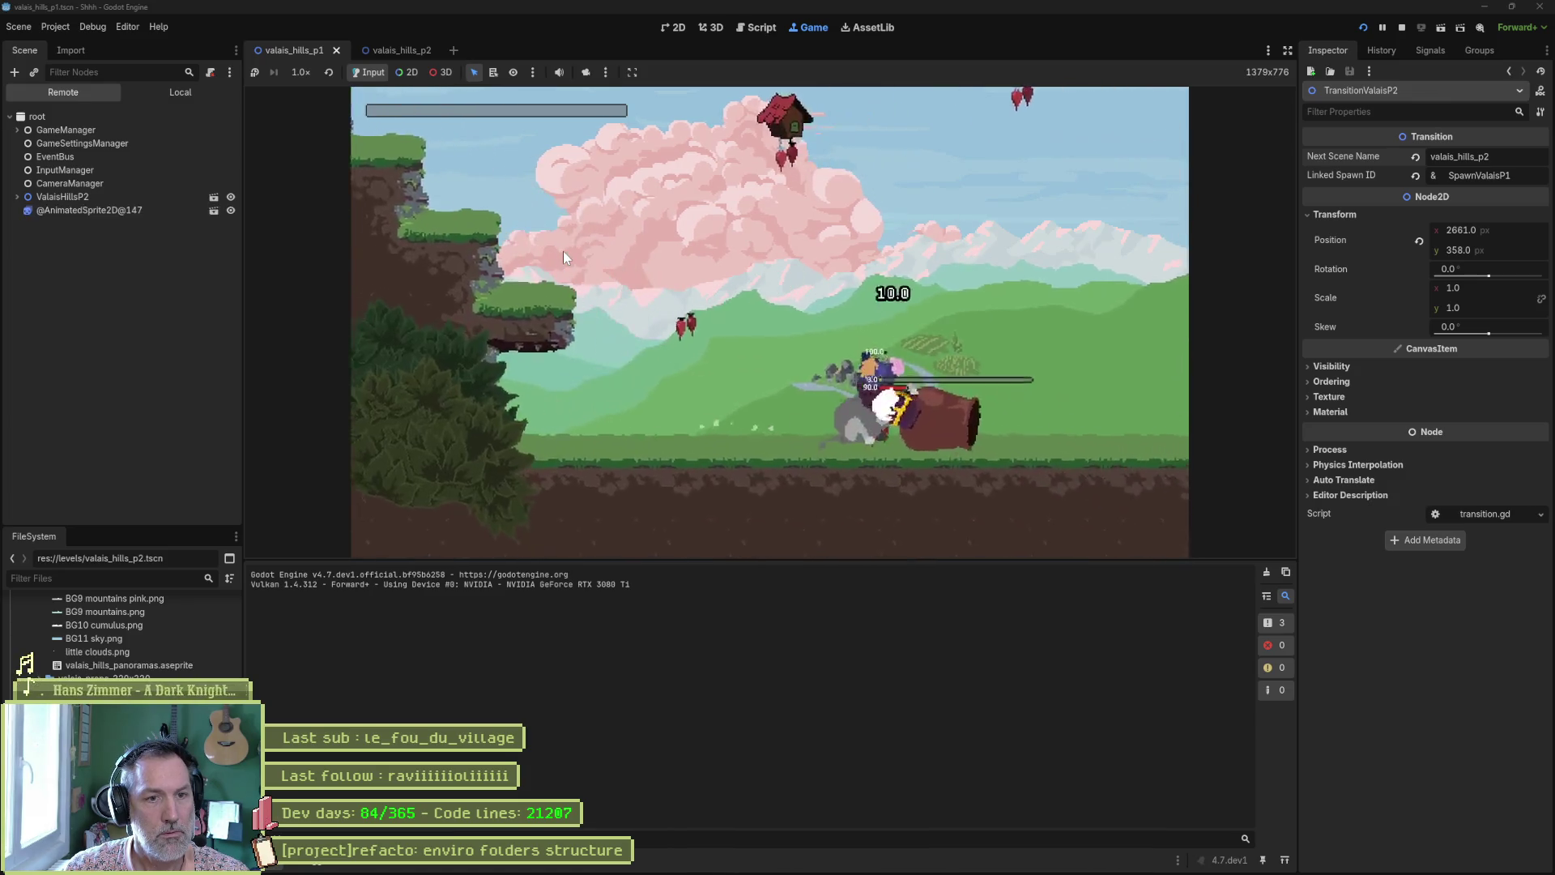
key(Right)
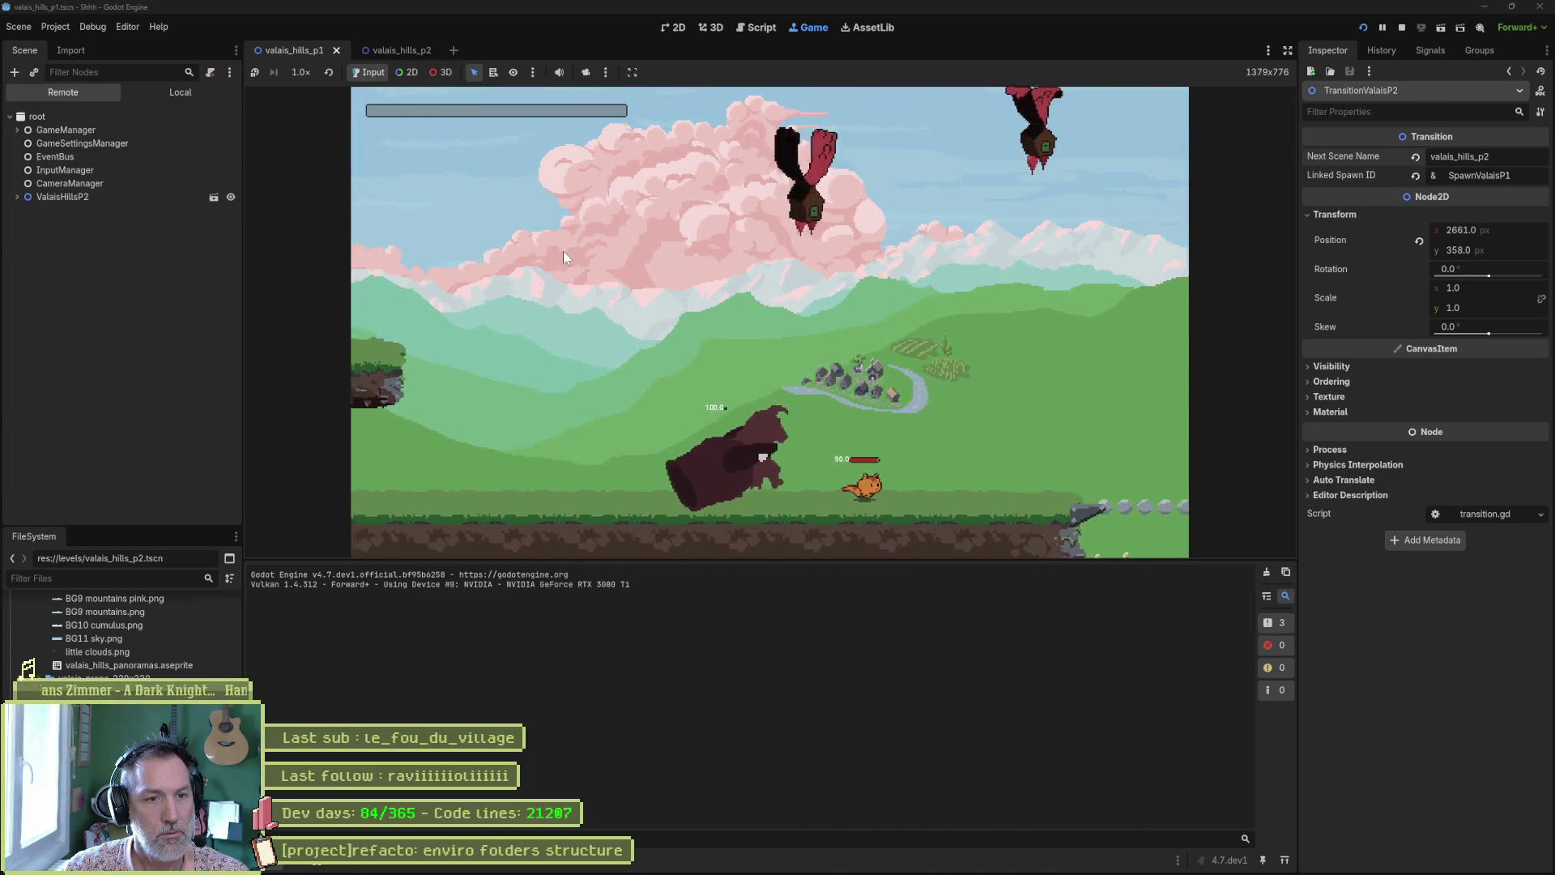
key(Right)
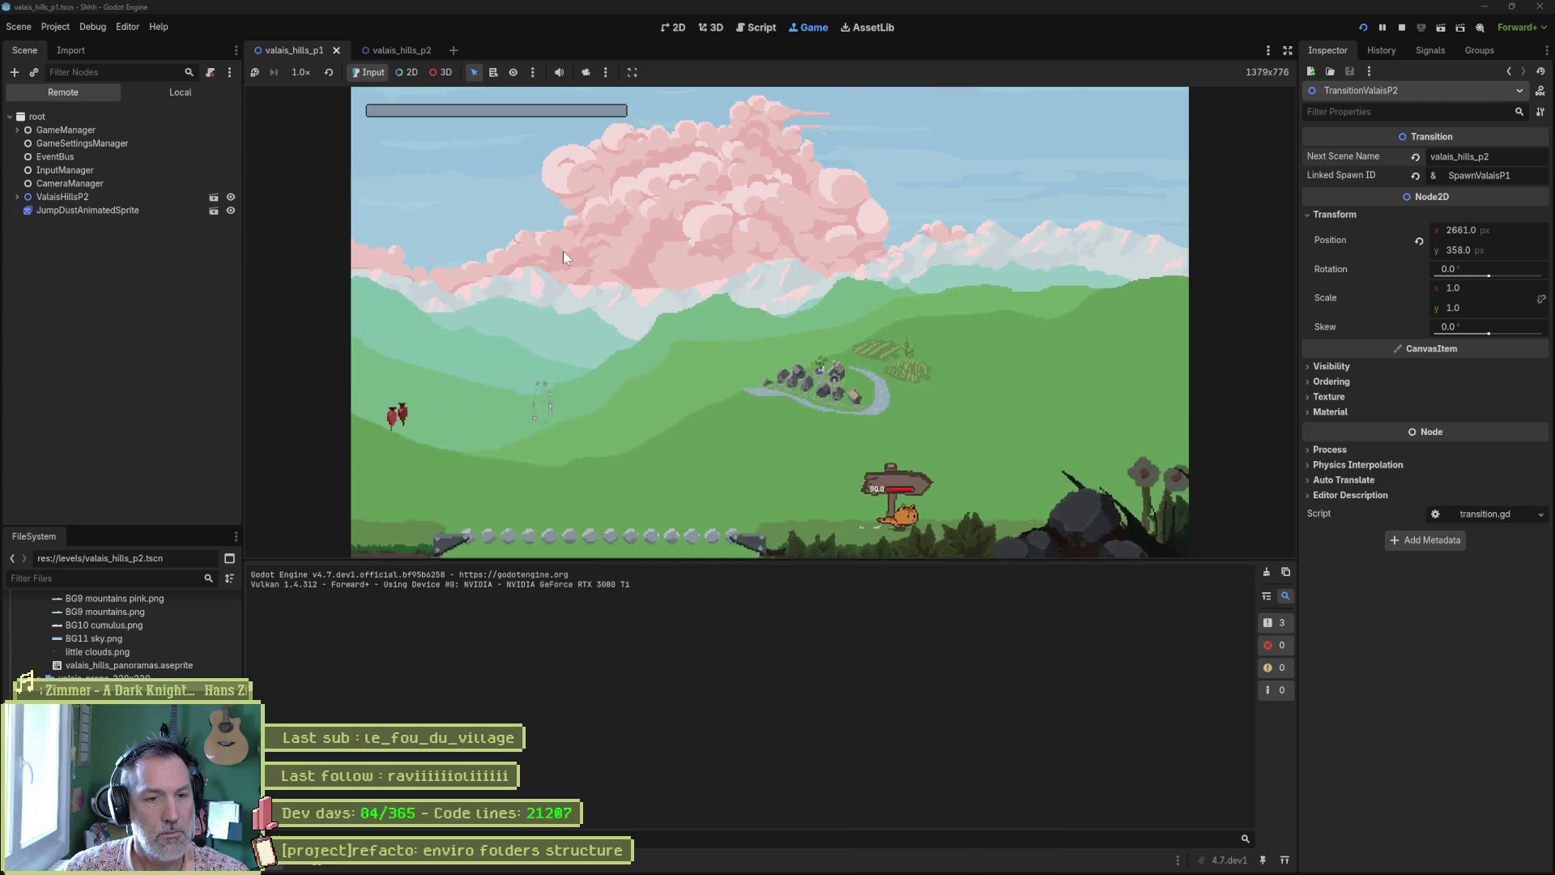
key(Right)
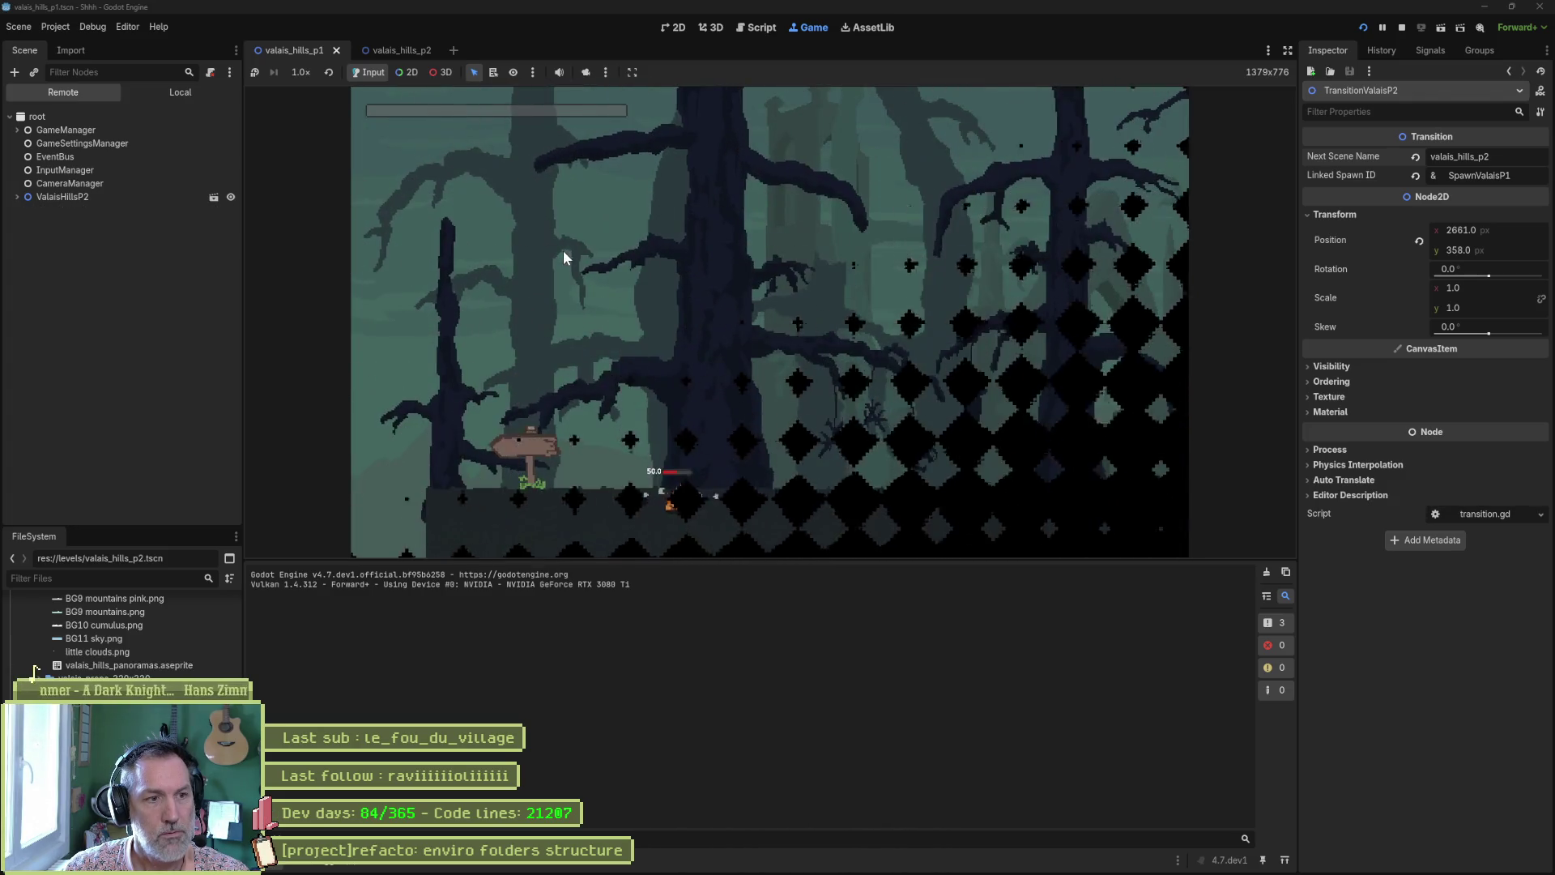
Run right onto the pink tree in the dark forest, then run back left into the level exit
key(Right)
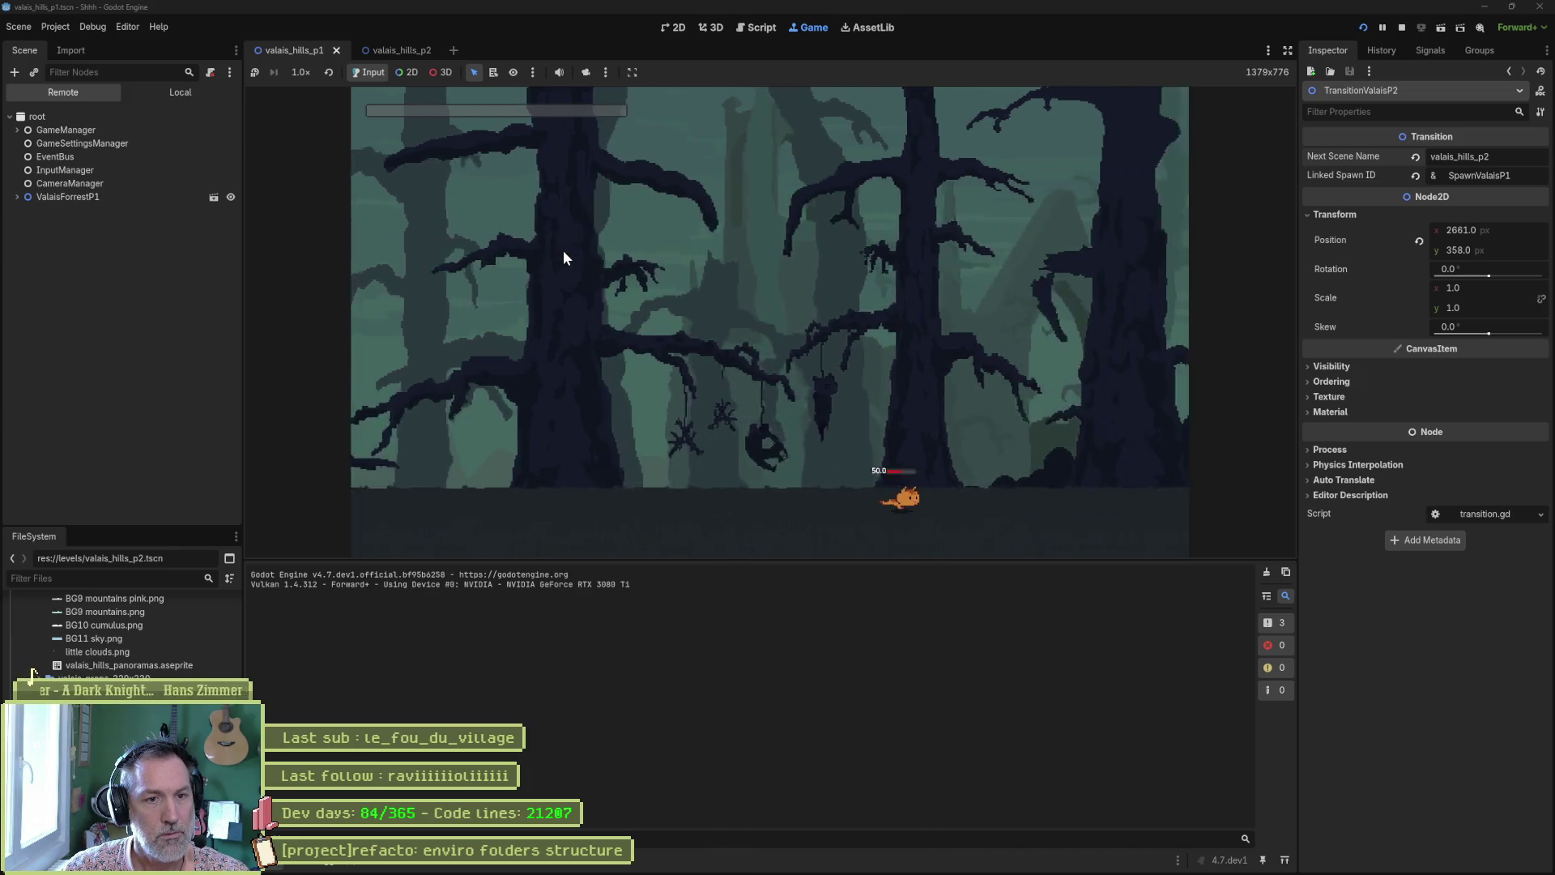
key(Right)
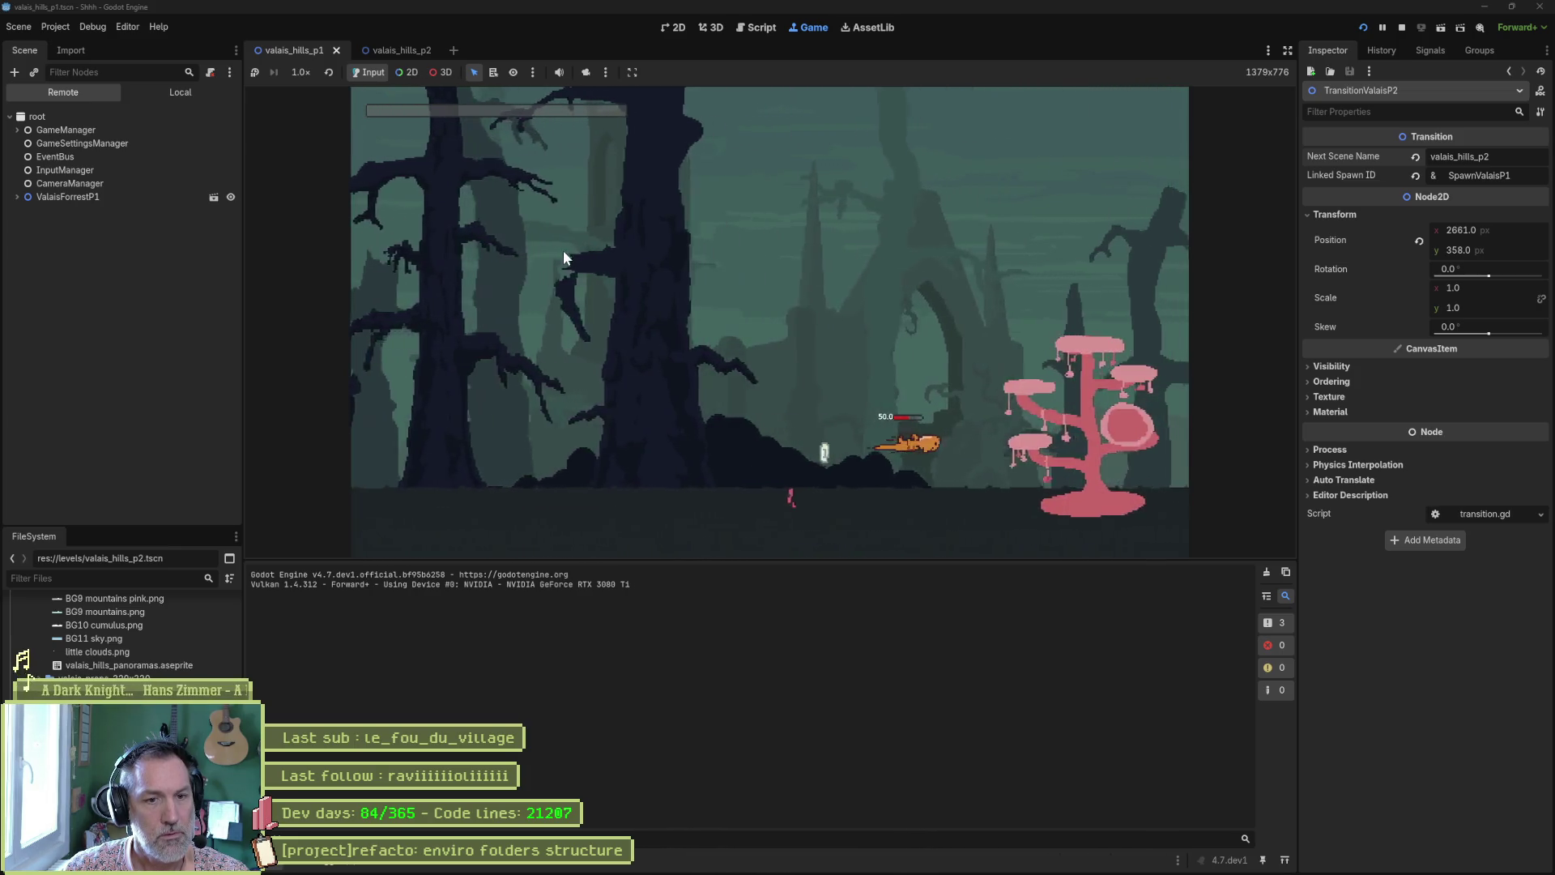
key(Right)
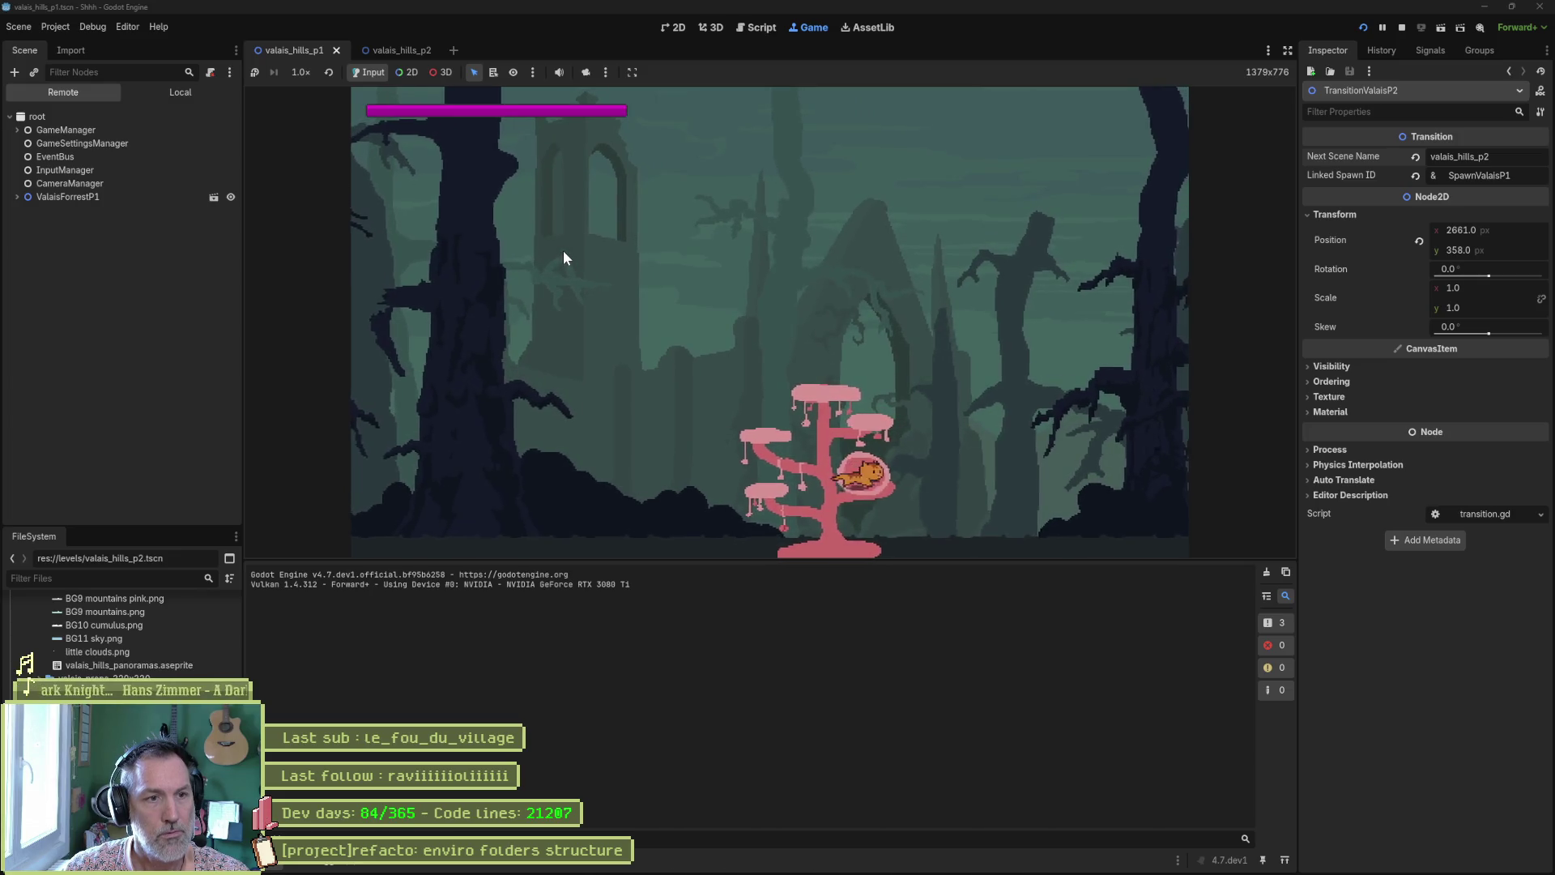
key(Right)
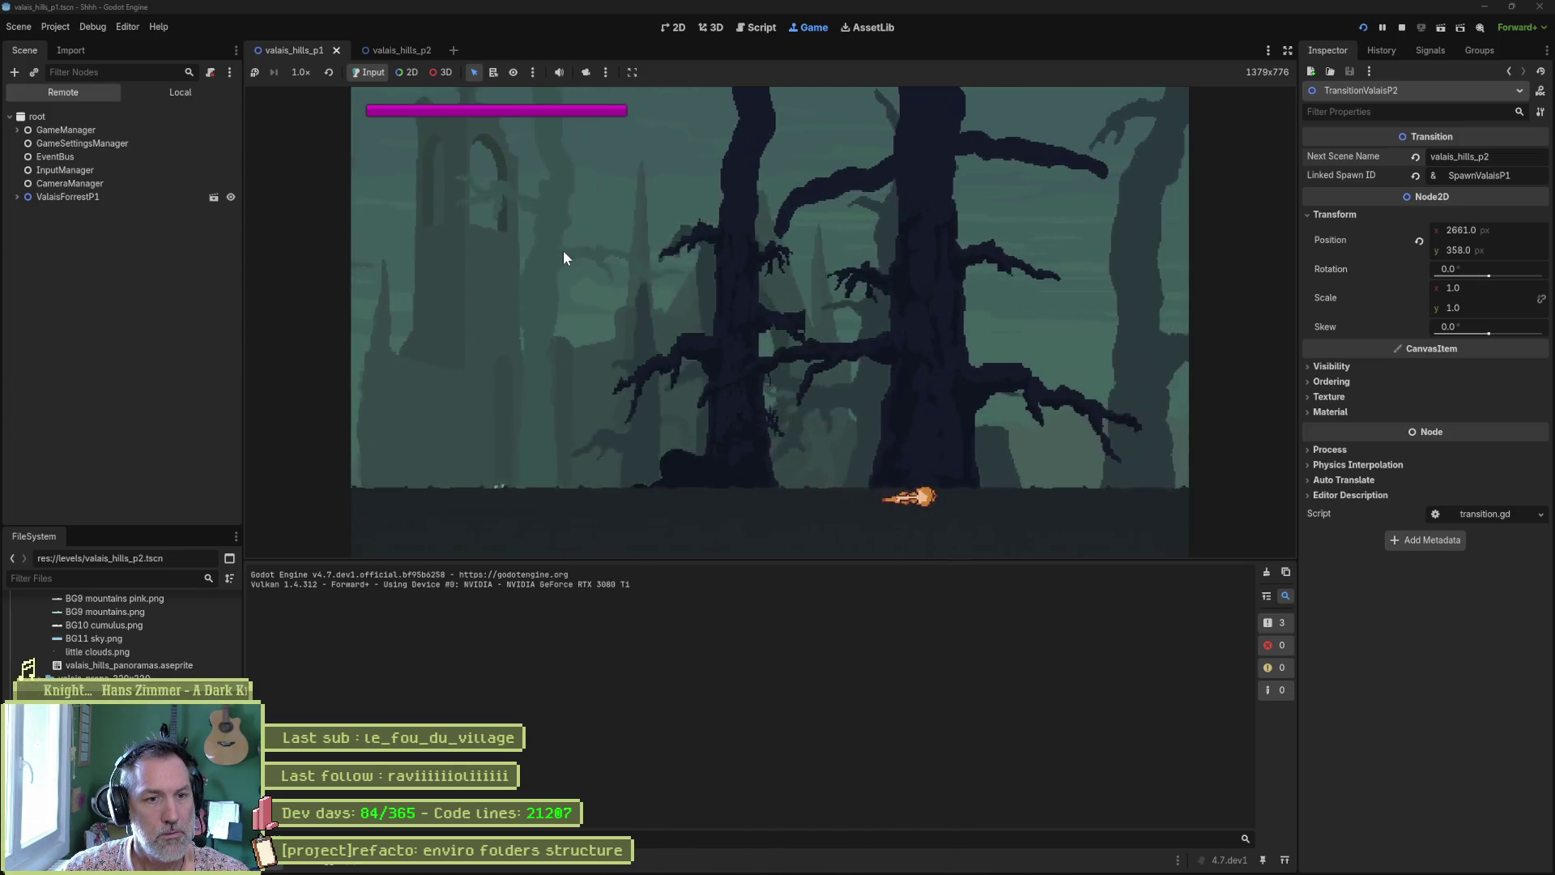
key(Left)
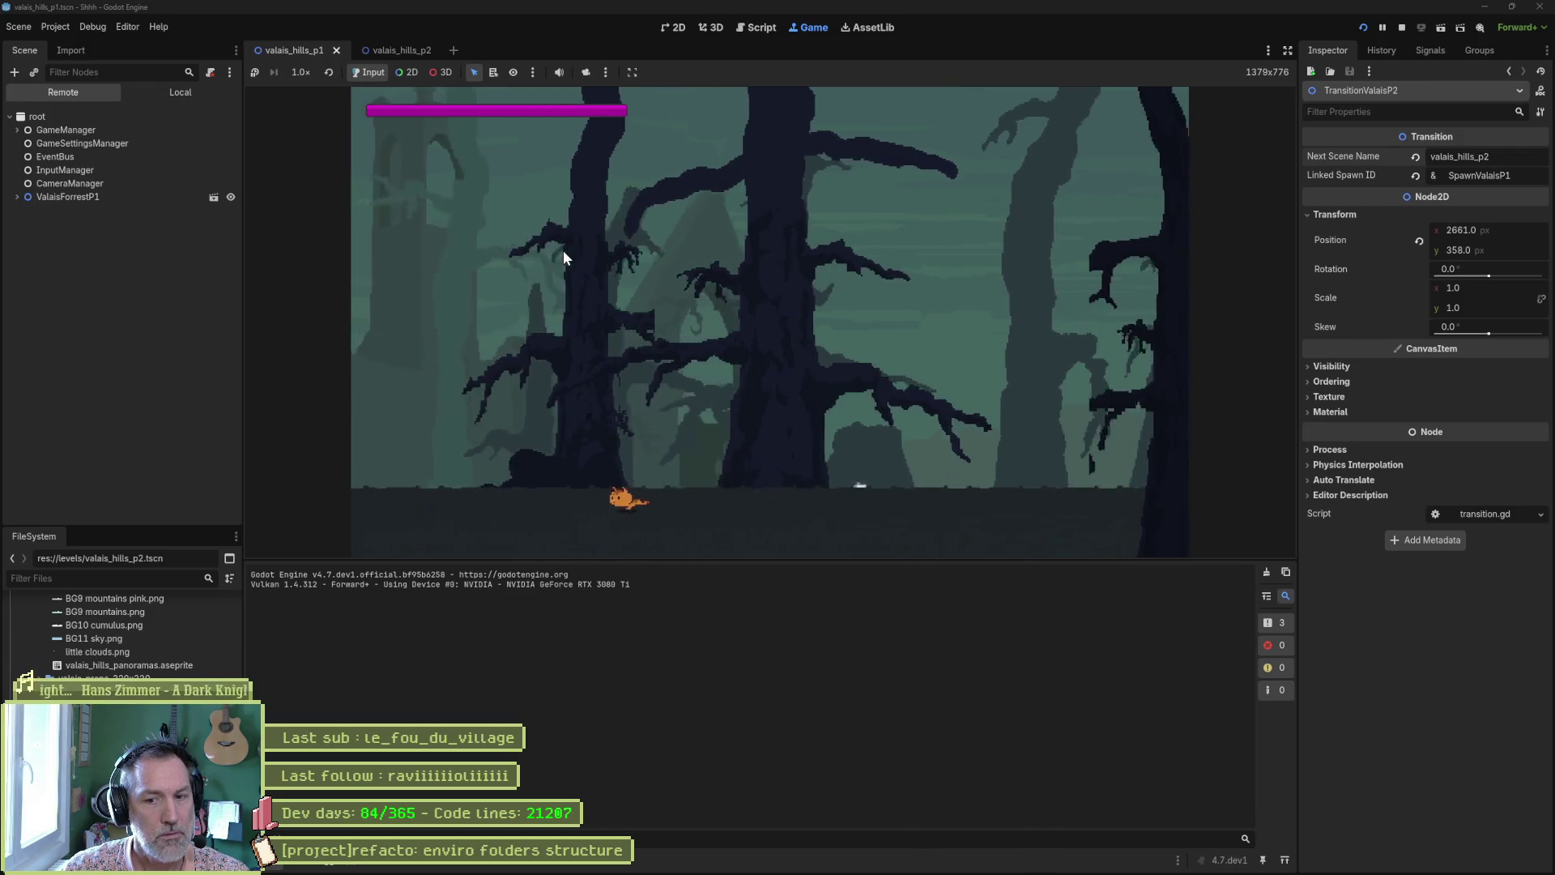
key(Left)
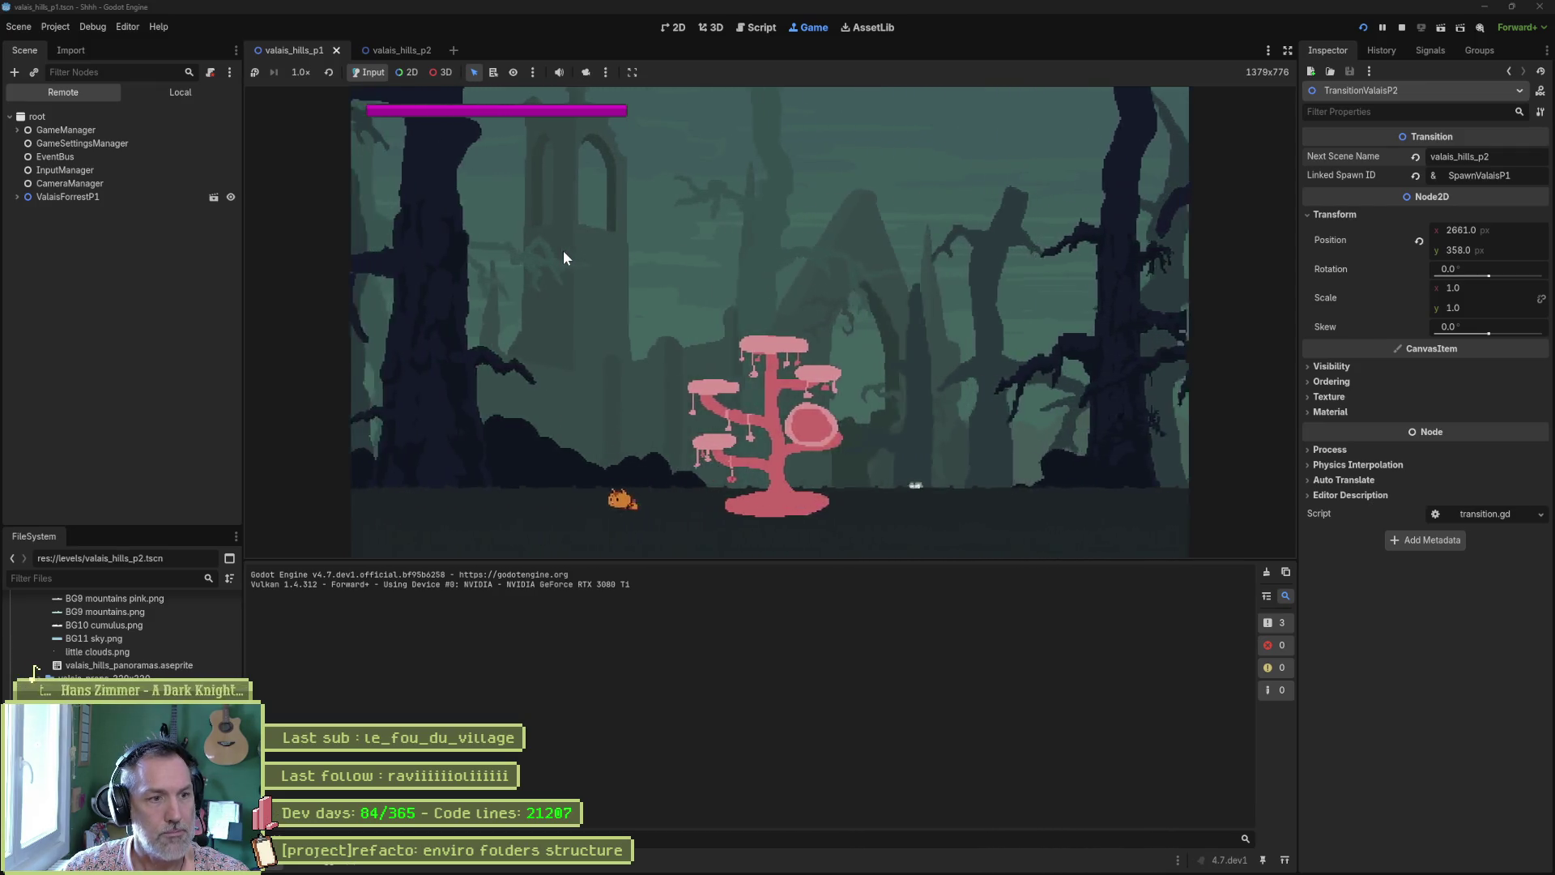
key(Left)
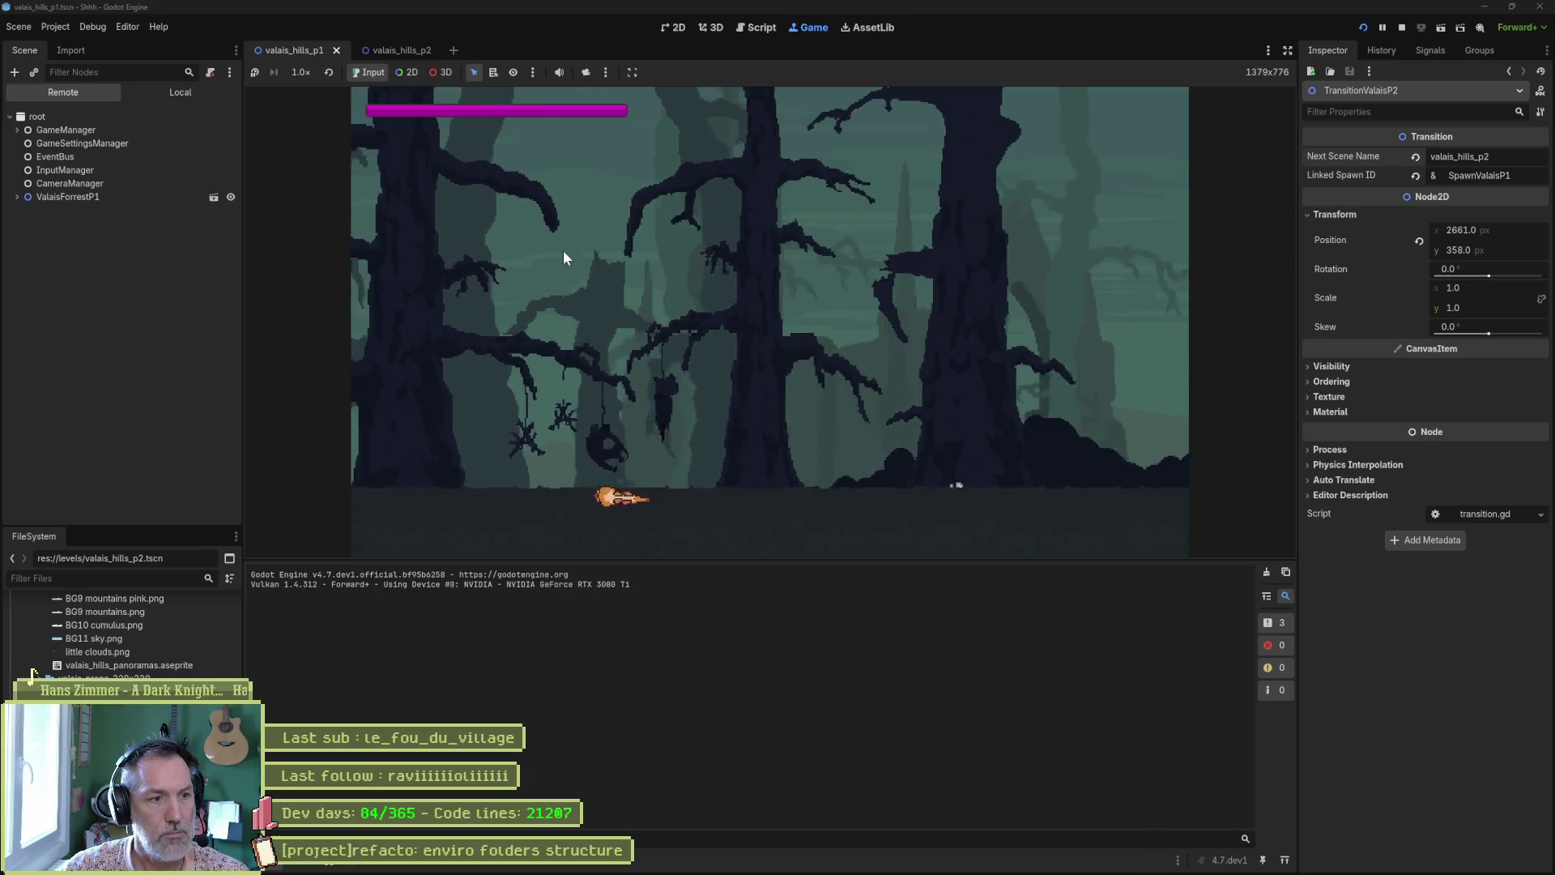
key(Left)
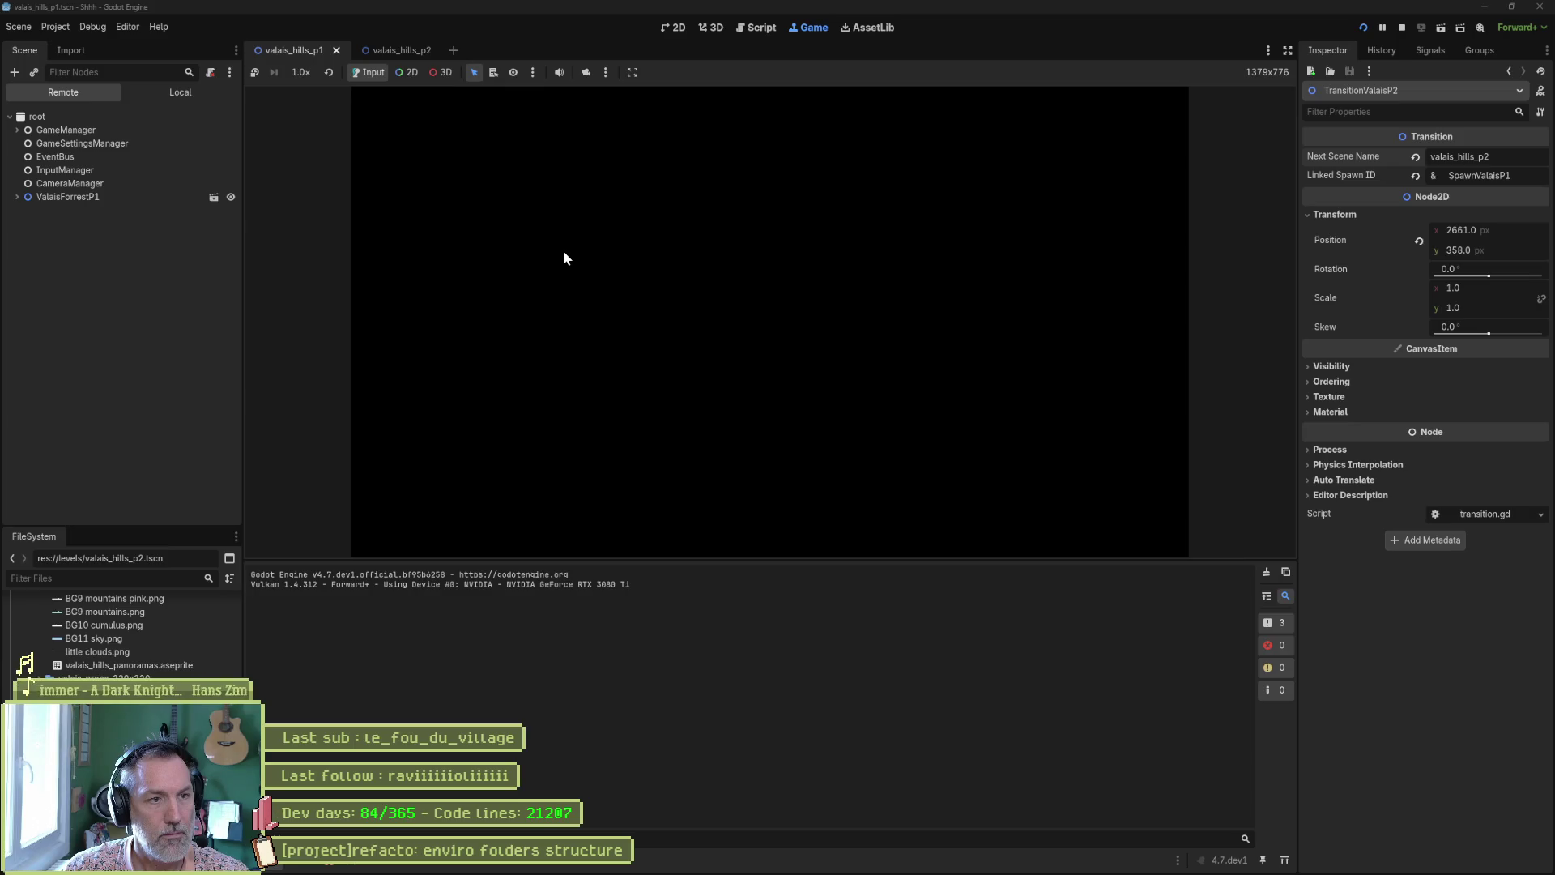
Stop the game and Quick Open the valais_forrest_p1 scene
key(F8)
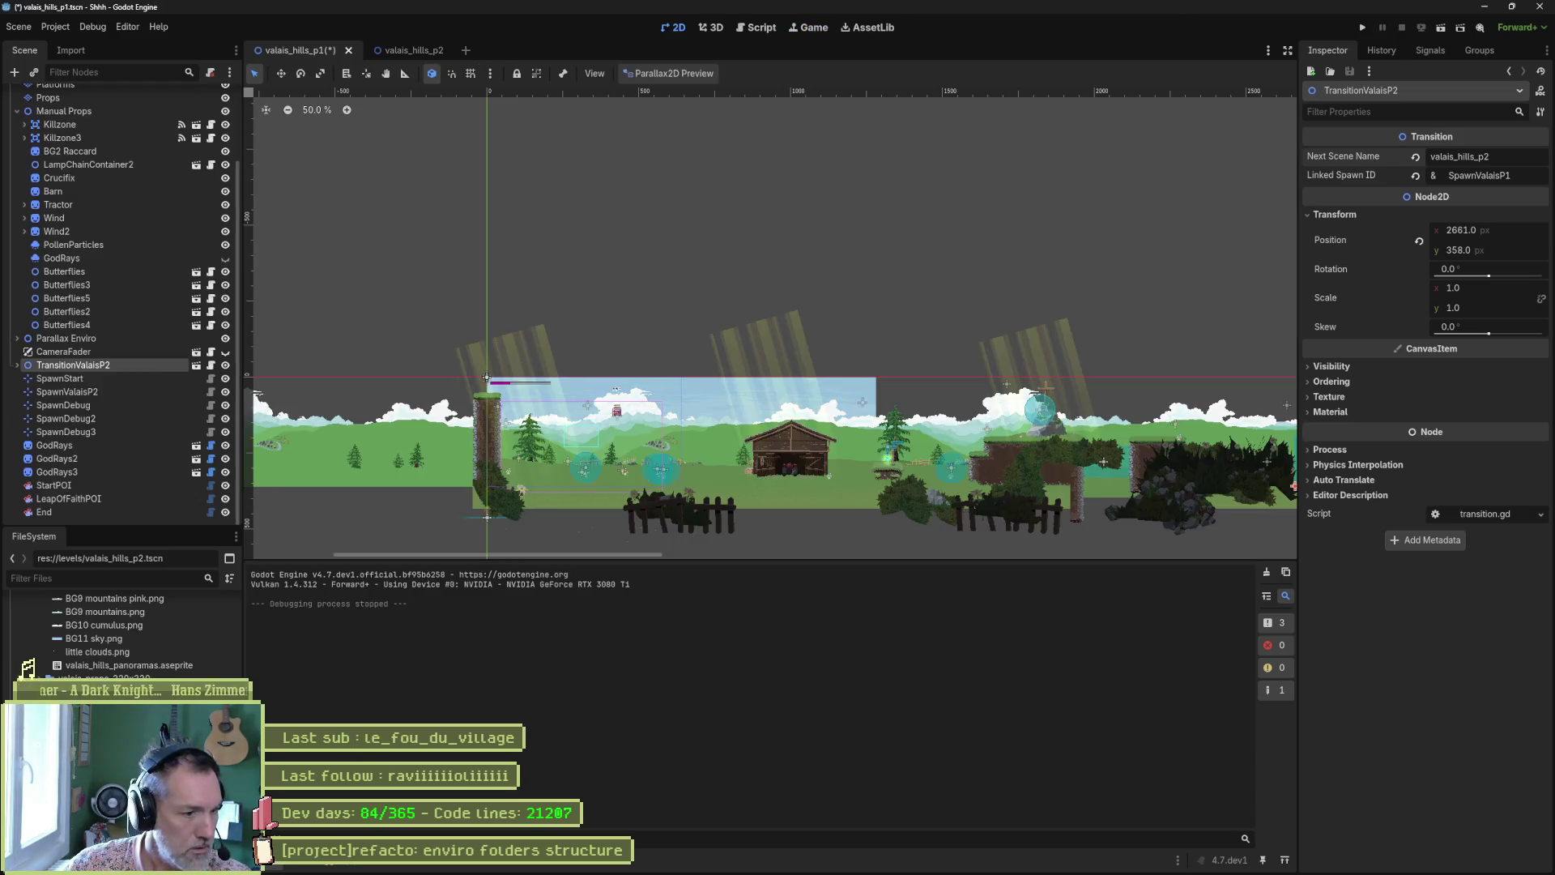
key(ctrl+shift+o)
text(forrest)
key(Return)
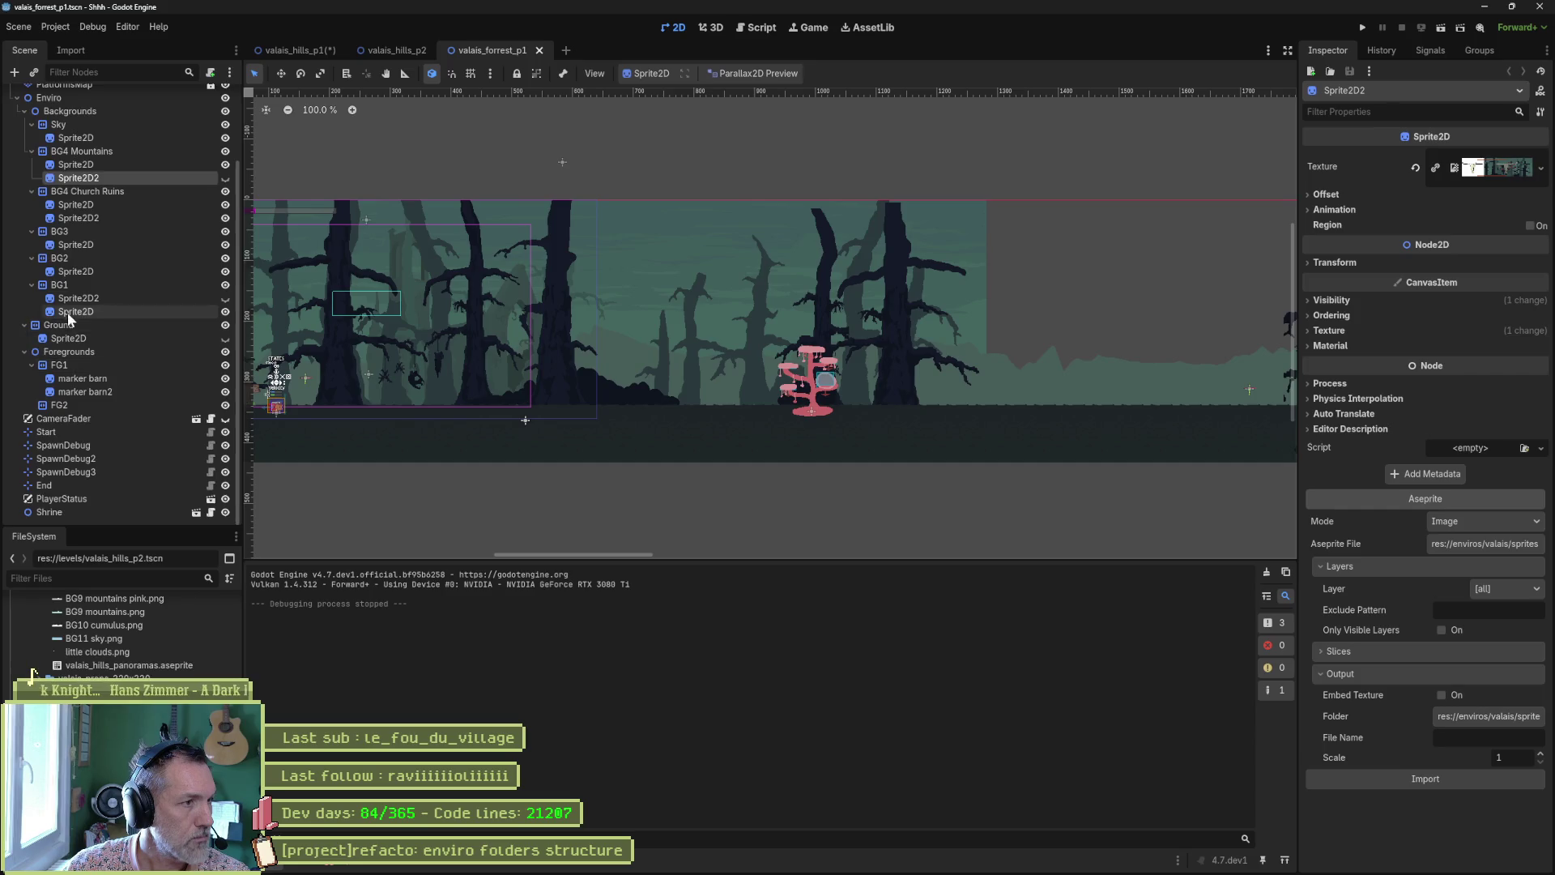
Change TransitionValaisP2's Next Scene Name to valais/valais_hills_p2, save, and run the scene
scroll(67, 313, up, 3)
click(17, 190)
click(67, 164)
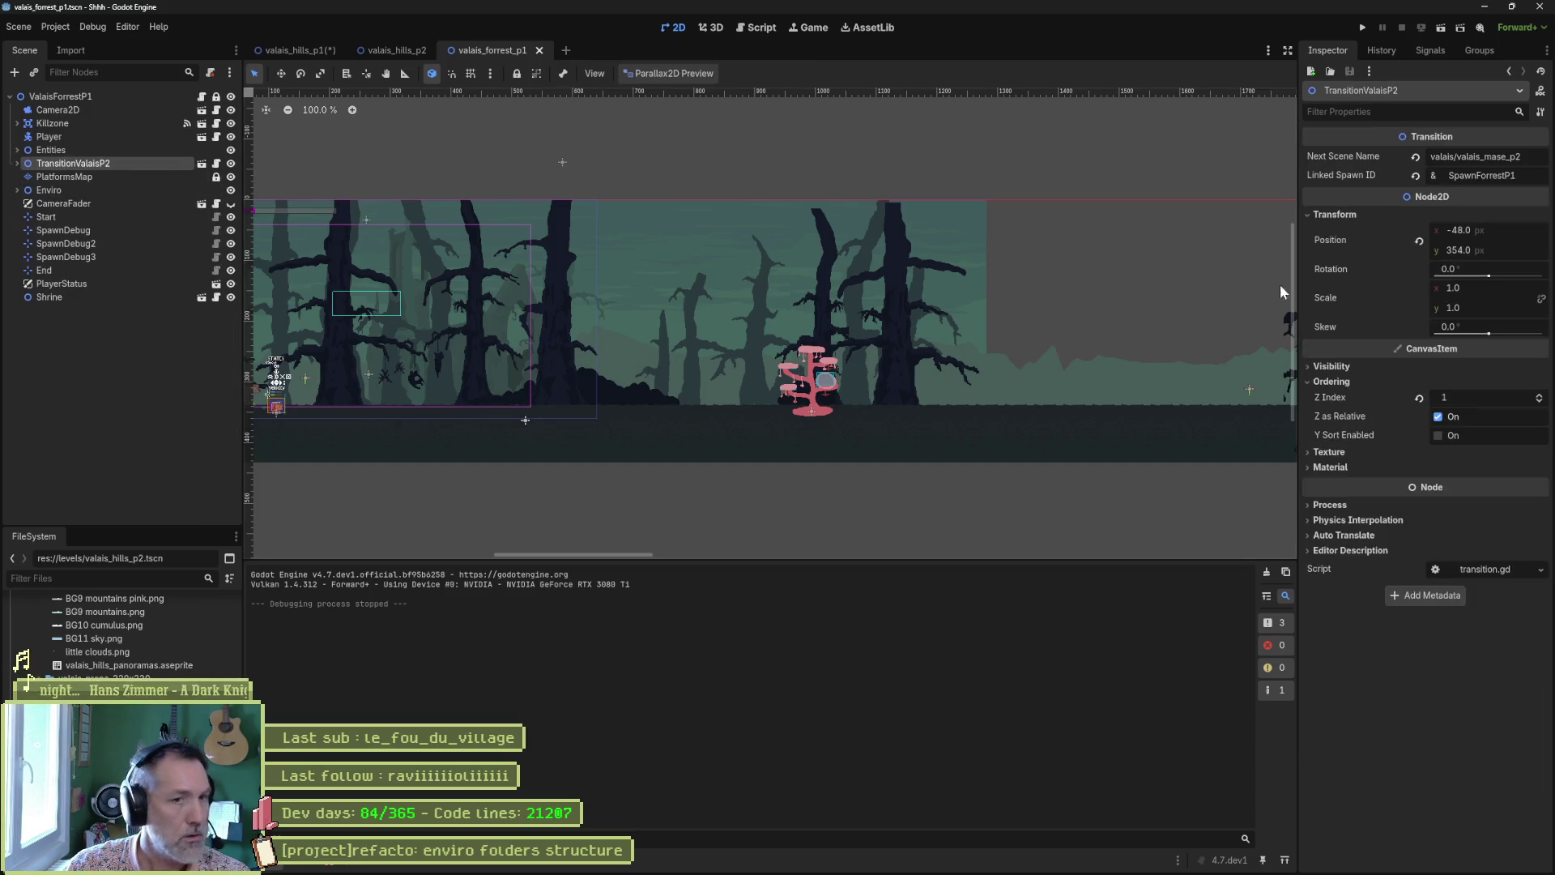
drag(1496, 160, 1514, 160)
text(hills)
key(ctrl+s)
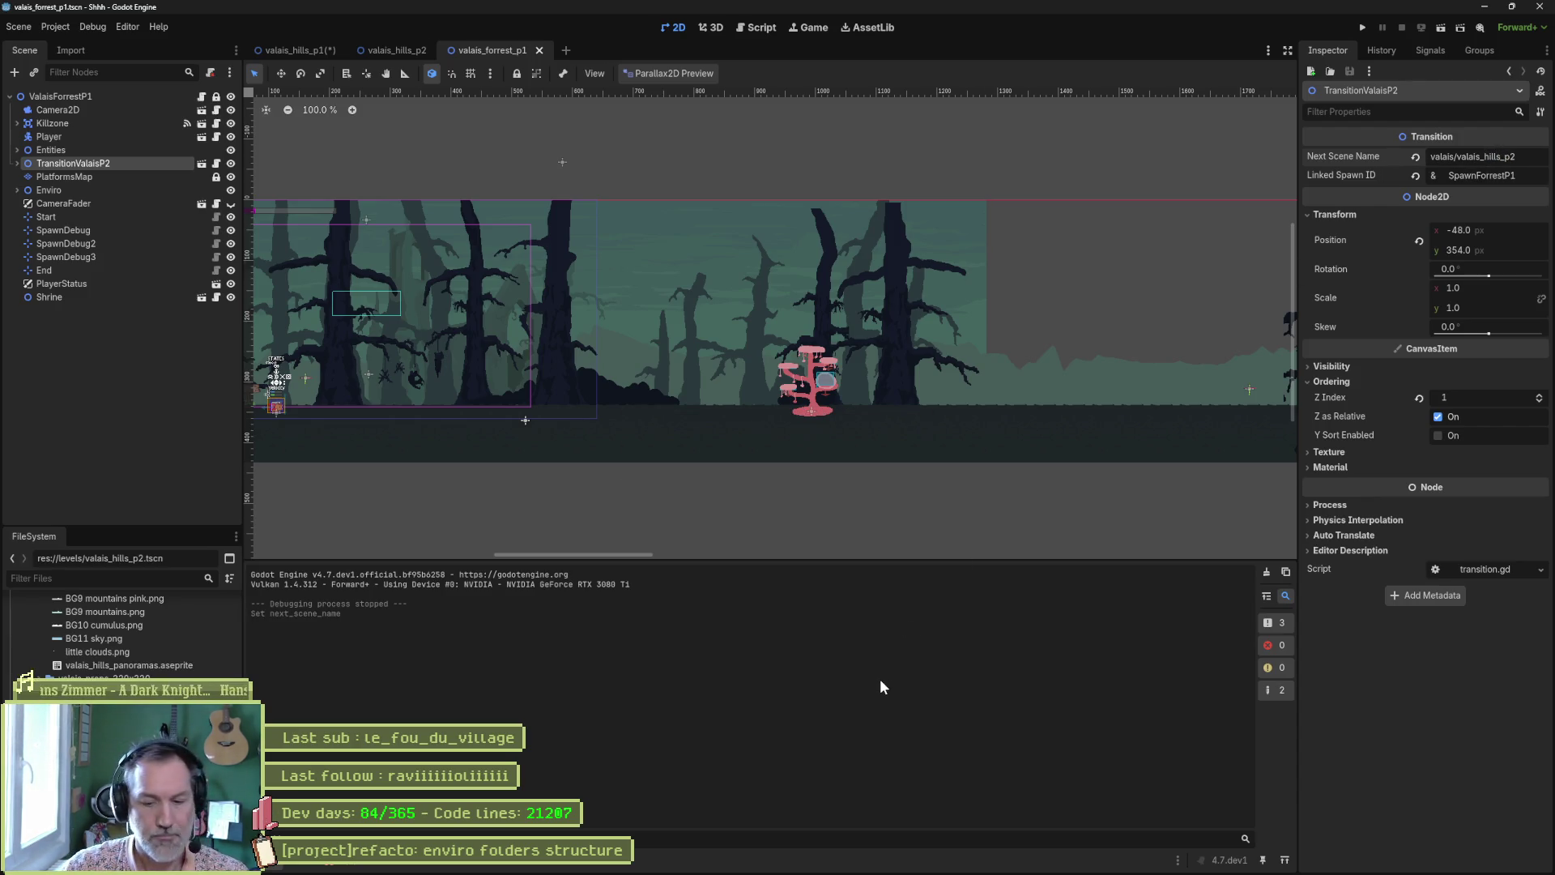
key(F6)
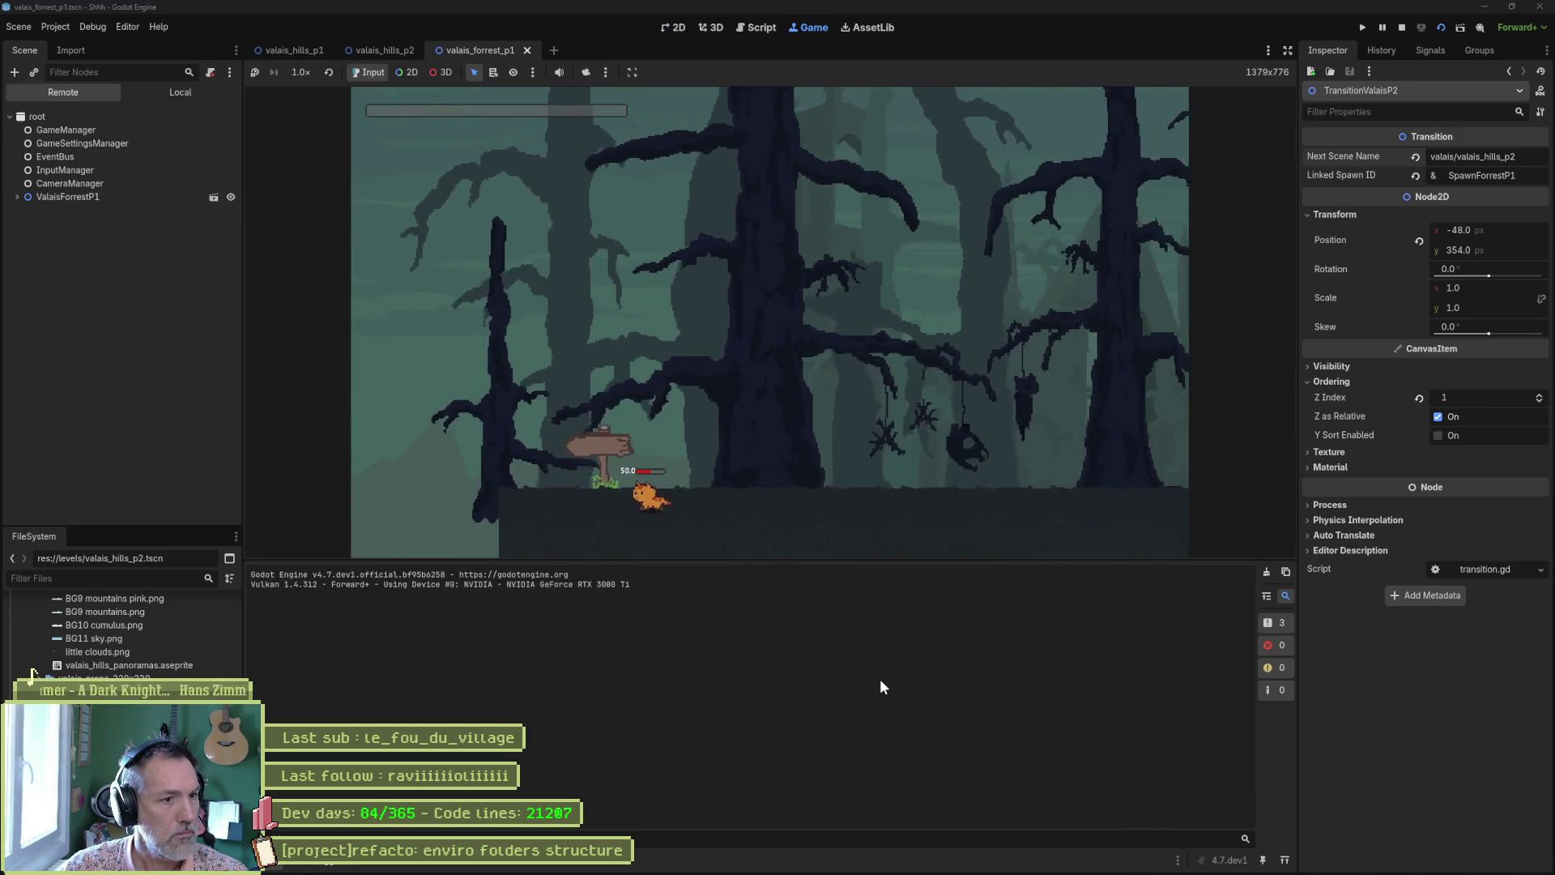
Walk the cat left into the forest exit, then stop the test run
key(Left)
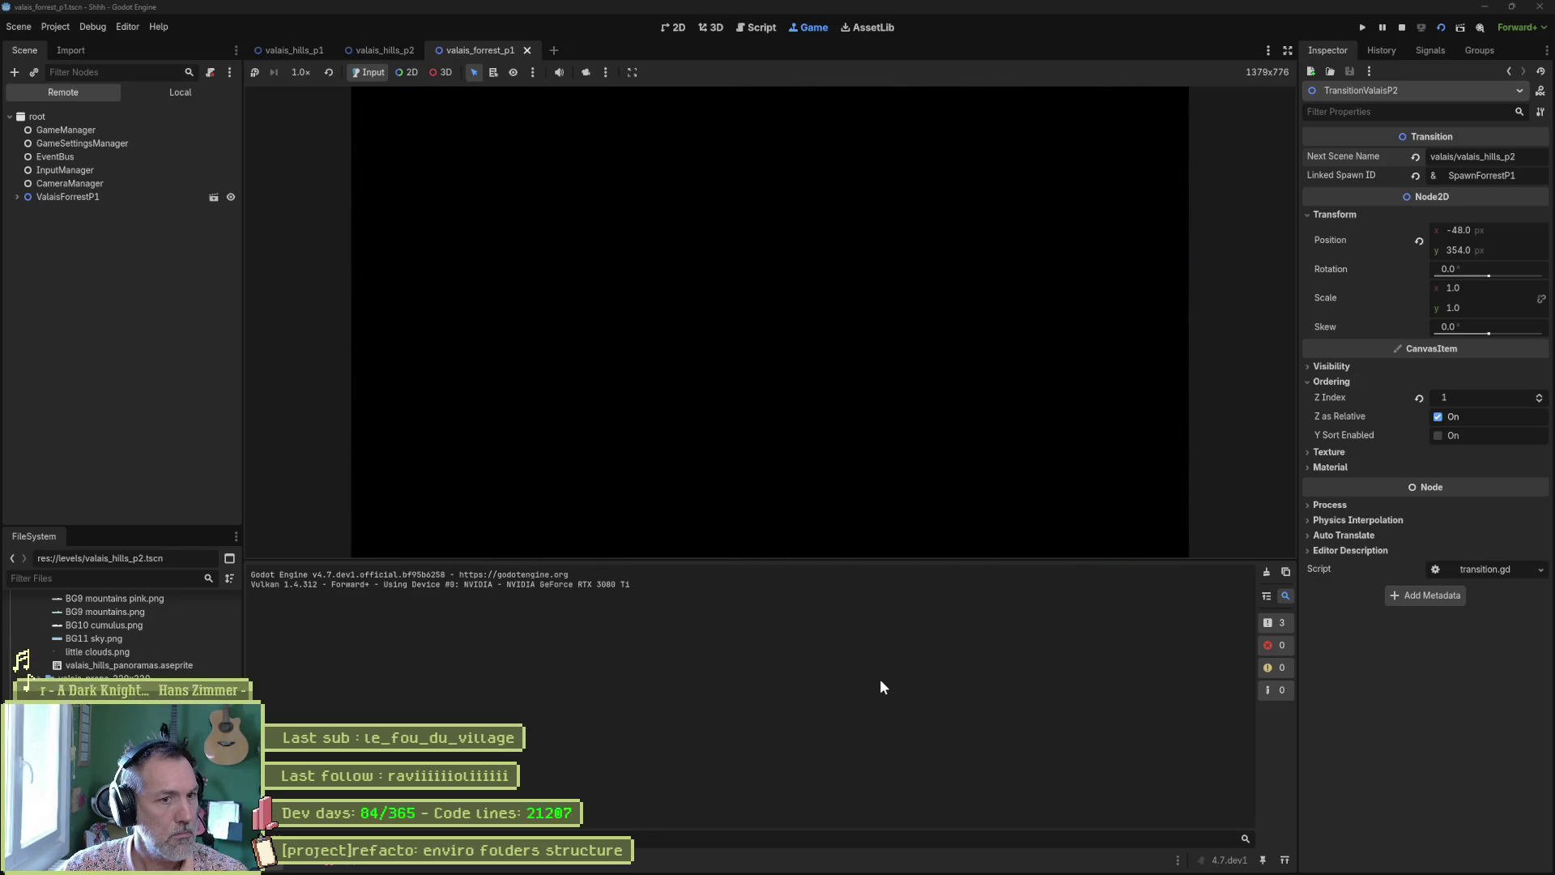
key(F8)
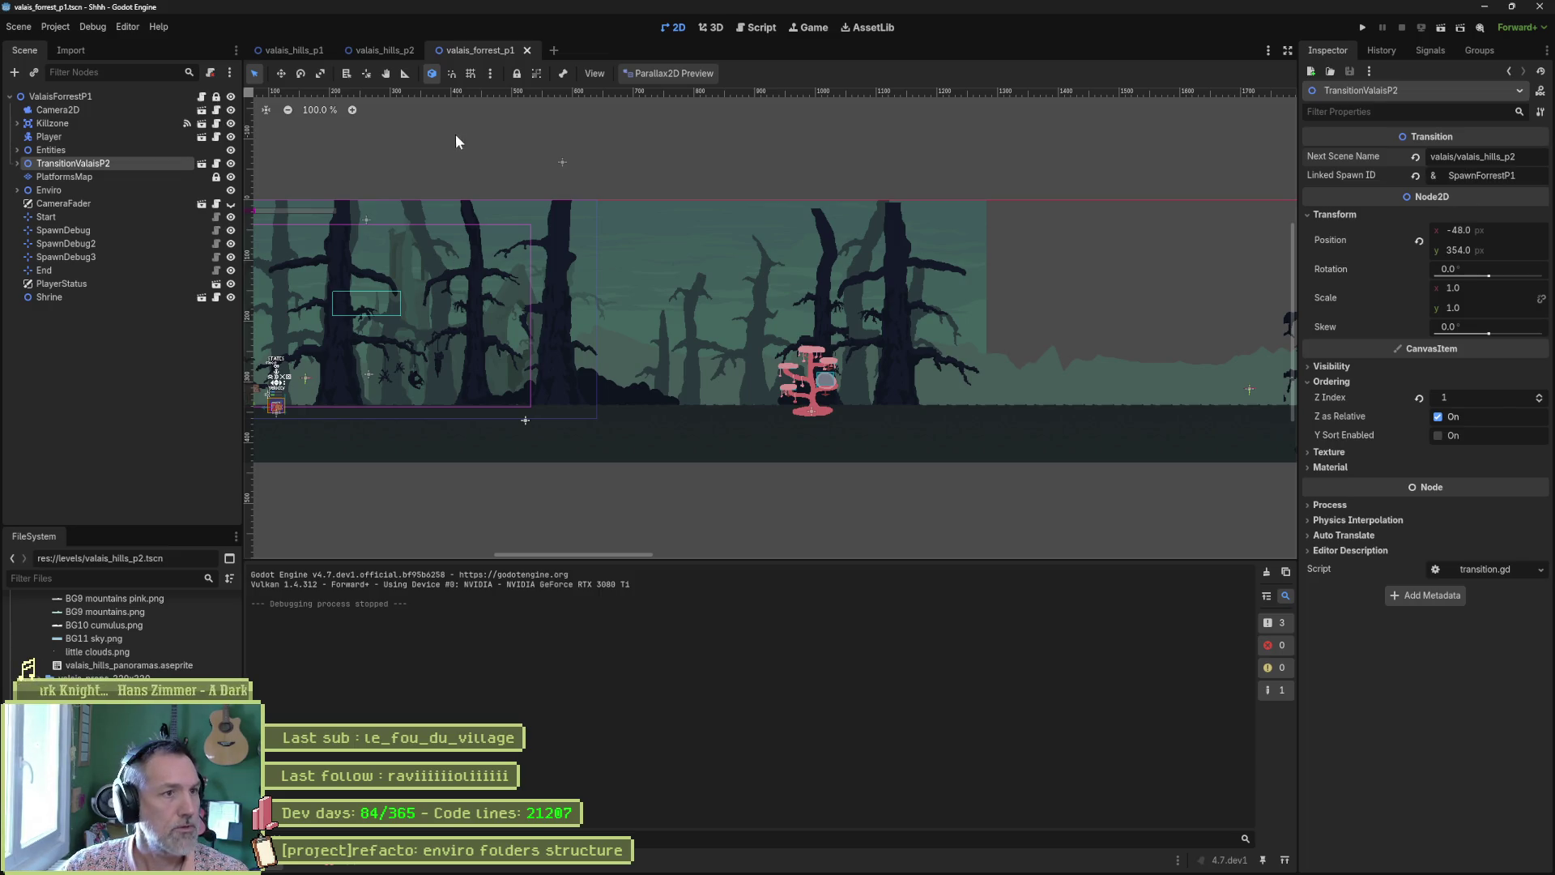
Copy TransitionP3's name from valais_hills_p2 into the forest exit's Linked Spawn ID and save
click(384, 53)
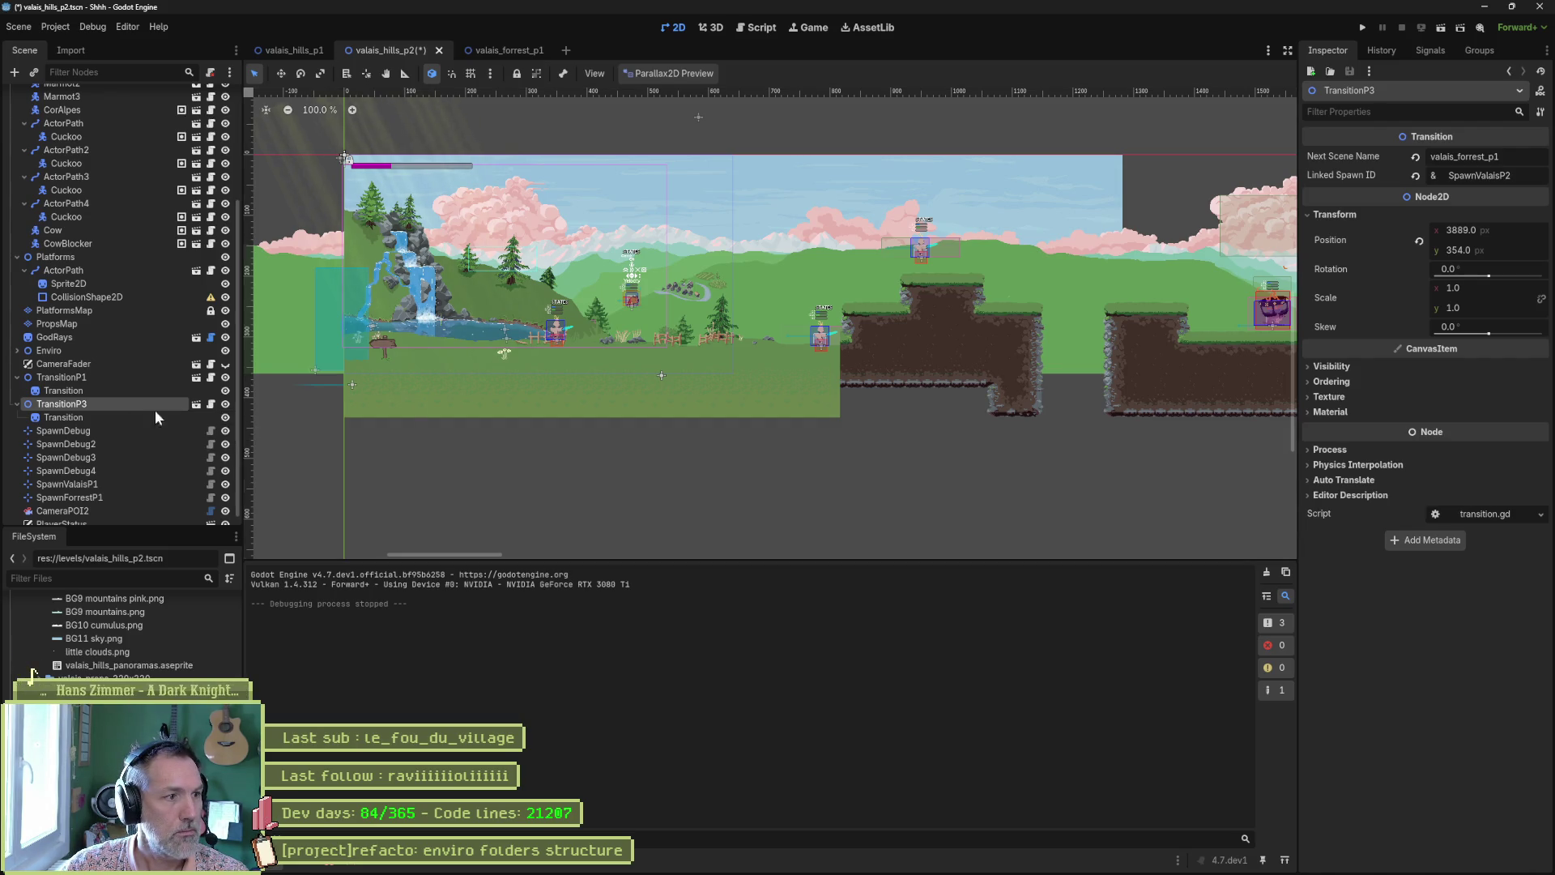
key(f)
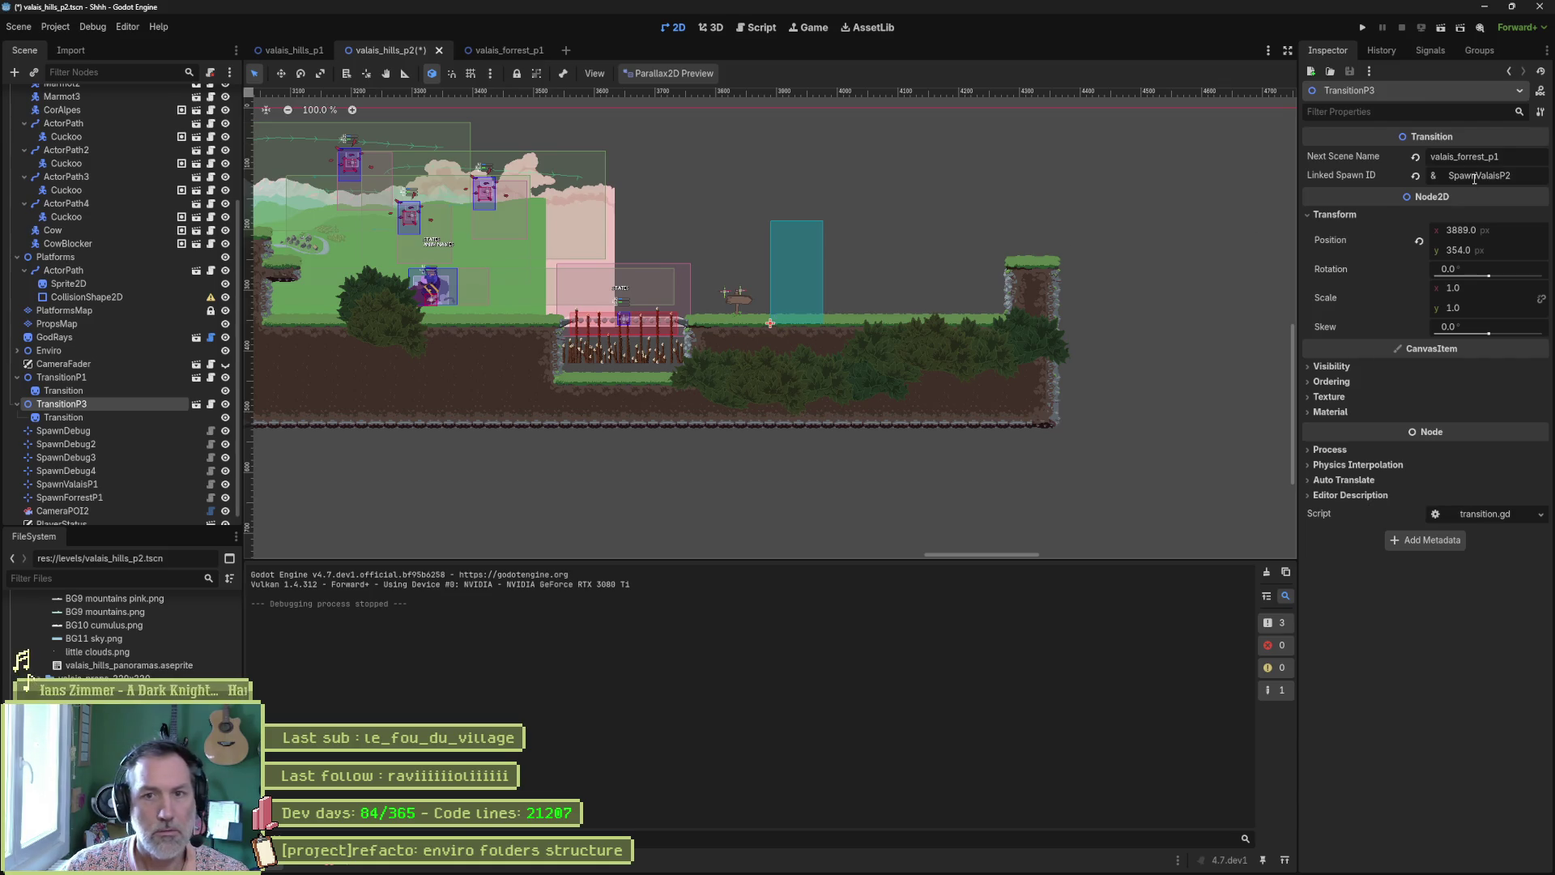
double_click(75, 405)
key(ctrl+c)
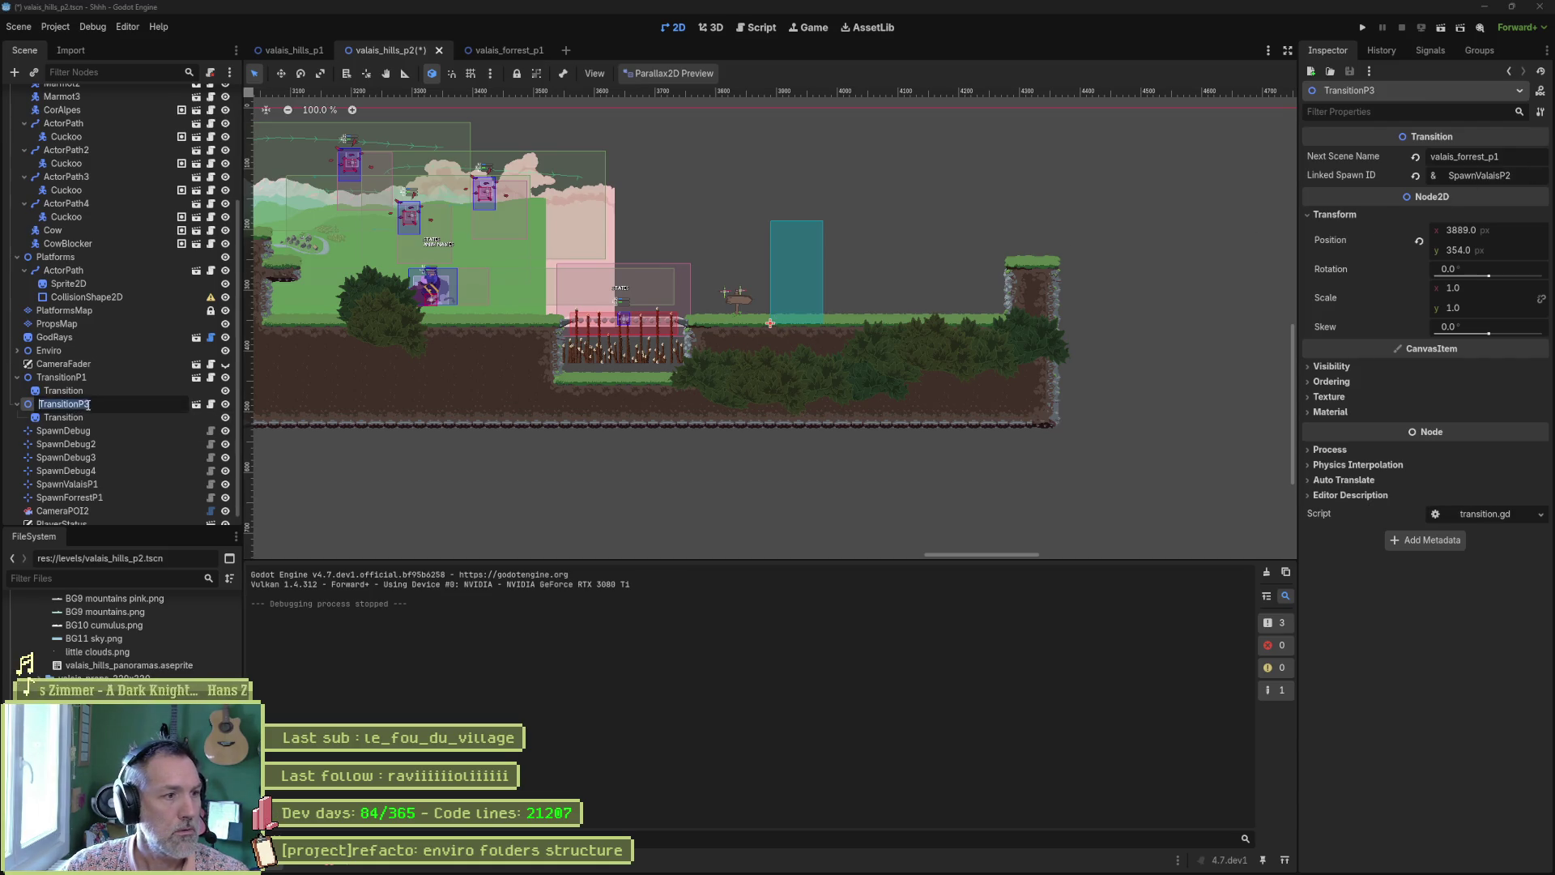
click(474, 50)
click(1466, 175)
key(ctrl+v)
key(Return)
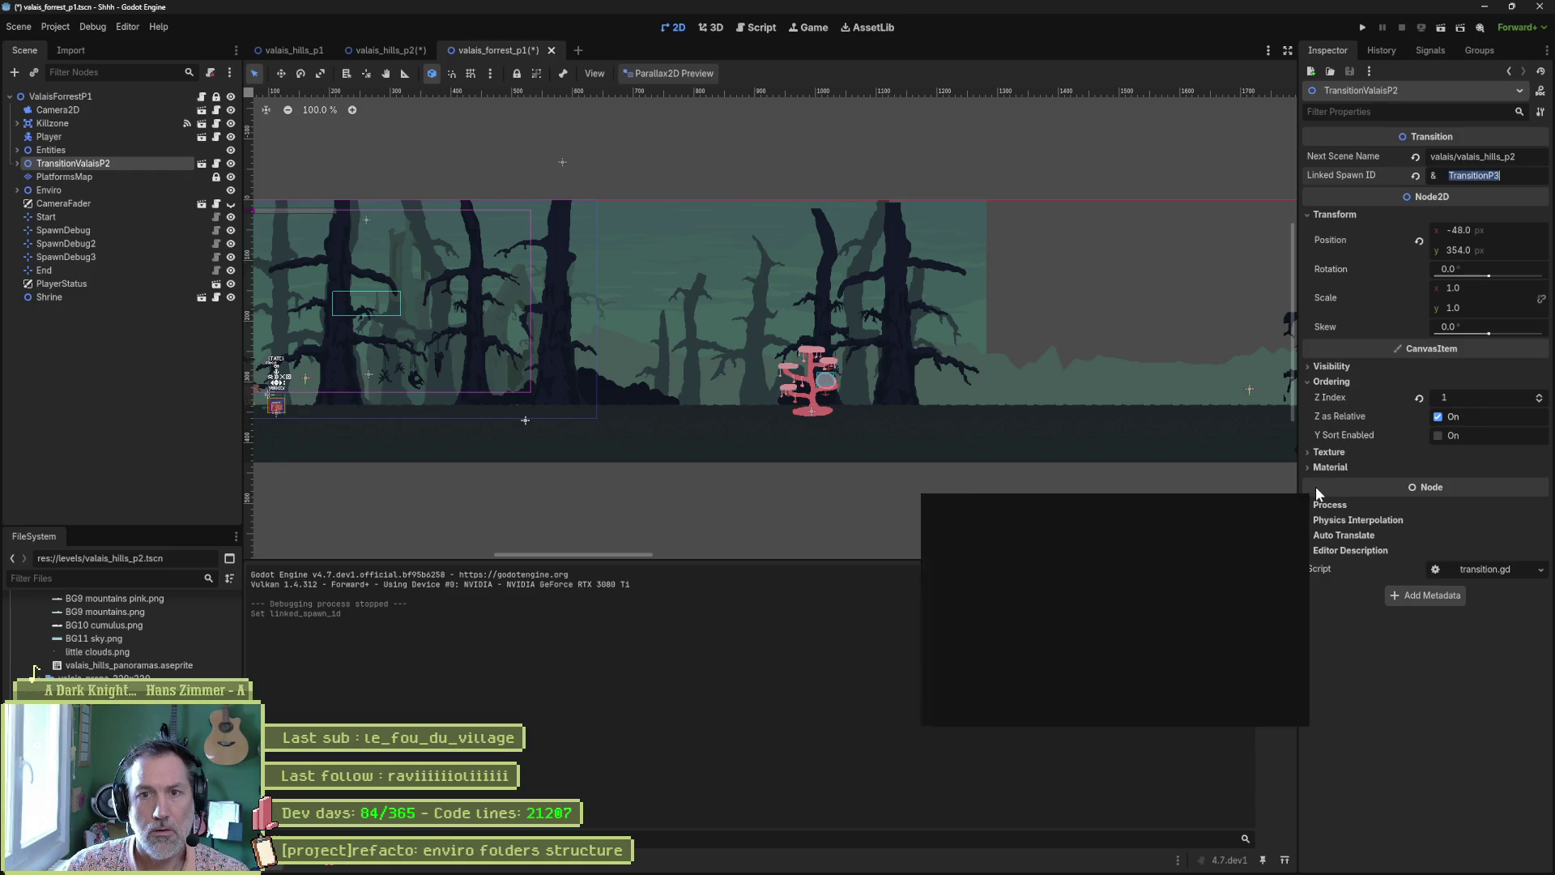
key(ctrl+s)
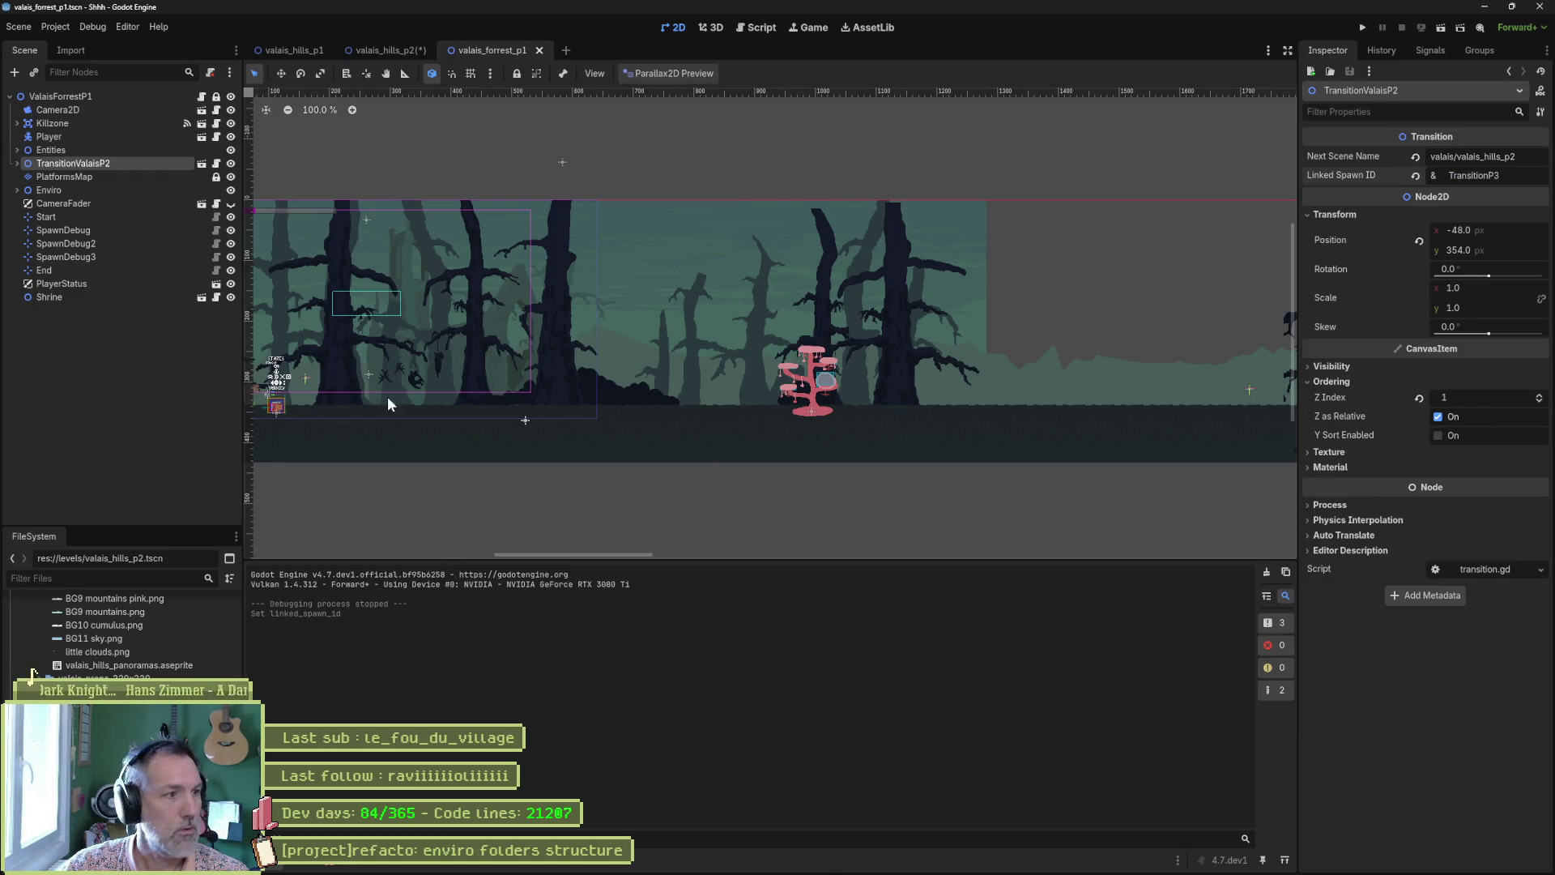
Copy SpawnForrestP1's name back into the forest exit's Linked Spawn ID and run the scene
click(390, 50)
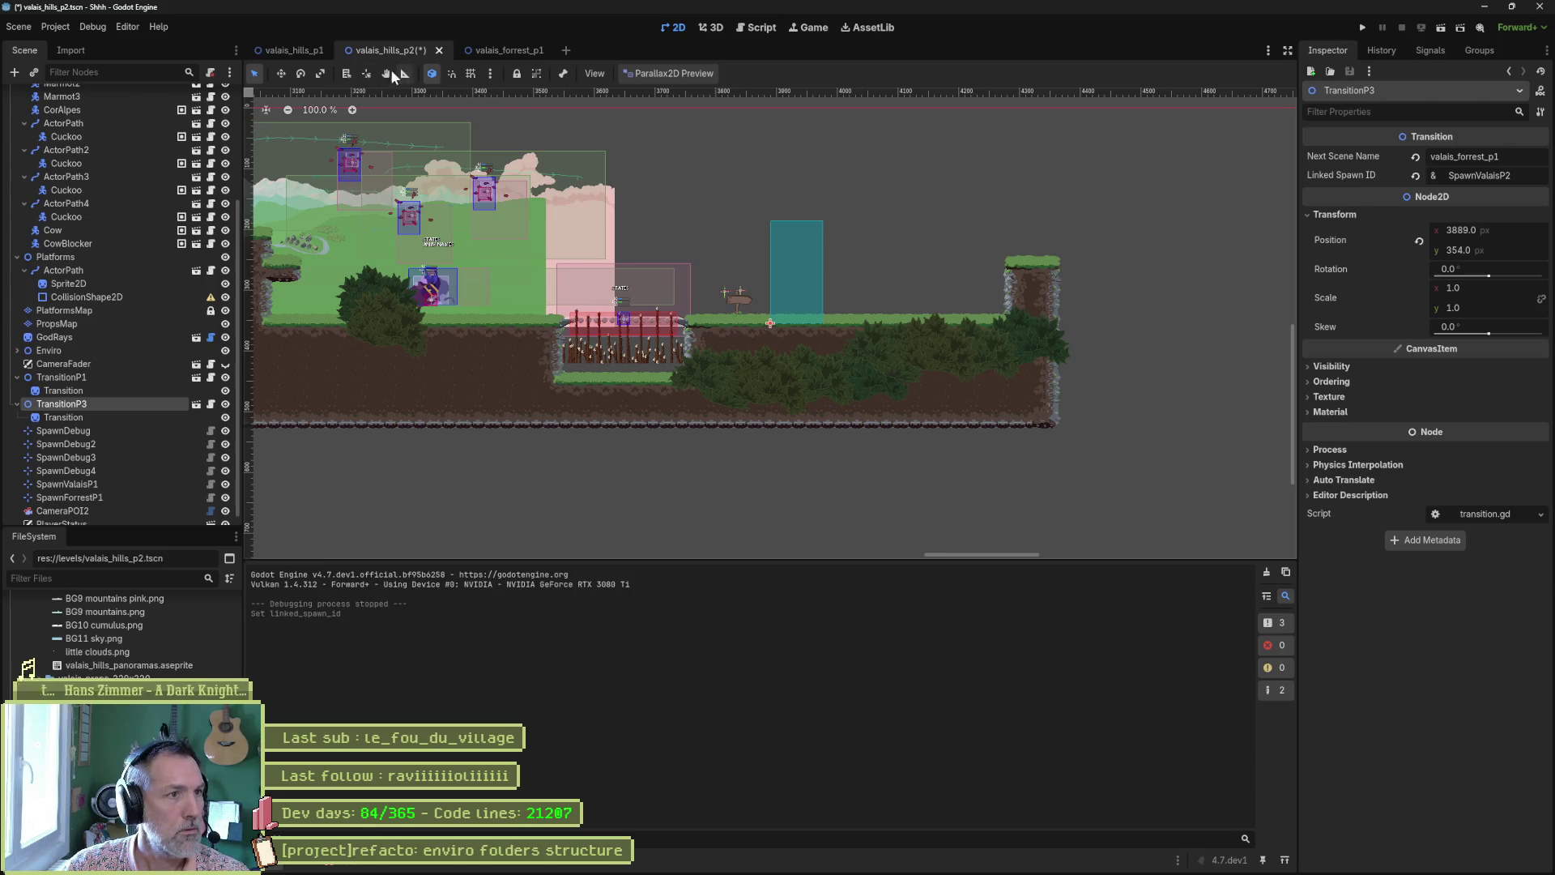
click(278, 51)
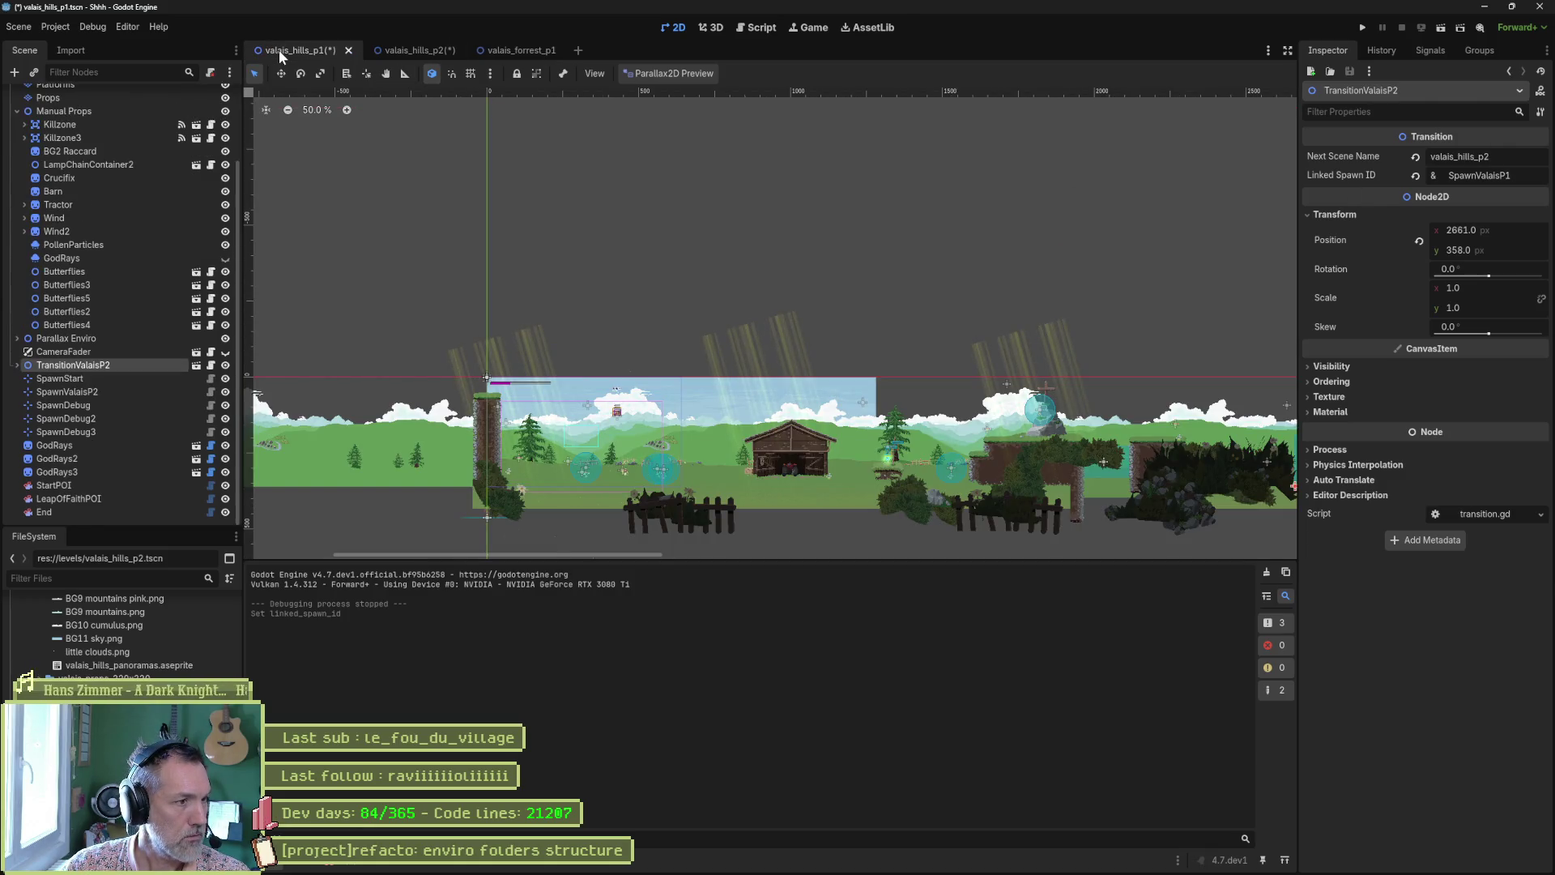
click(421, 50)
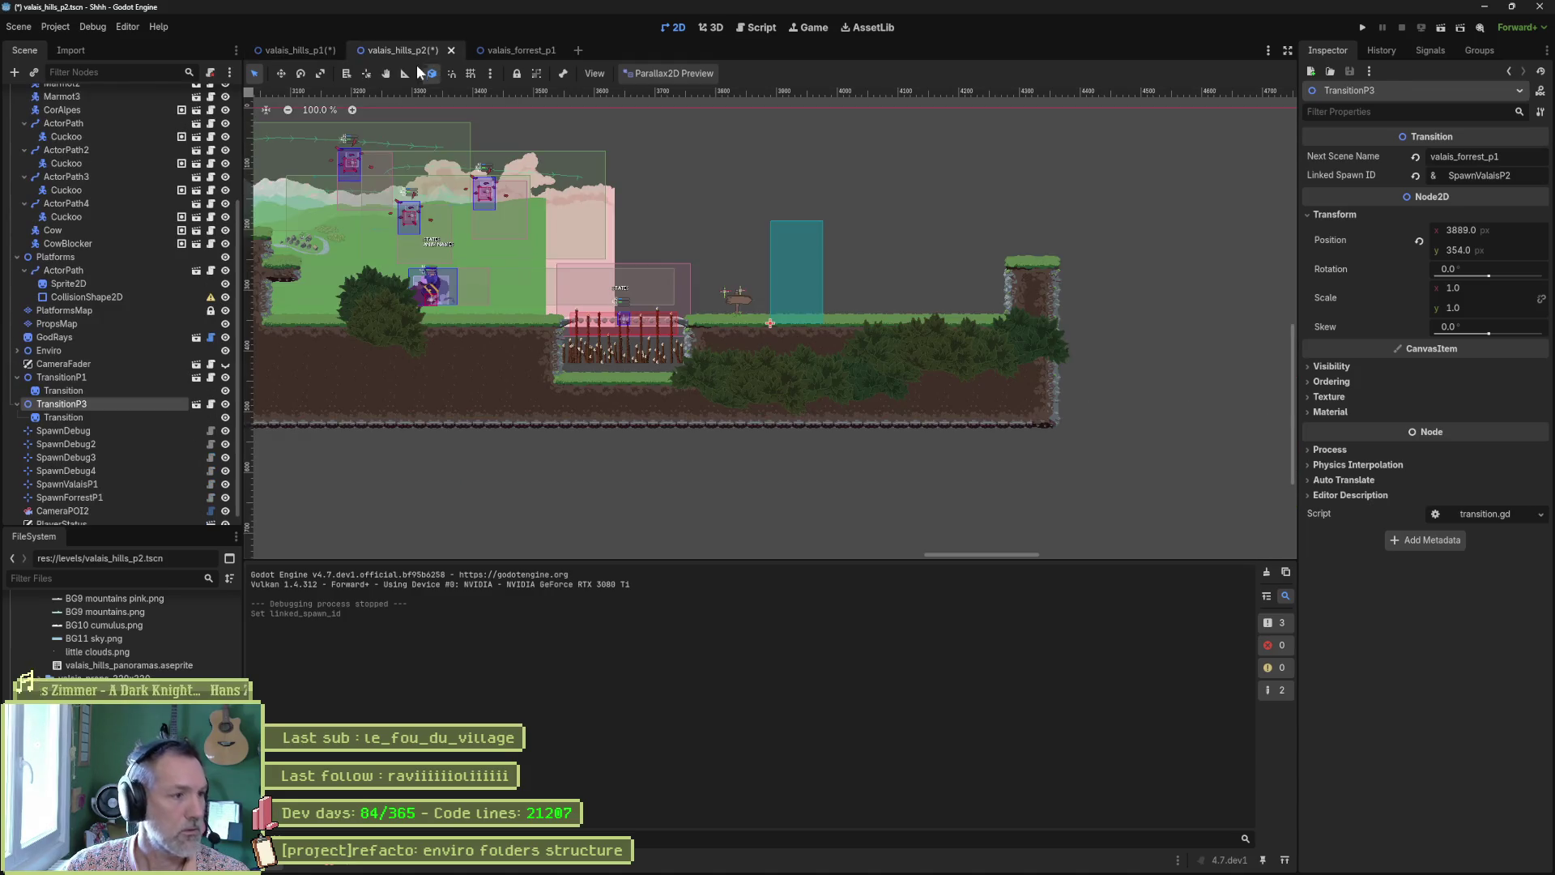
click(114, 511)
double_click(110, 497)
key(ctrl+c)
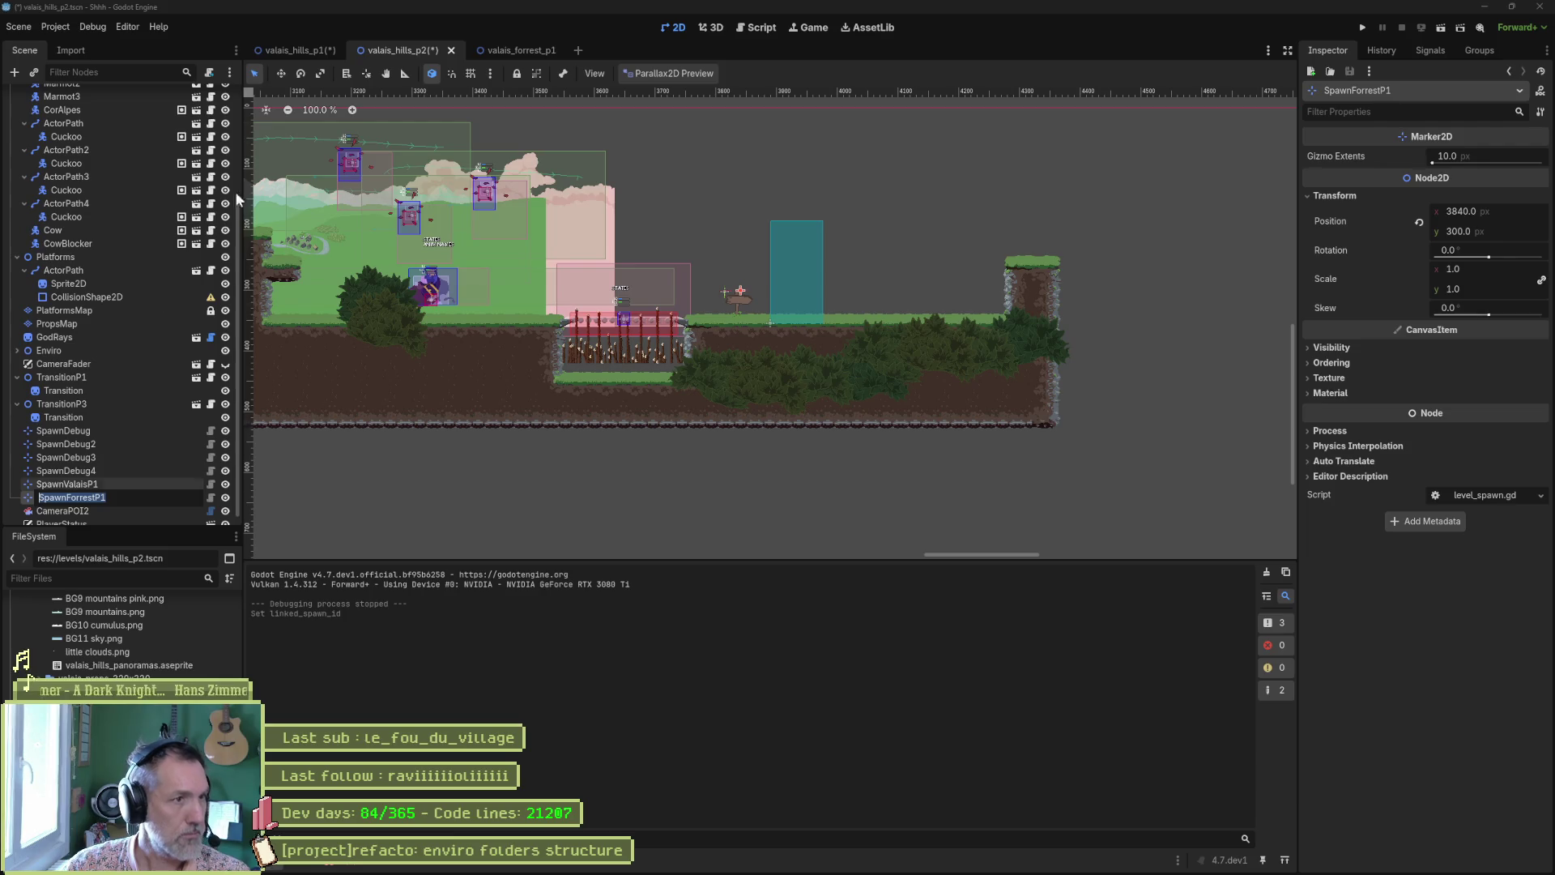
click(512, 48)
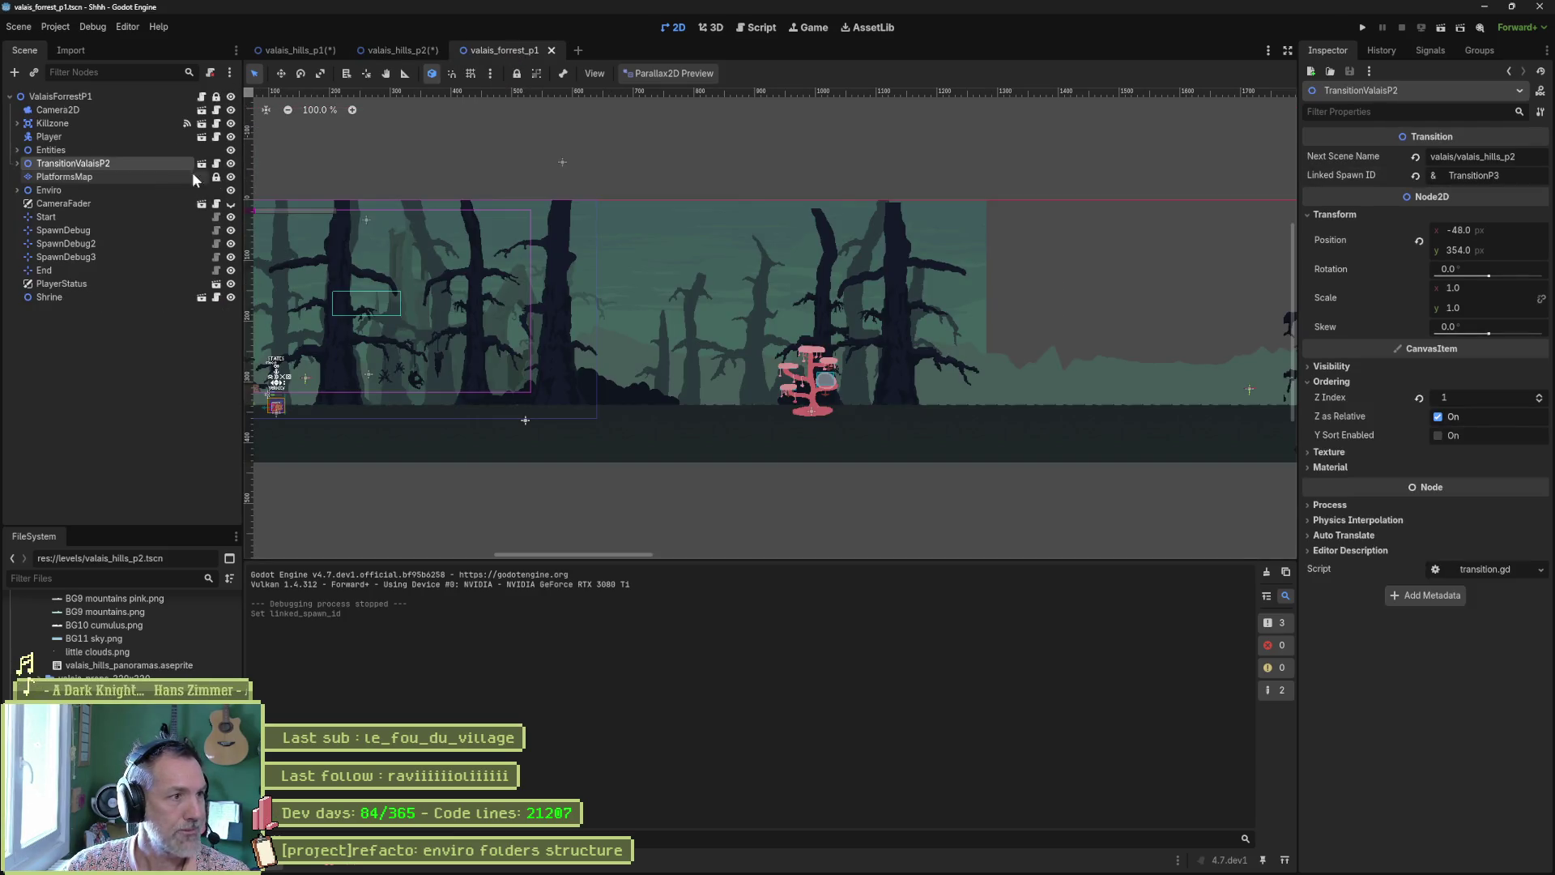
click(1478, 175)
key(ctrl+v)
key(Return)
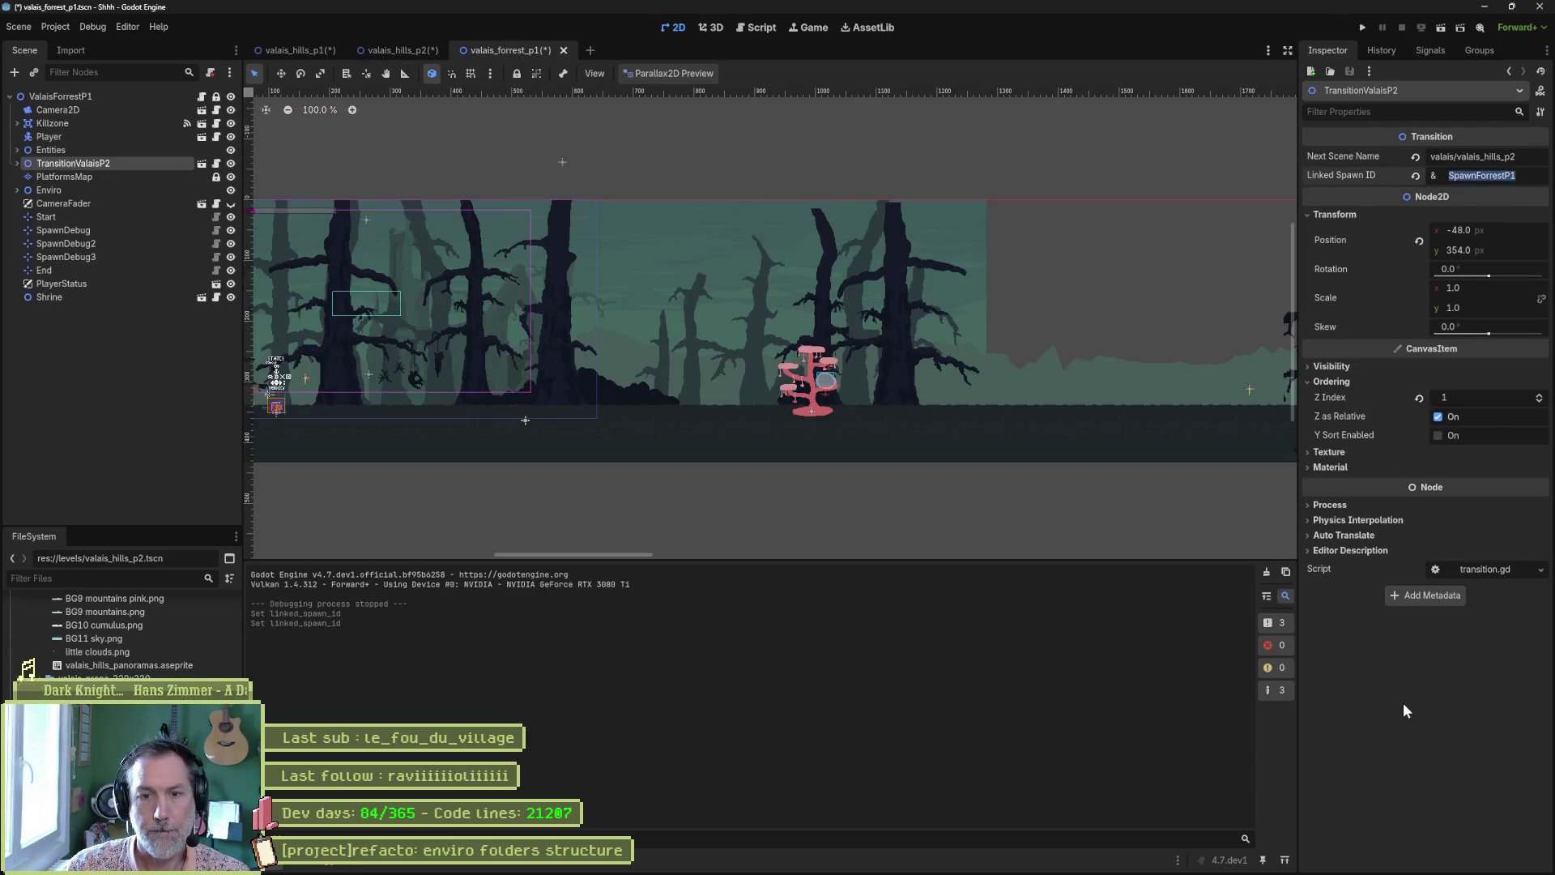
key(F6)
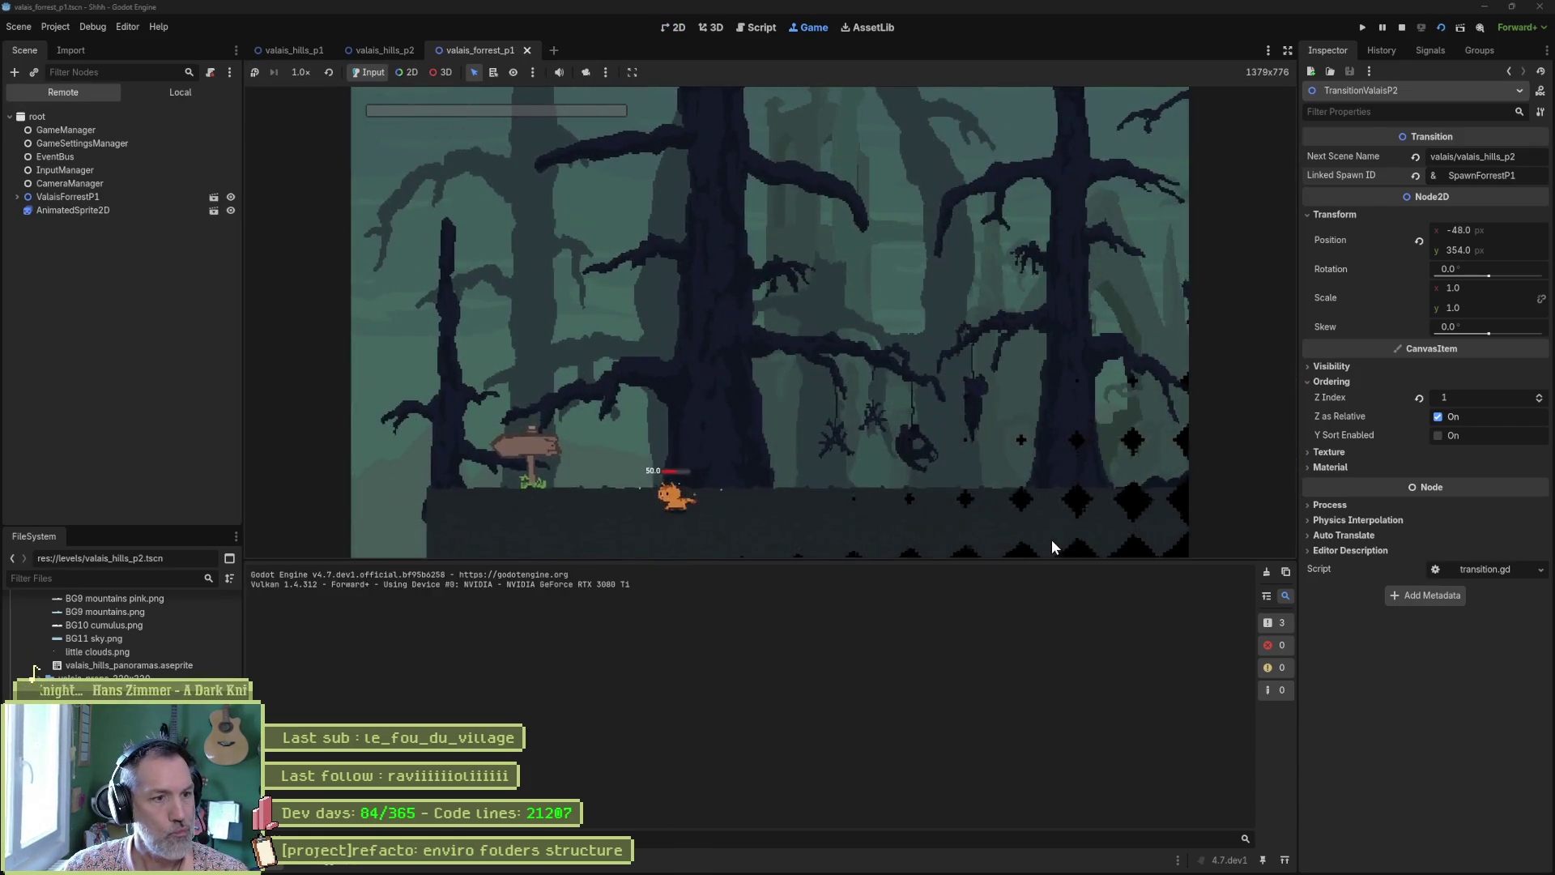
Walk into the exit, stop on the valais/valais_hills_p2.tscn load errors, and return to valais_hills_p2
key(Left)
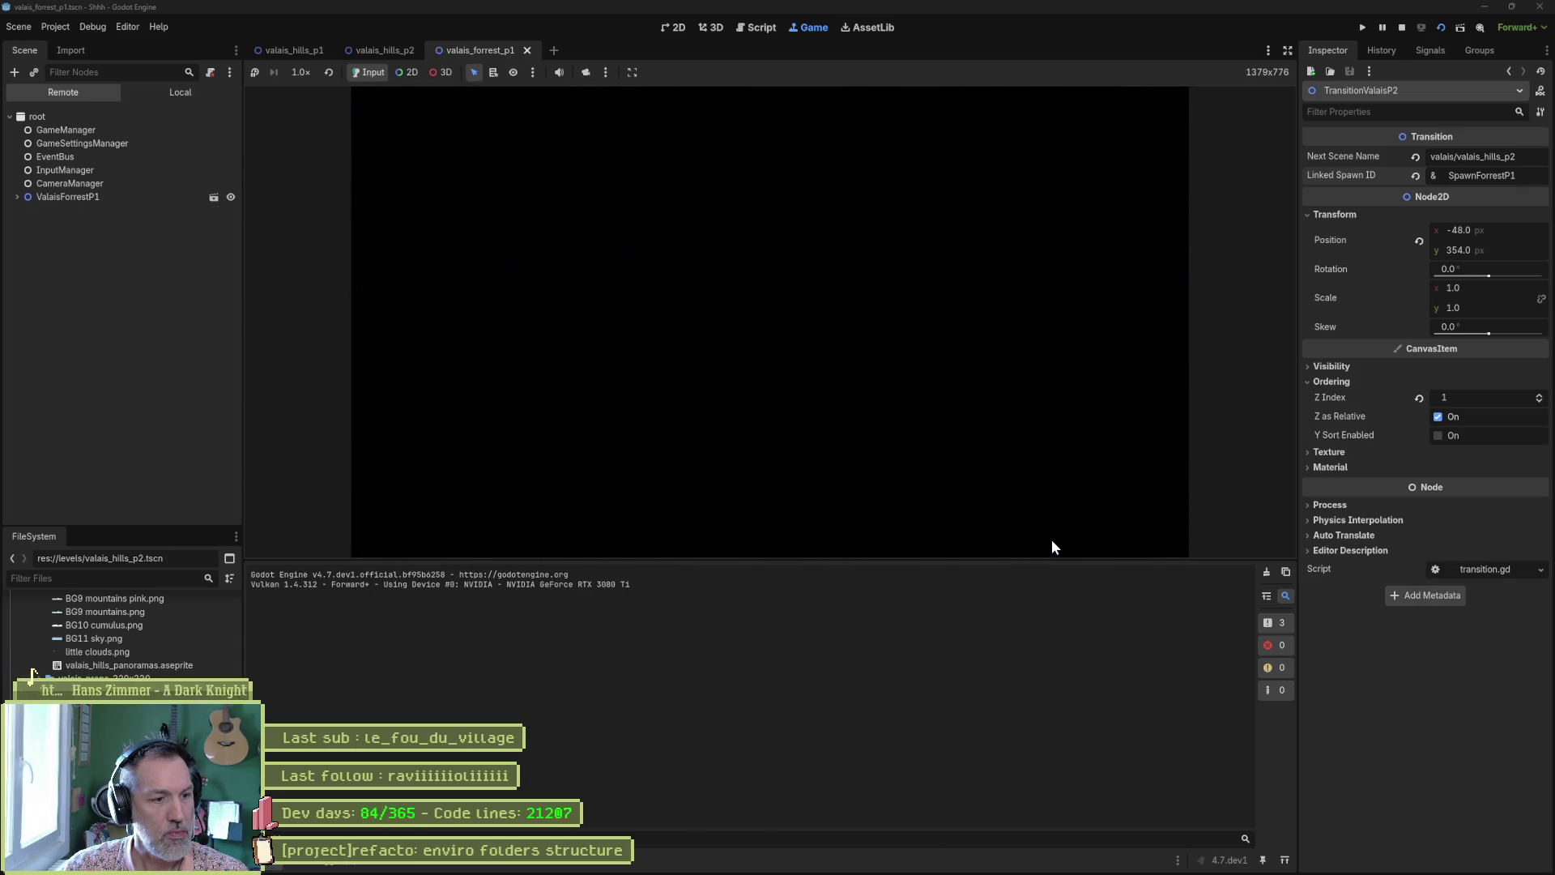
key(F8)
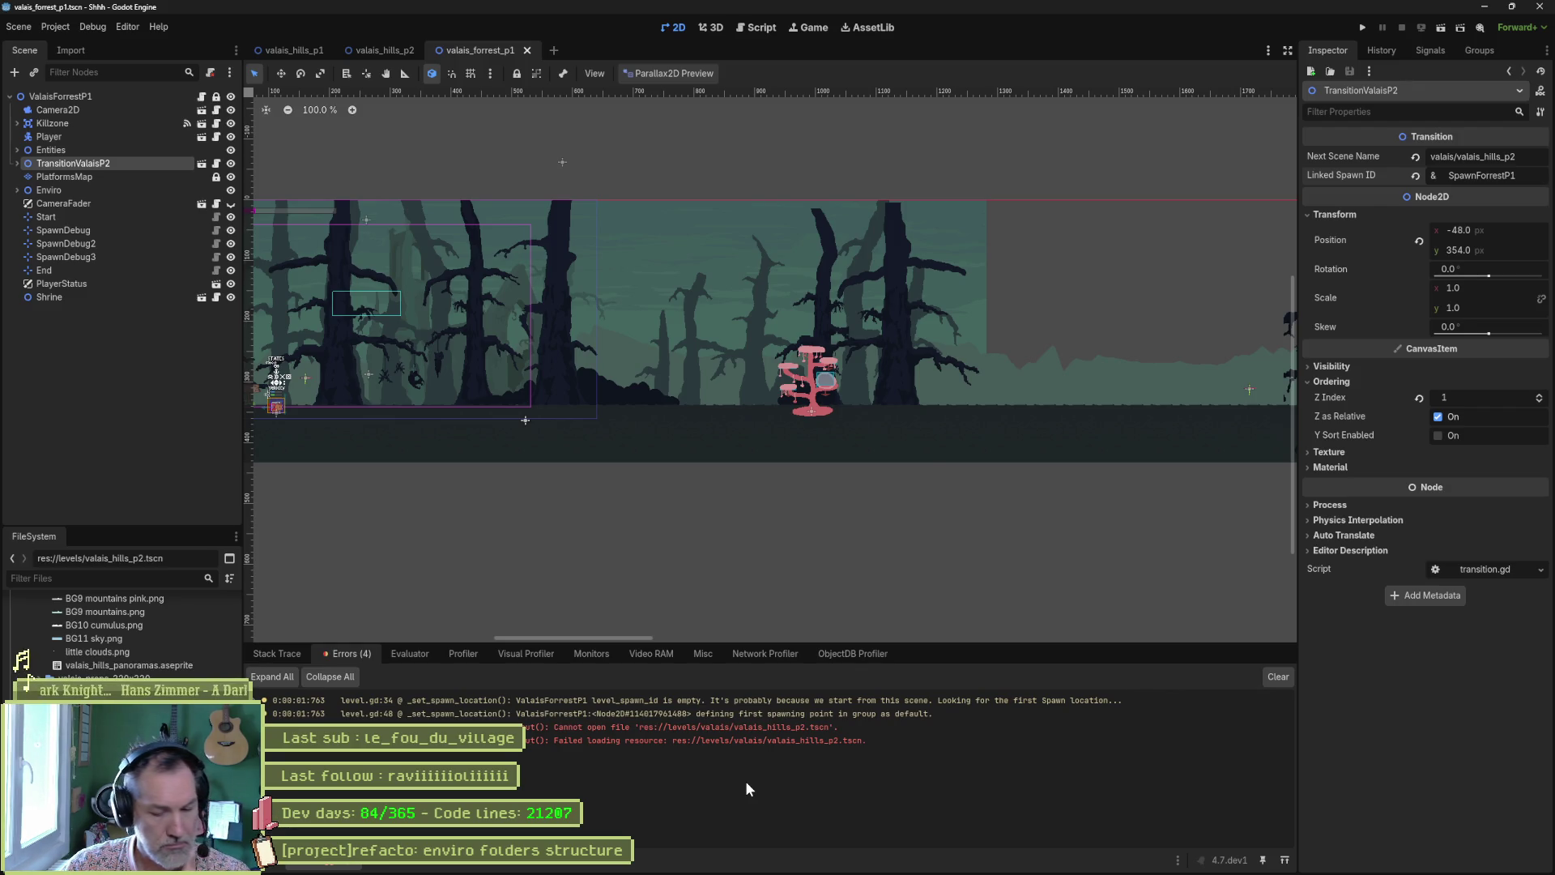
click(375, 51)
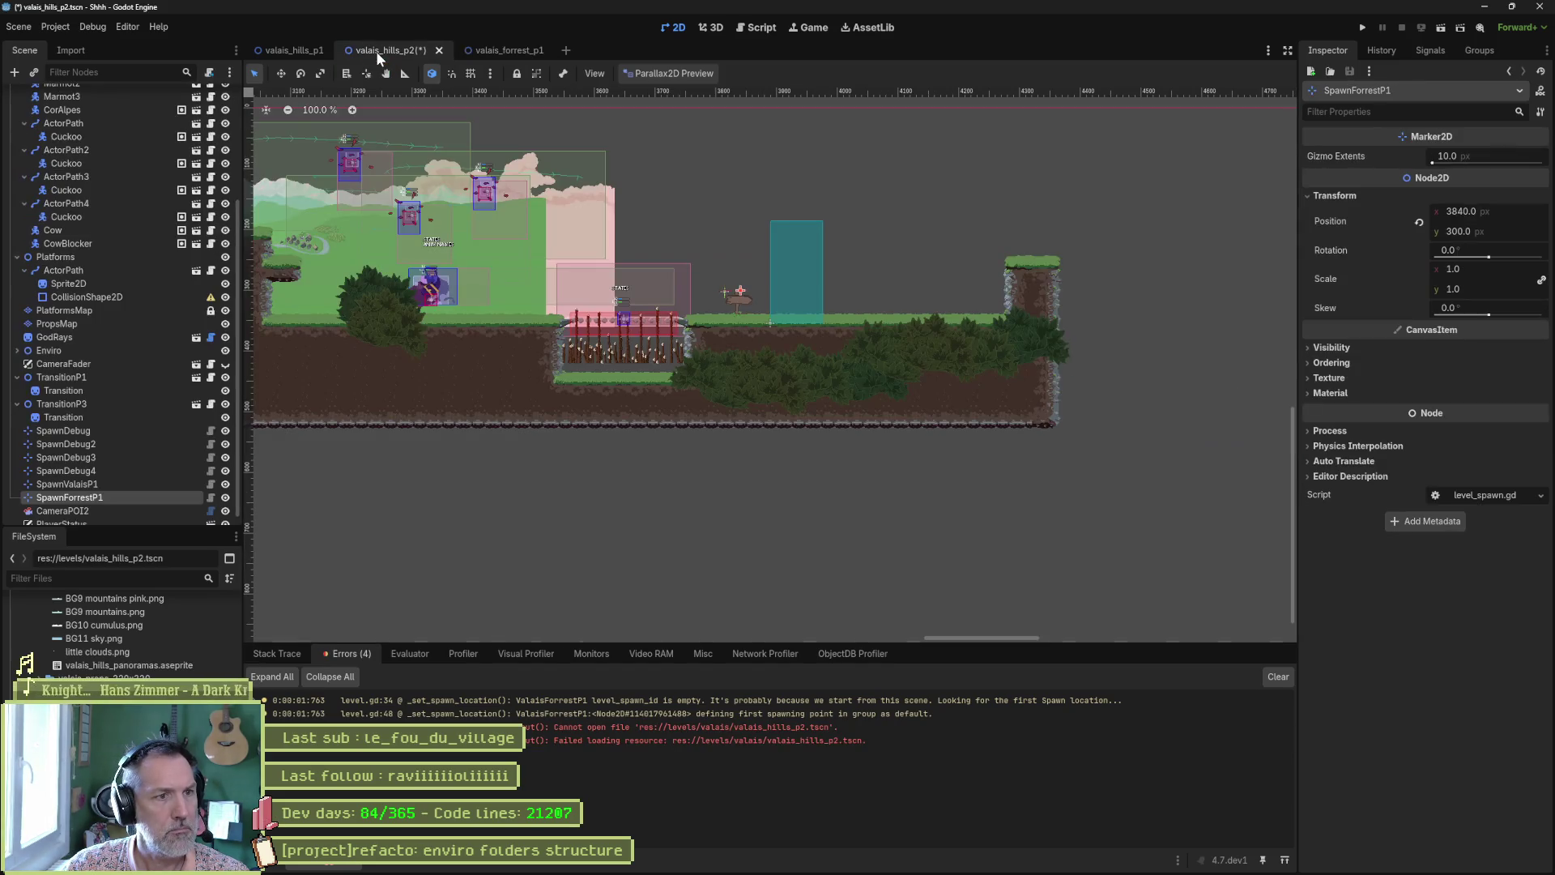
Test-run the hills scene, then move the forest's TransitionValaisP2 below CameraFader and save
key(F6)
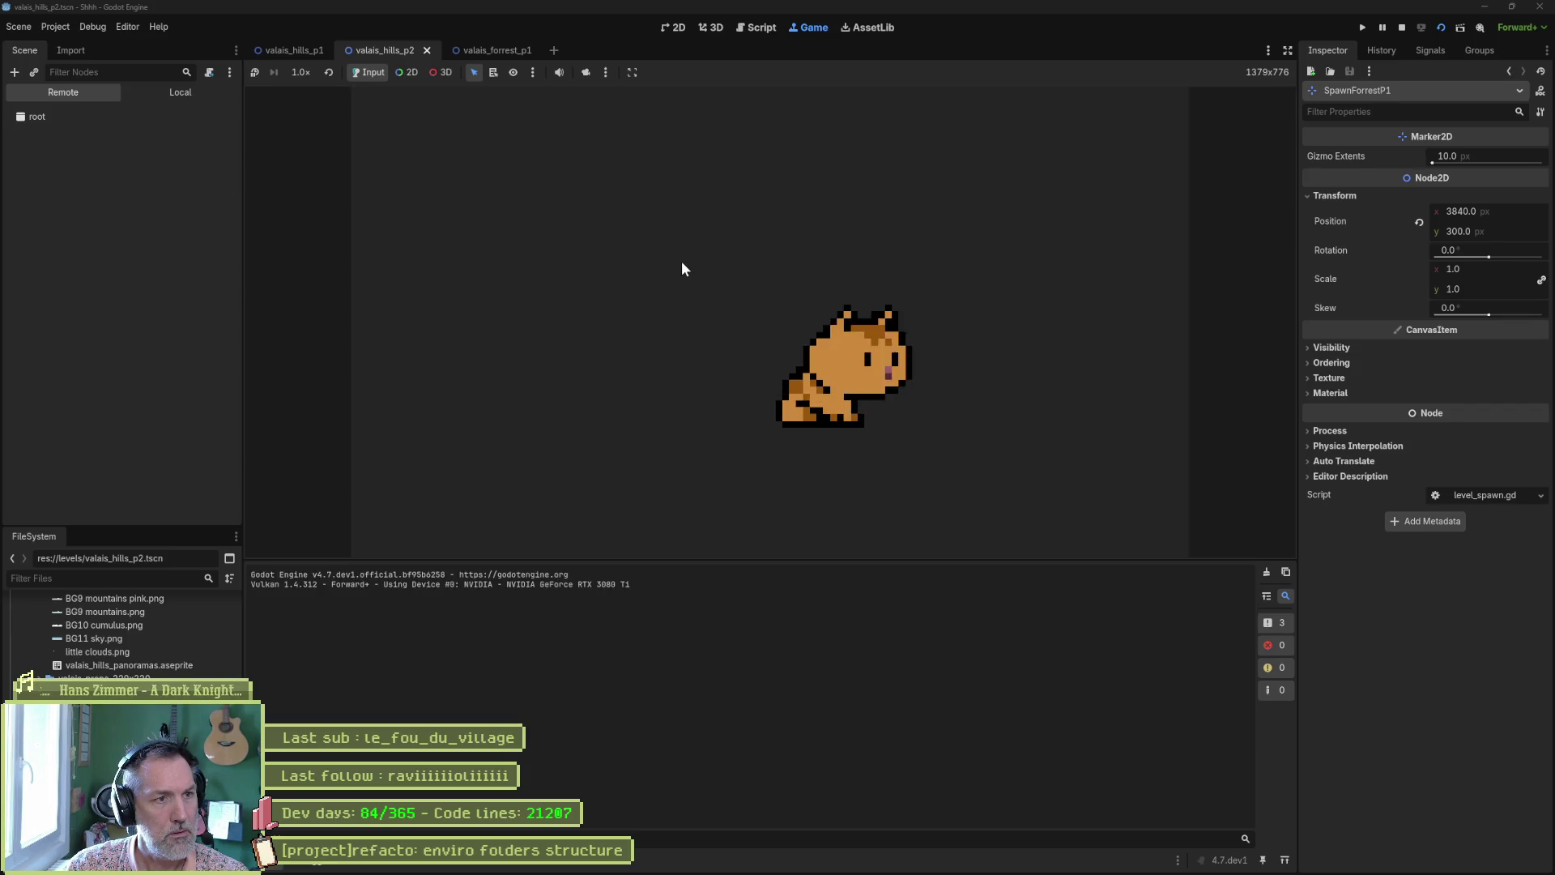
key(F8)
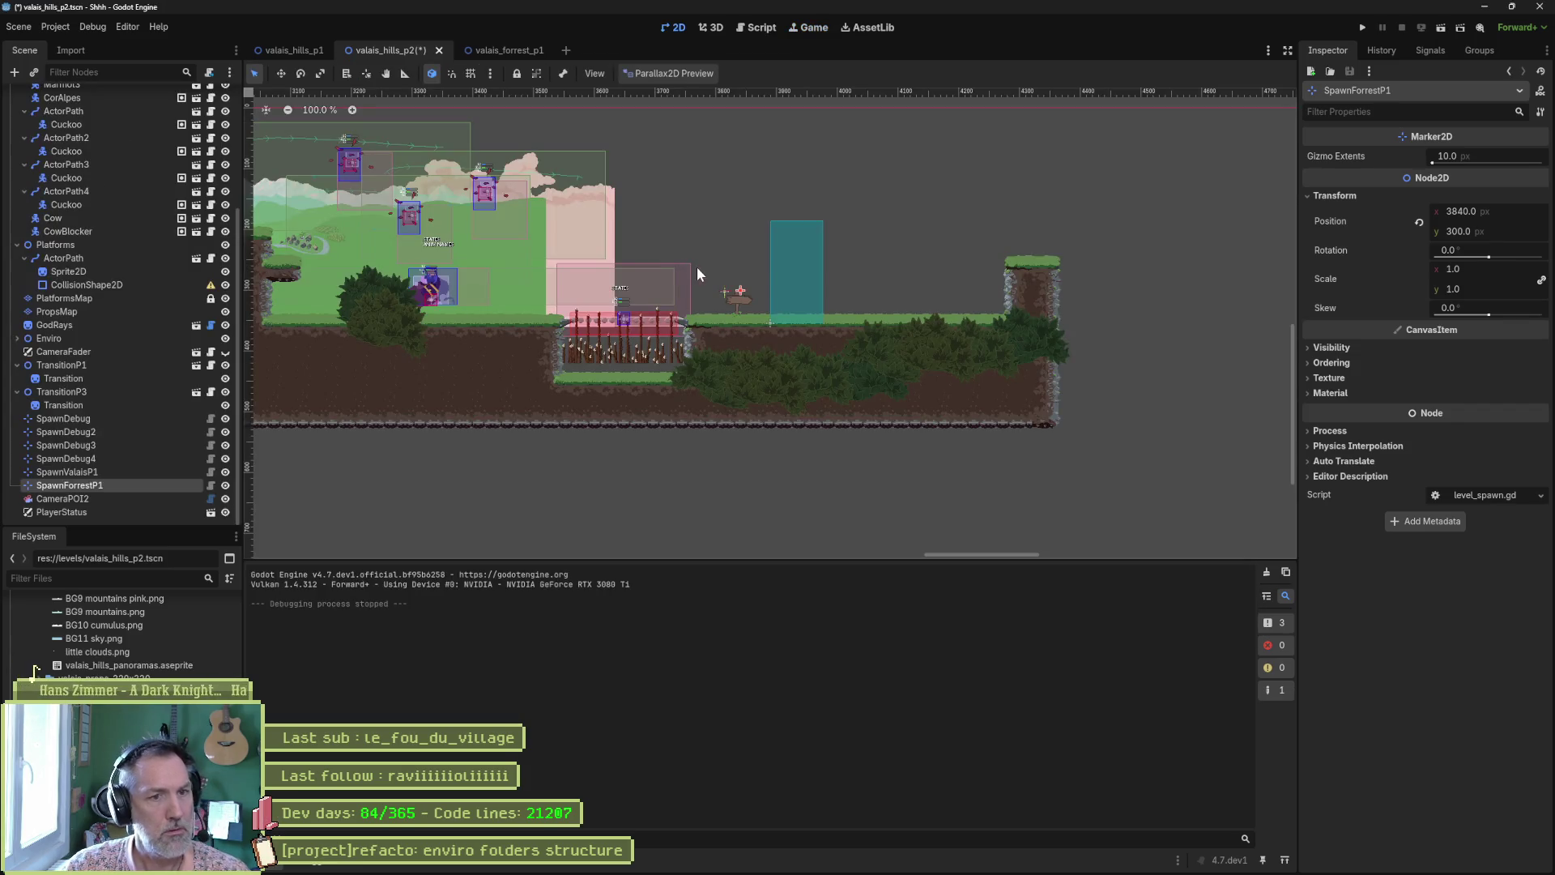
click(517, 45)
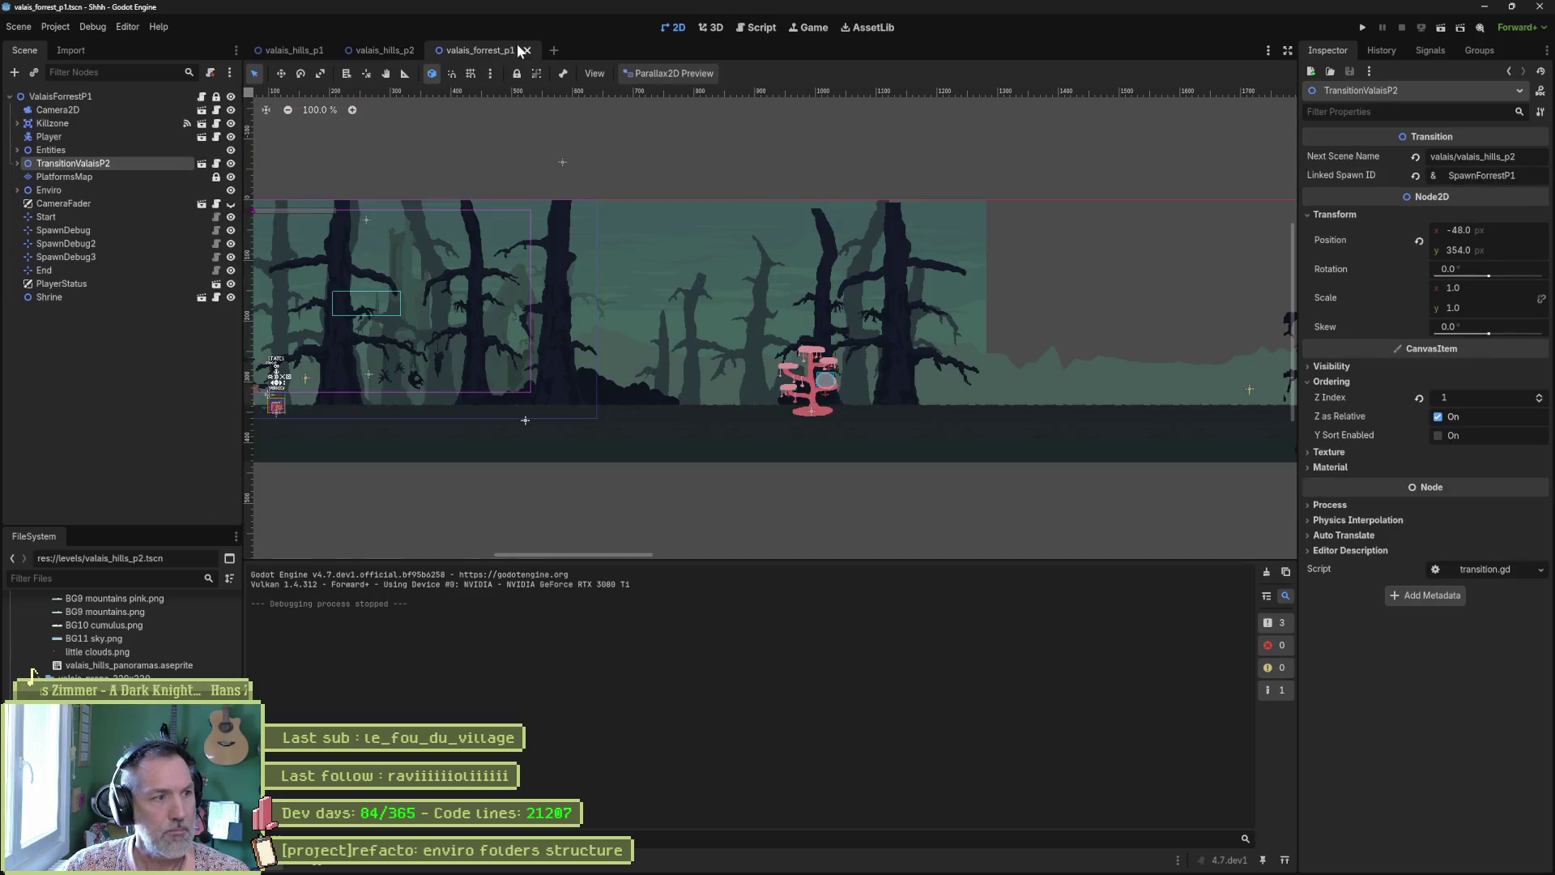
drag(115, 165, 106, 210)
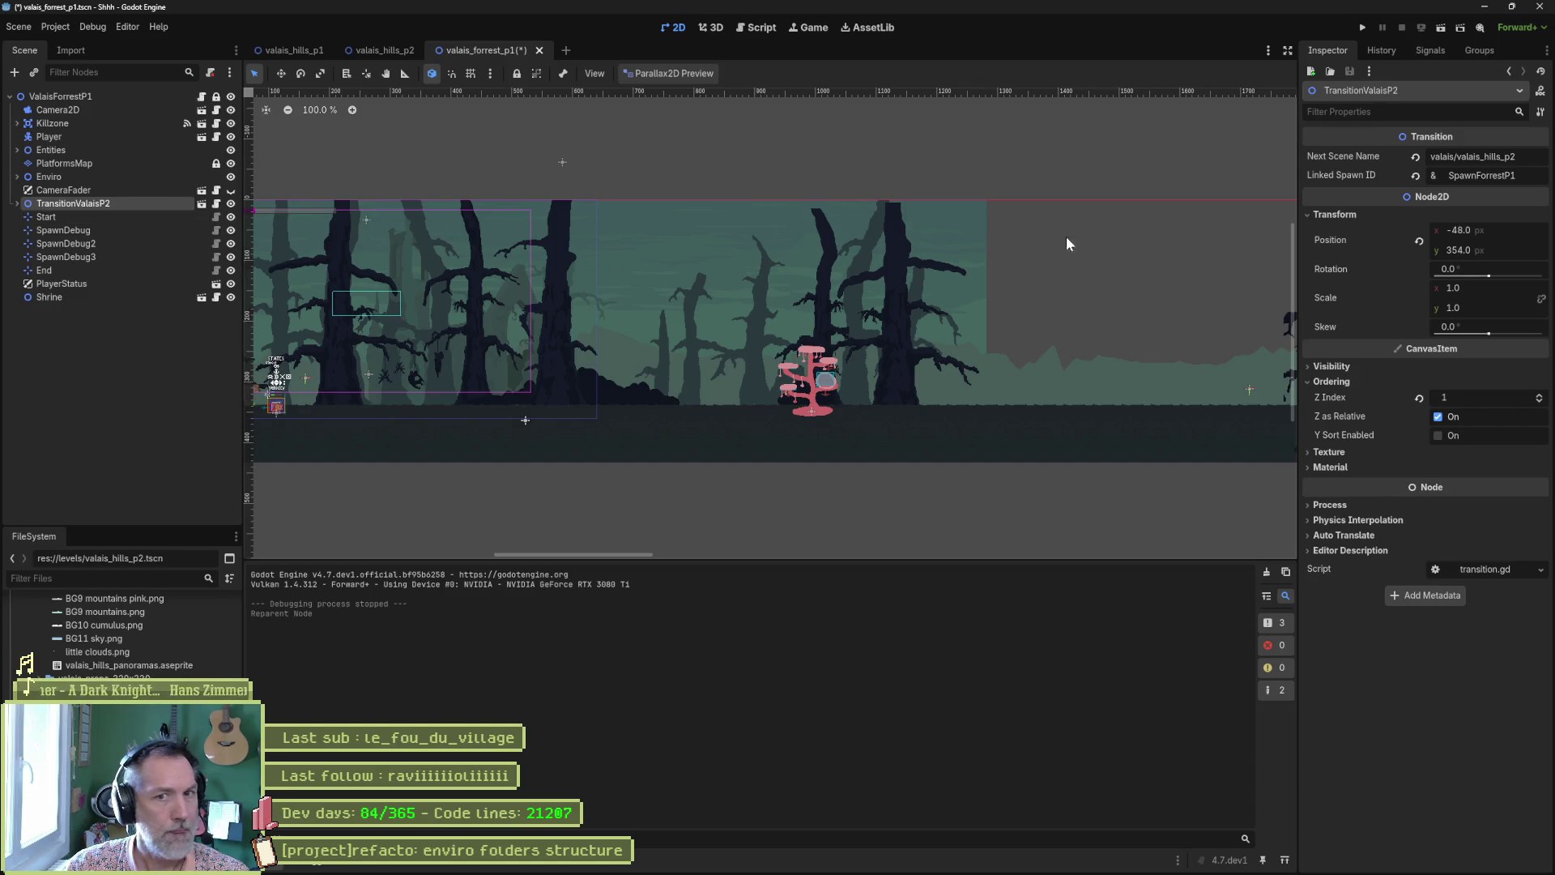
key(ctrl+s)
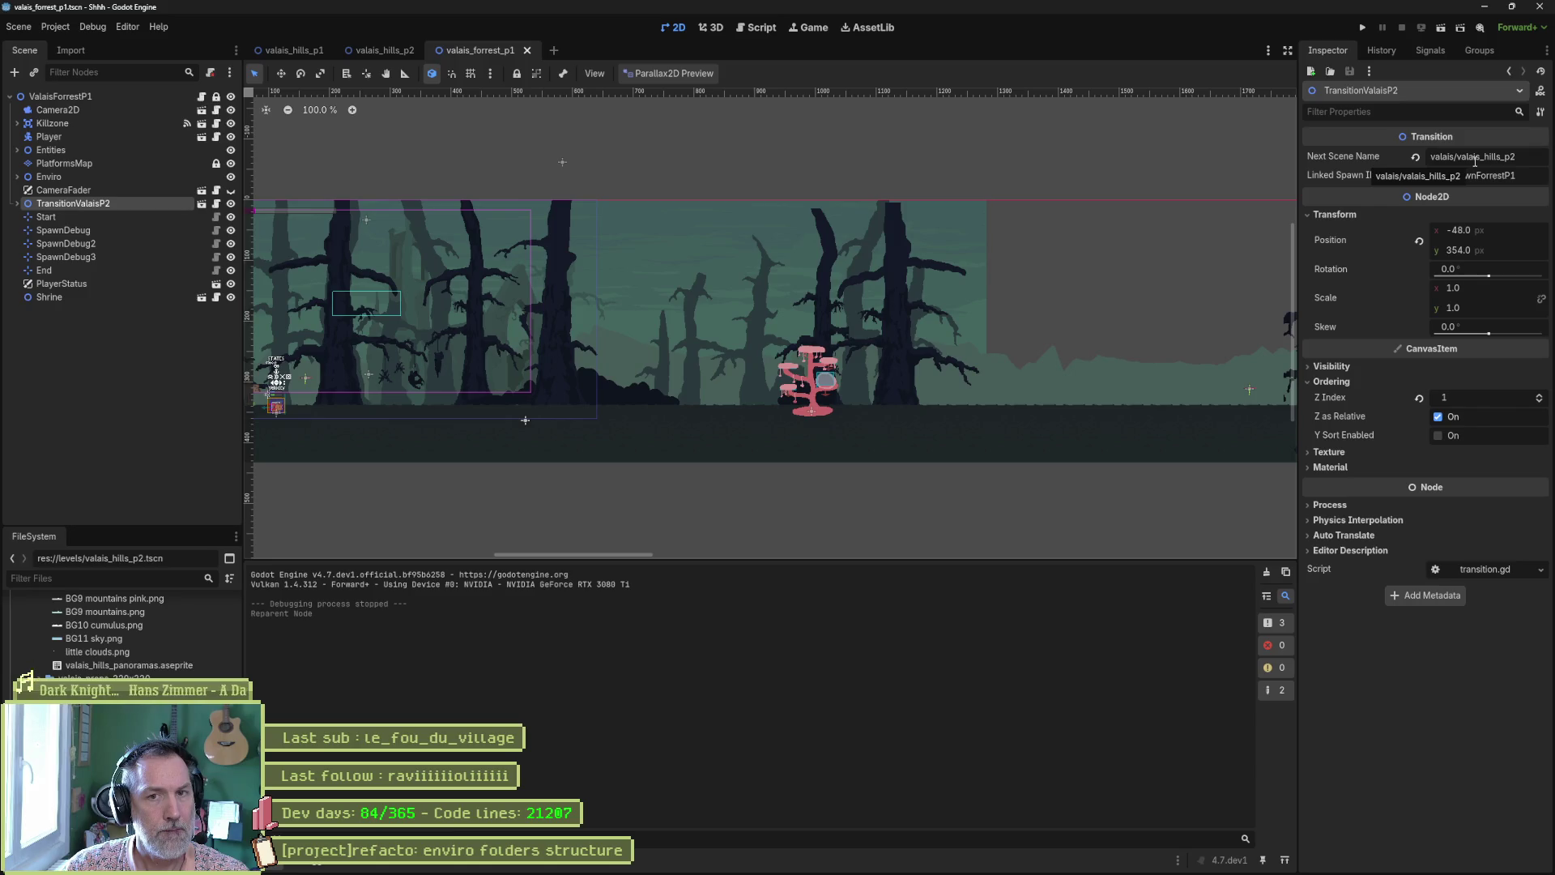
Compare with TransitionP1, strip the valais/ prefix so Next Scene Name is valais_hills_p2, and launch
click(387, 51)
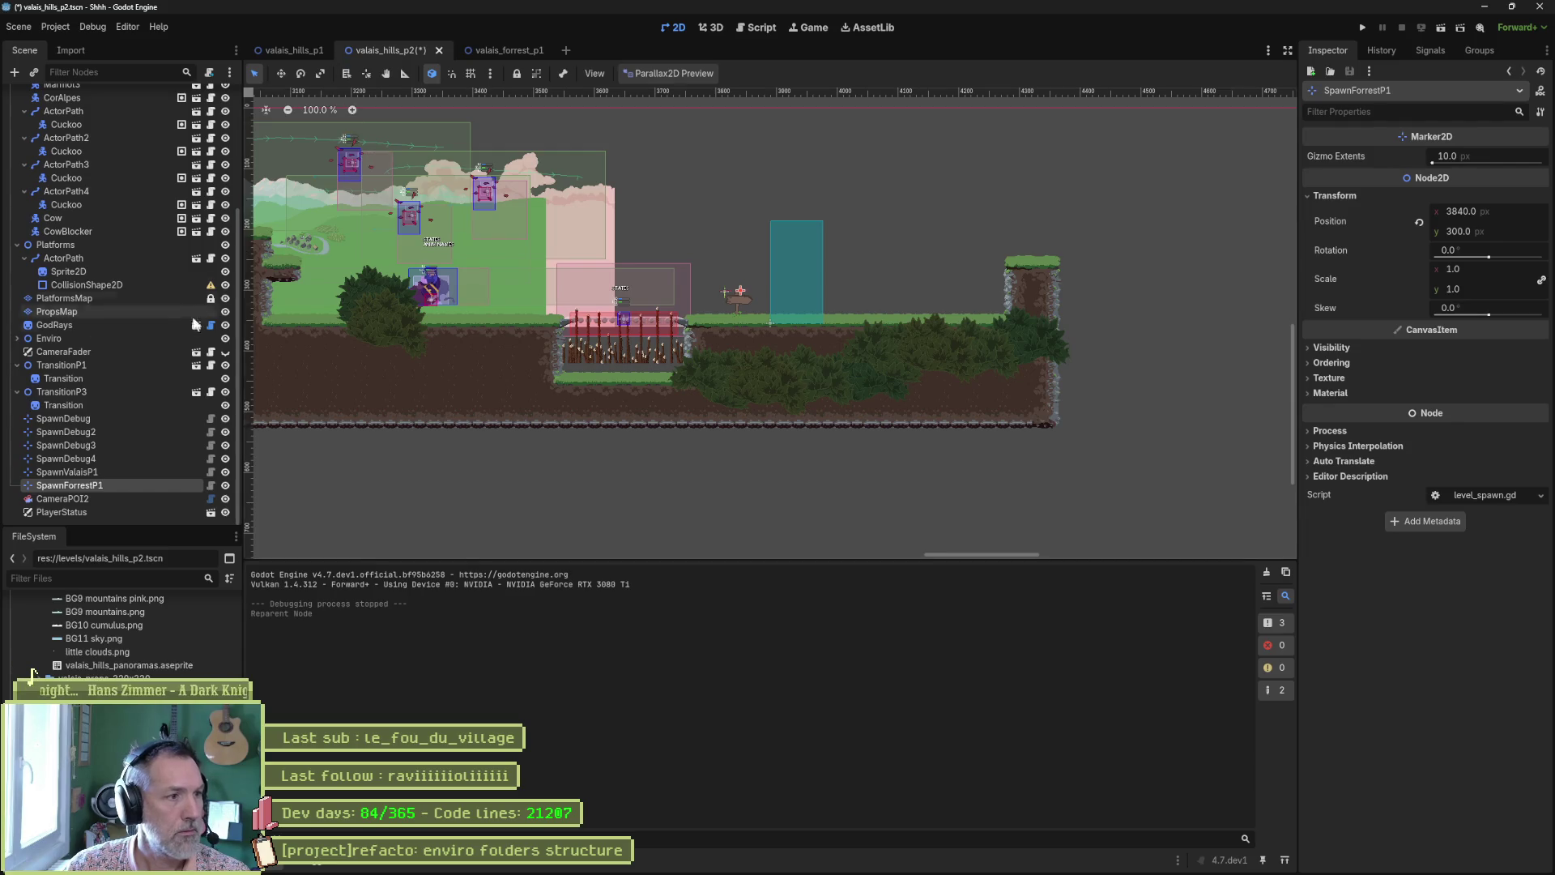
click(109, 366)
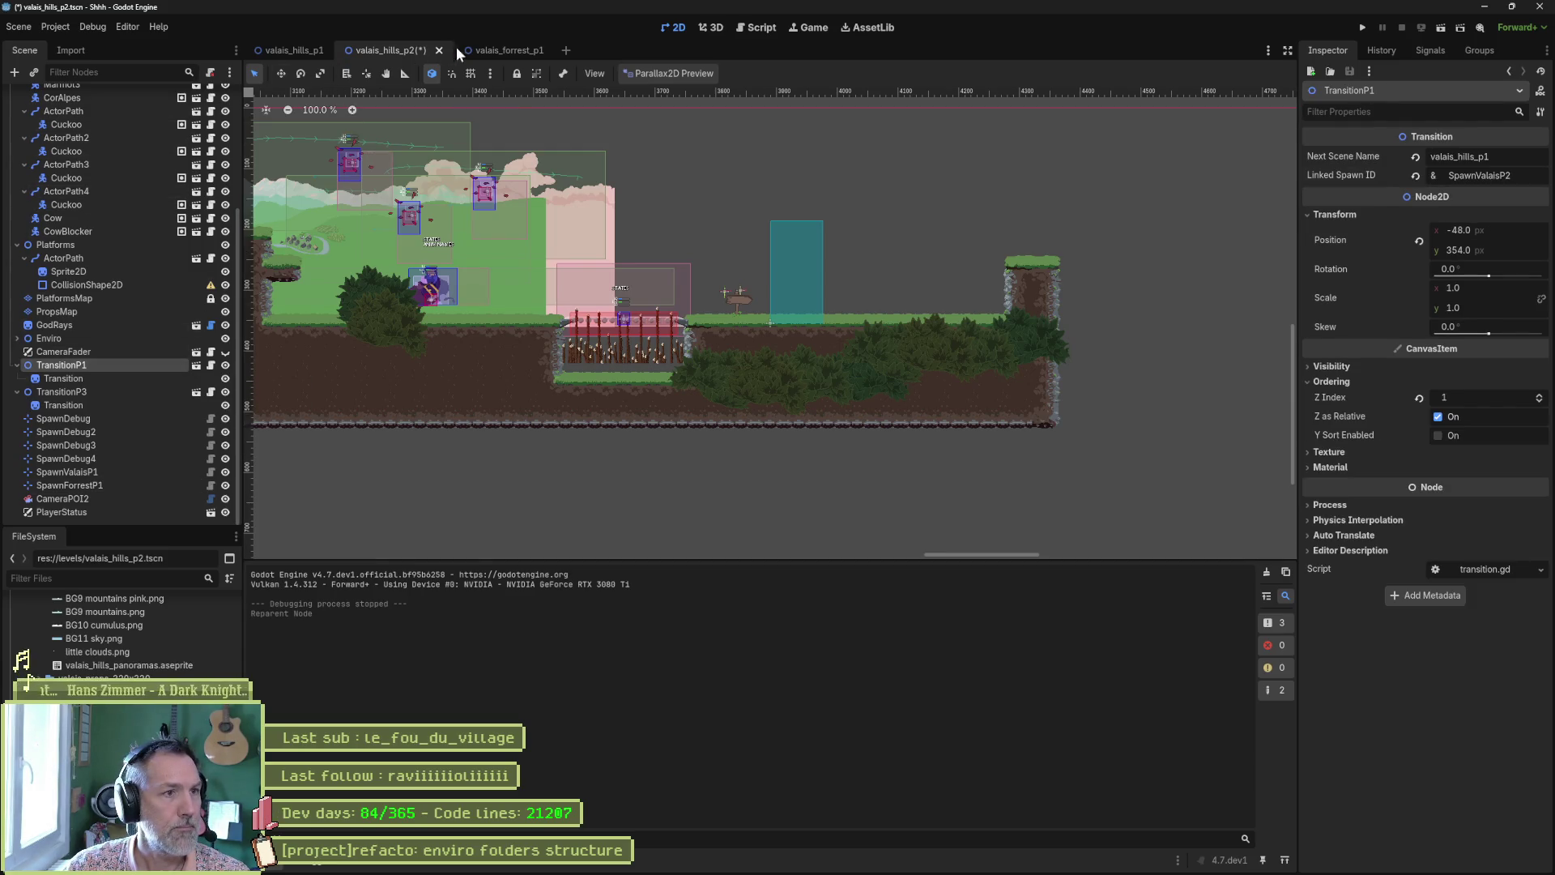
click(497, 51)
drag(1459, 159, 1364, 148)
key(BackSpace)
key(Return)
key(F5)
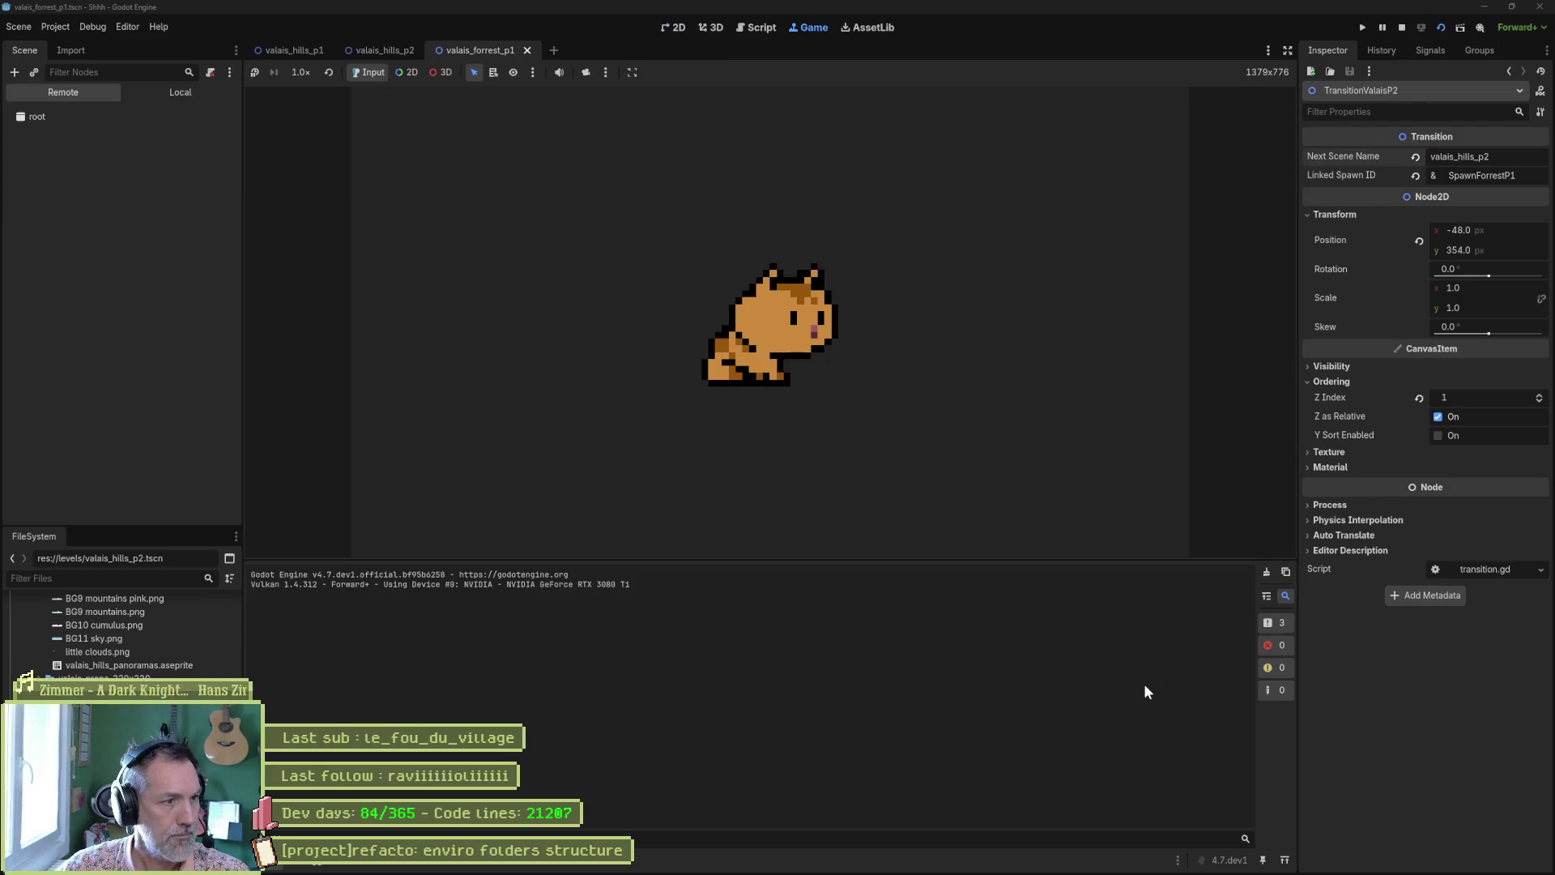
Walk the cat left into the forest exit and stop the game once the hills level loads
key(Left)
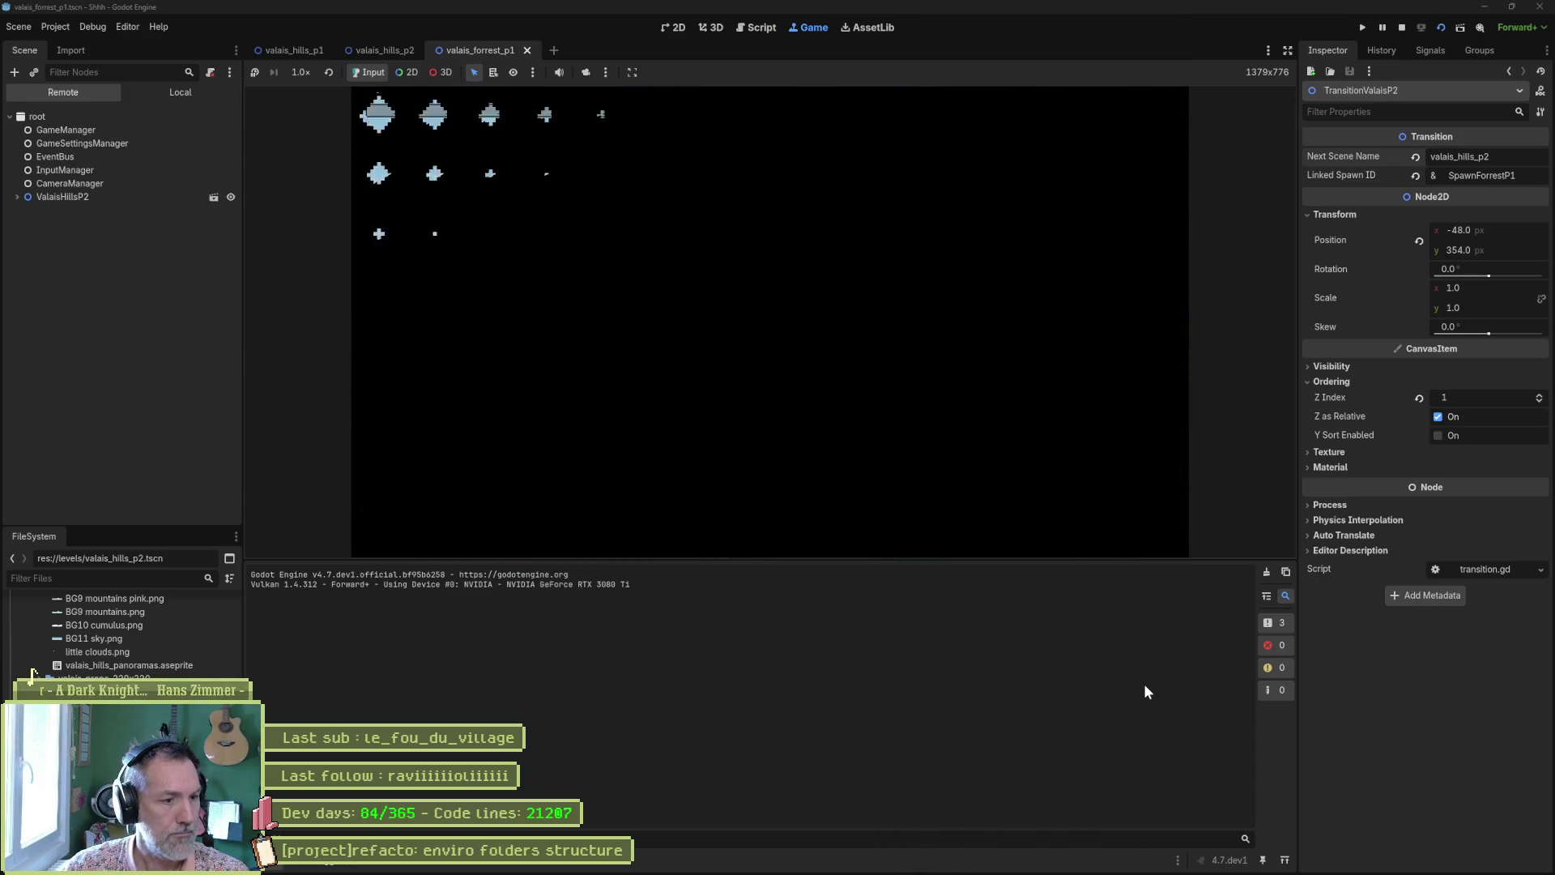
key(F8)
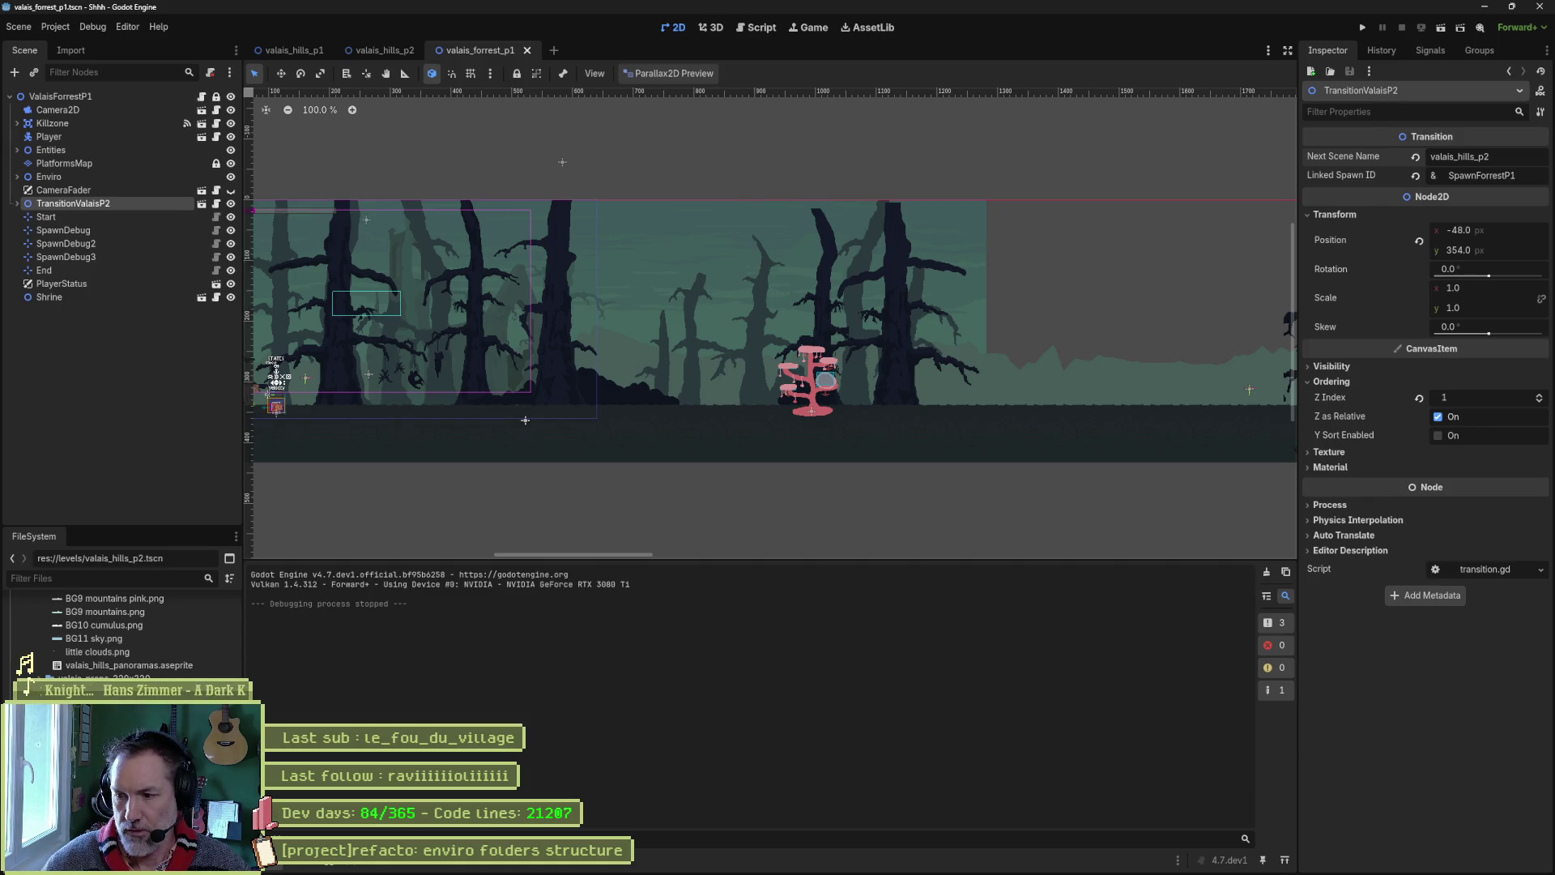
In Fork, stage all changes, paste the commit summary, commit the 25 files, and open Push
key(alt+Tab)
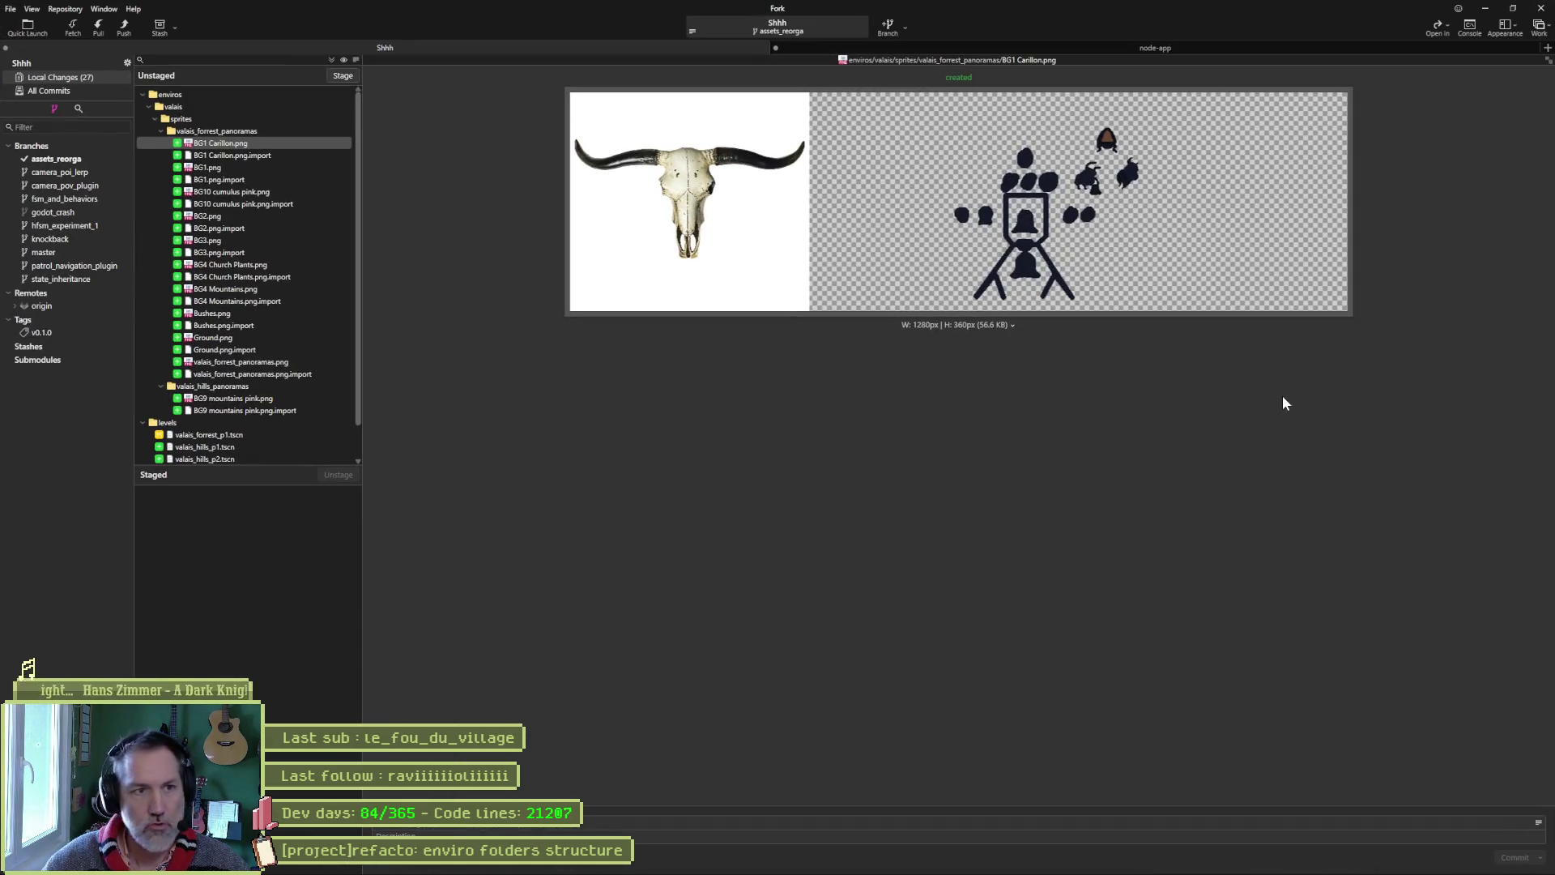
click(335, 77)
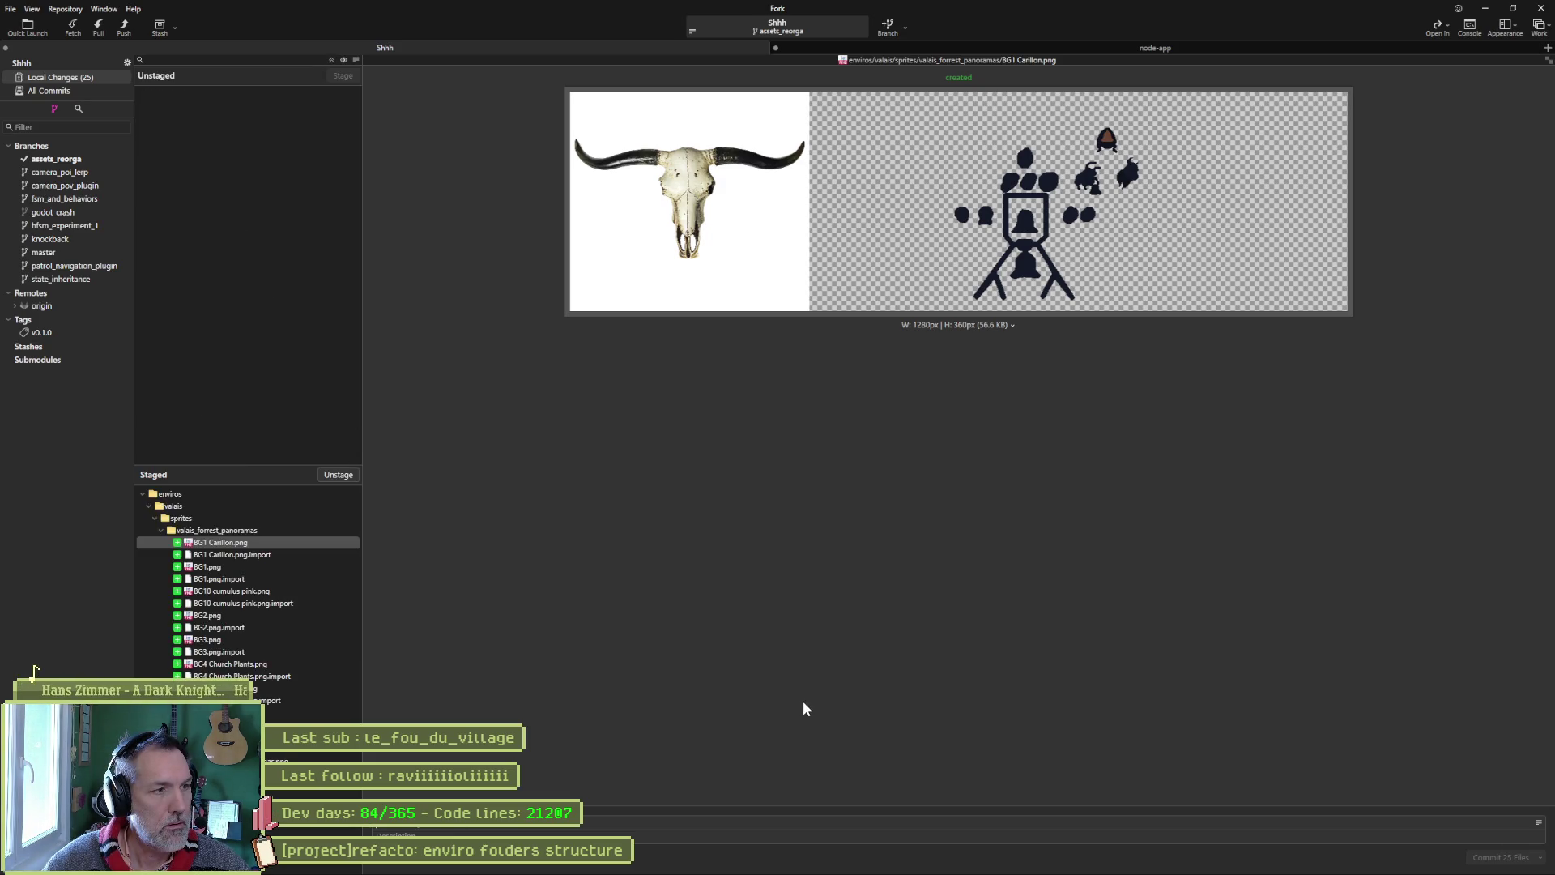
key(ctrl+v)
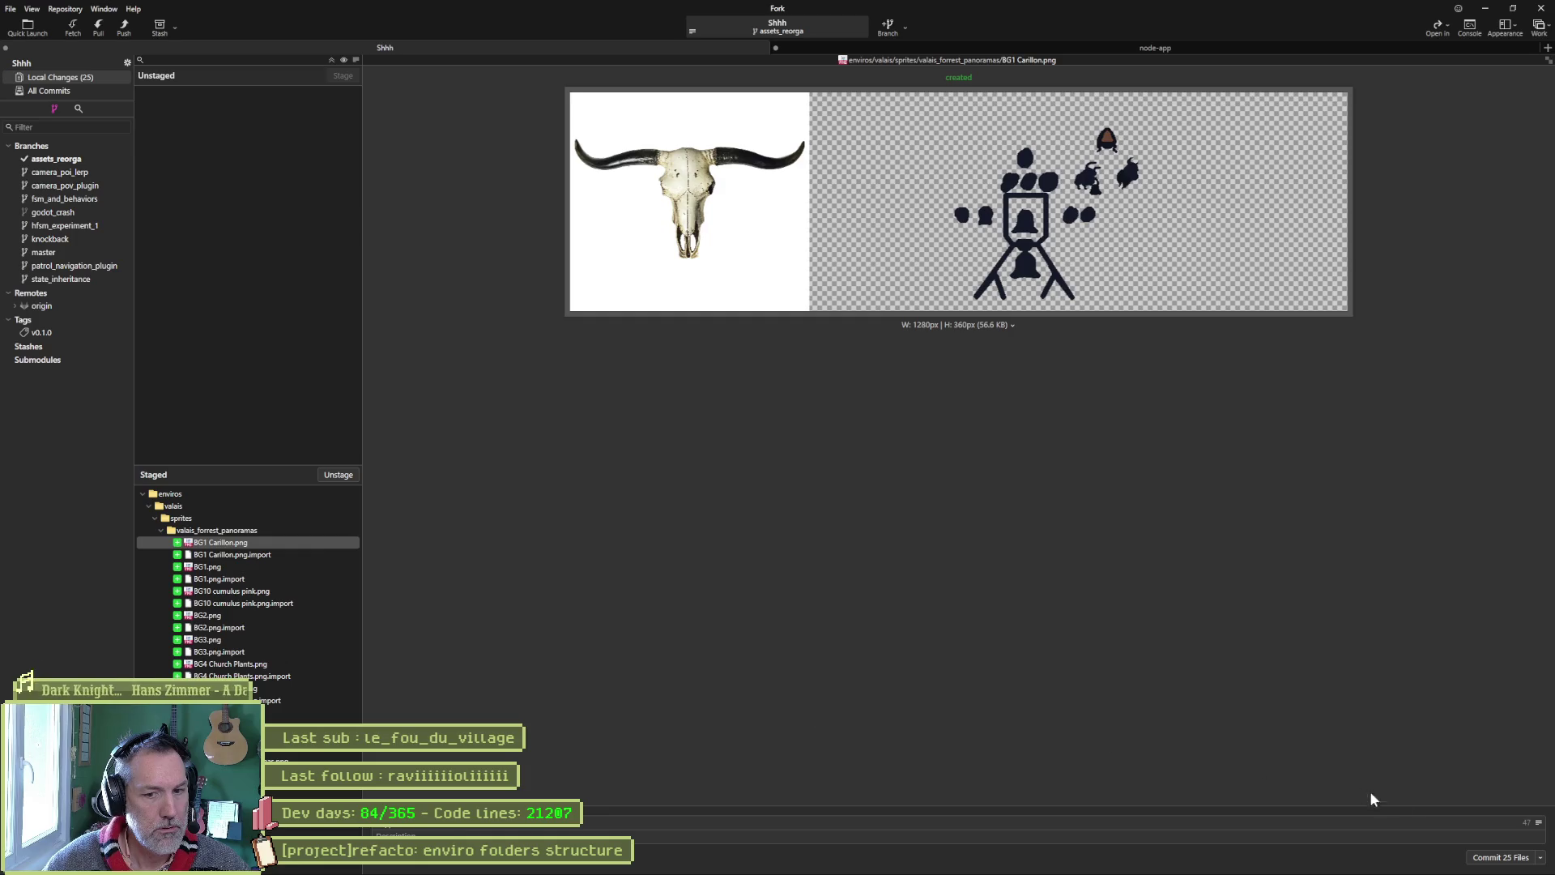
click(1505, 859)
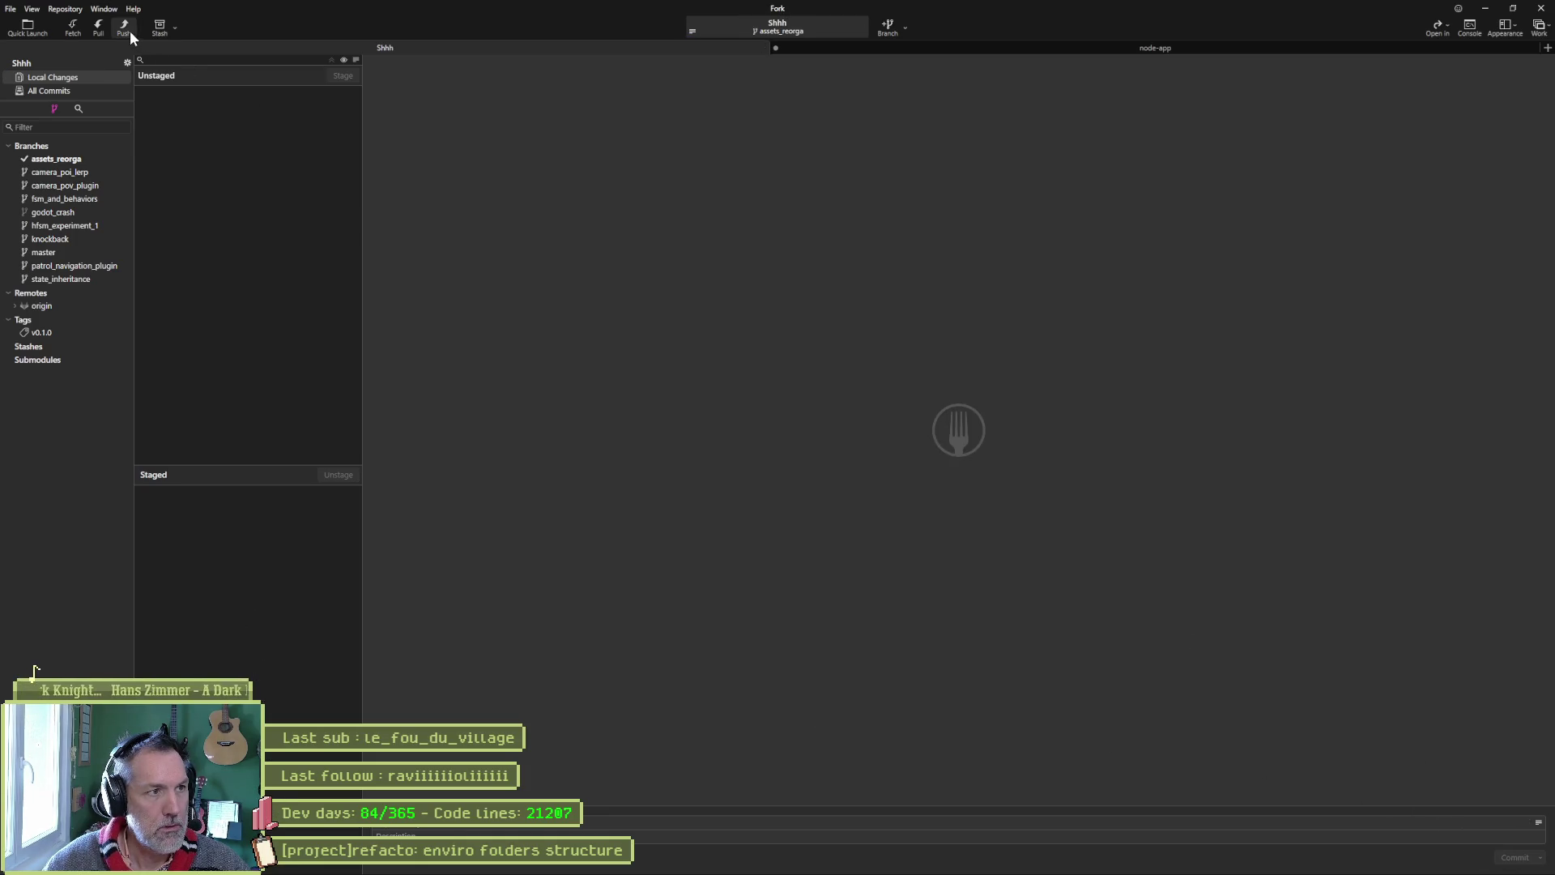
click(126, 28)
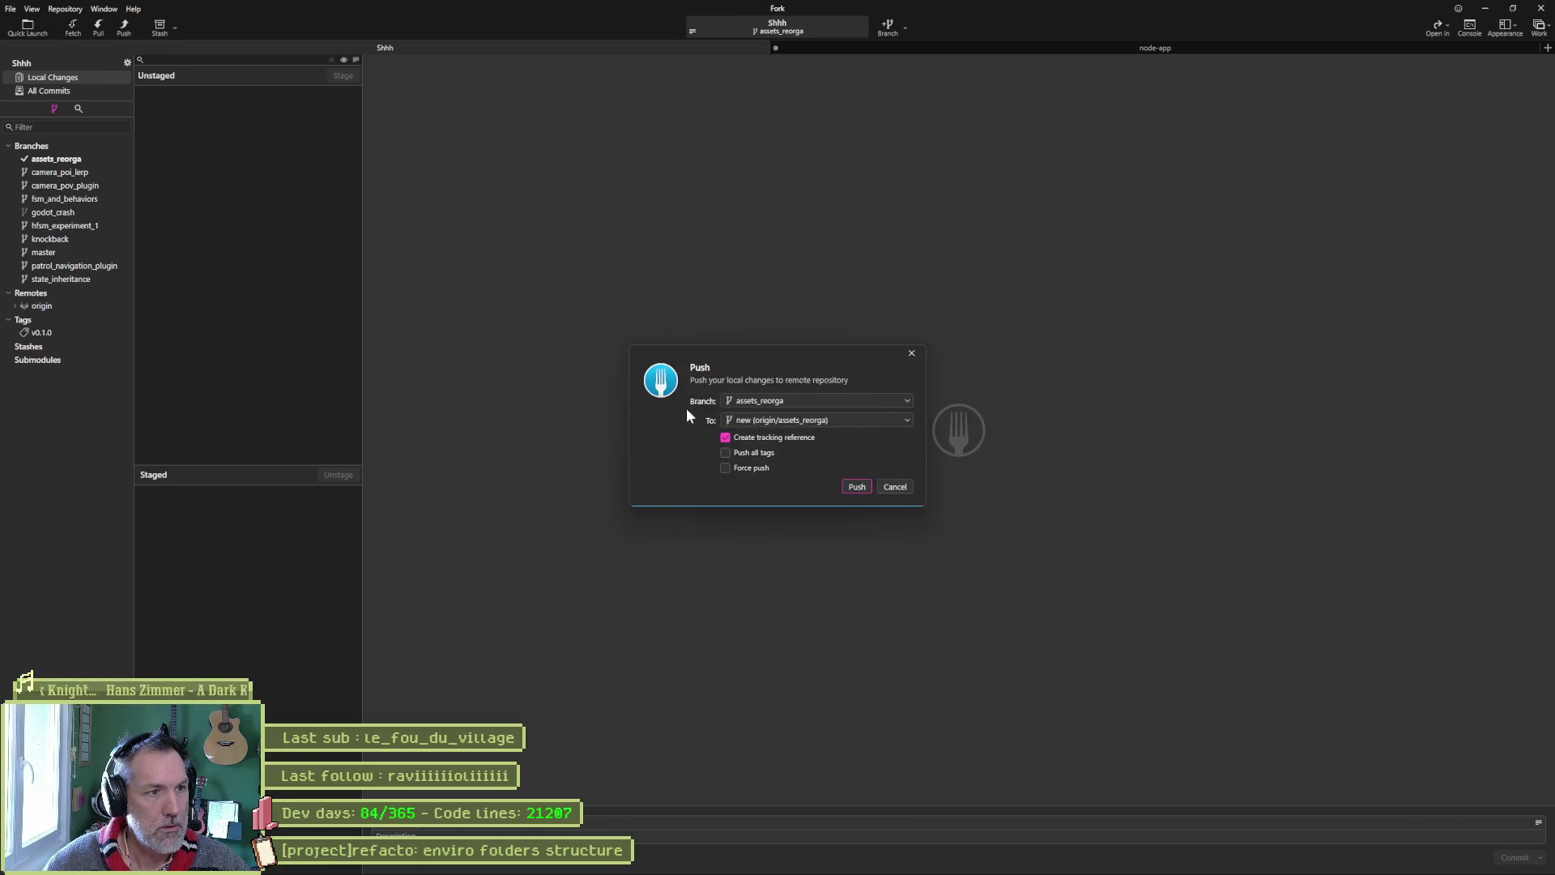
After cancelling once, push assets_reorga to origin from Fork, then minimize Fork back to Godot
click(901, 488)
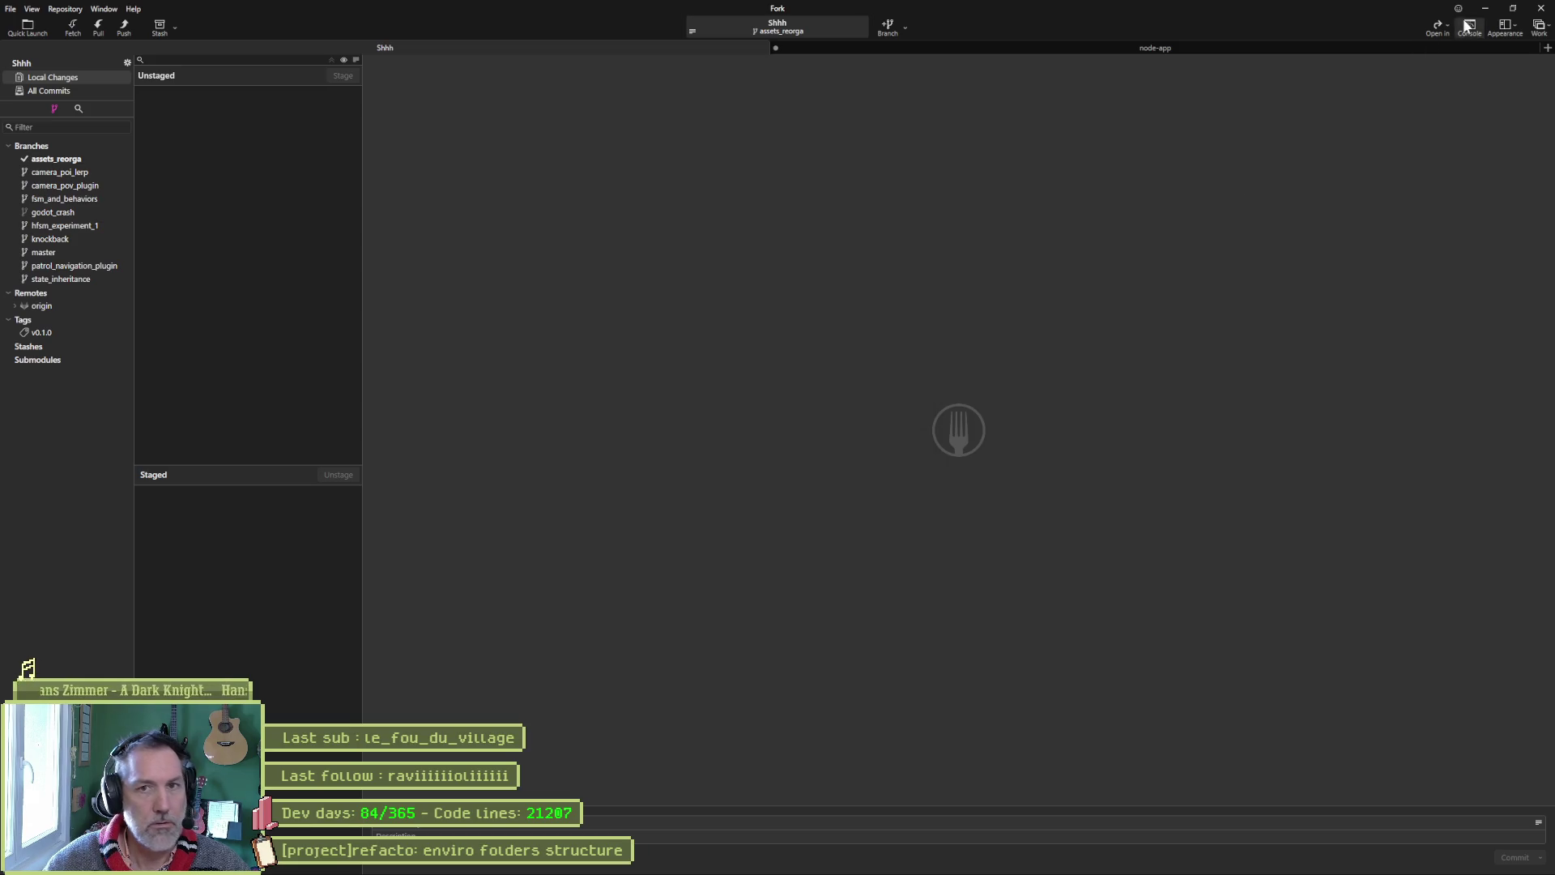
click(1484, 8)
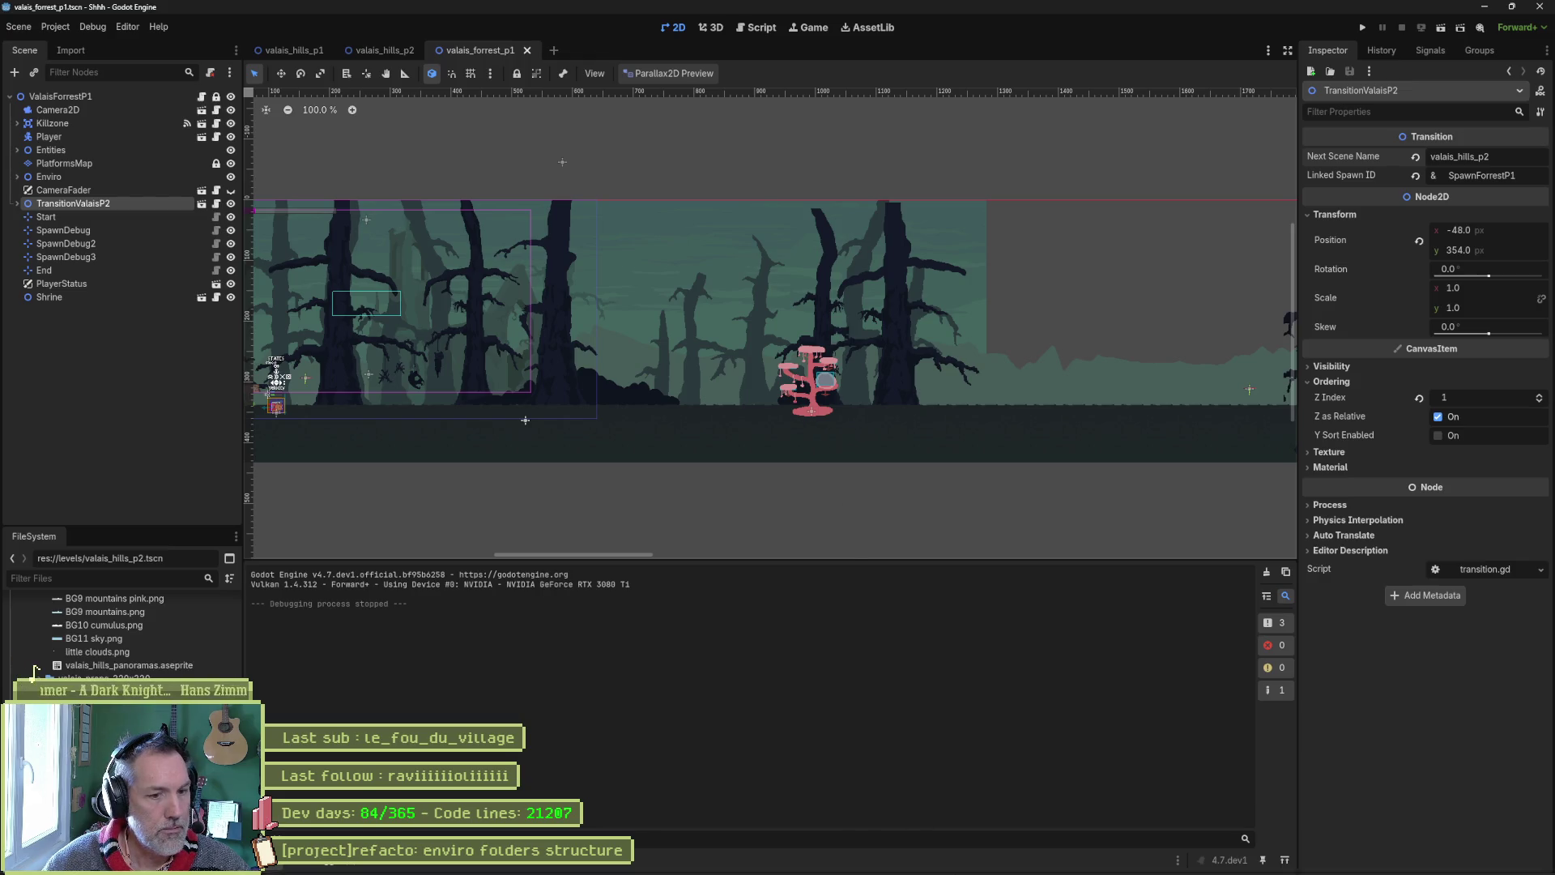
click(898, 860)
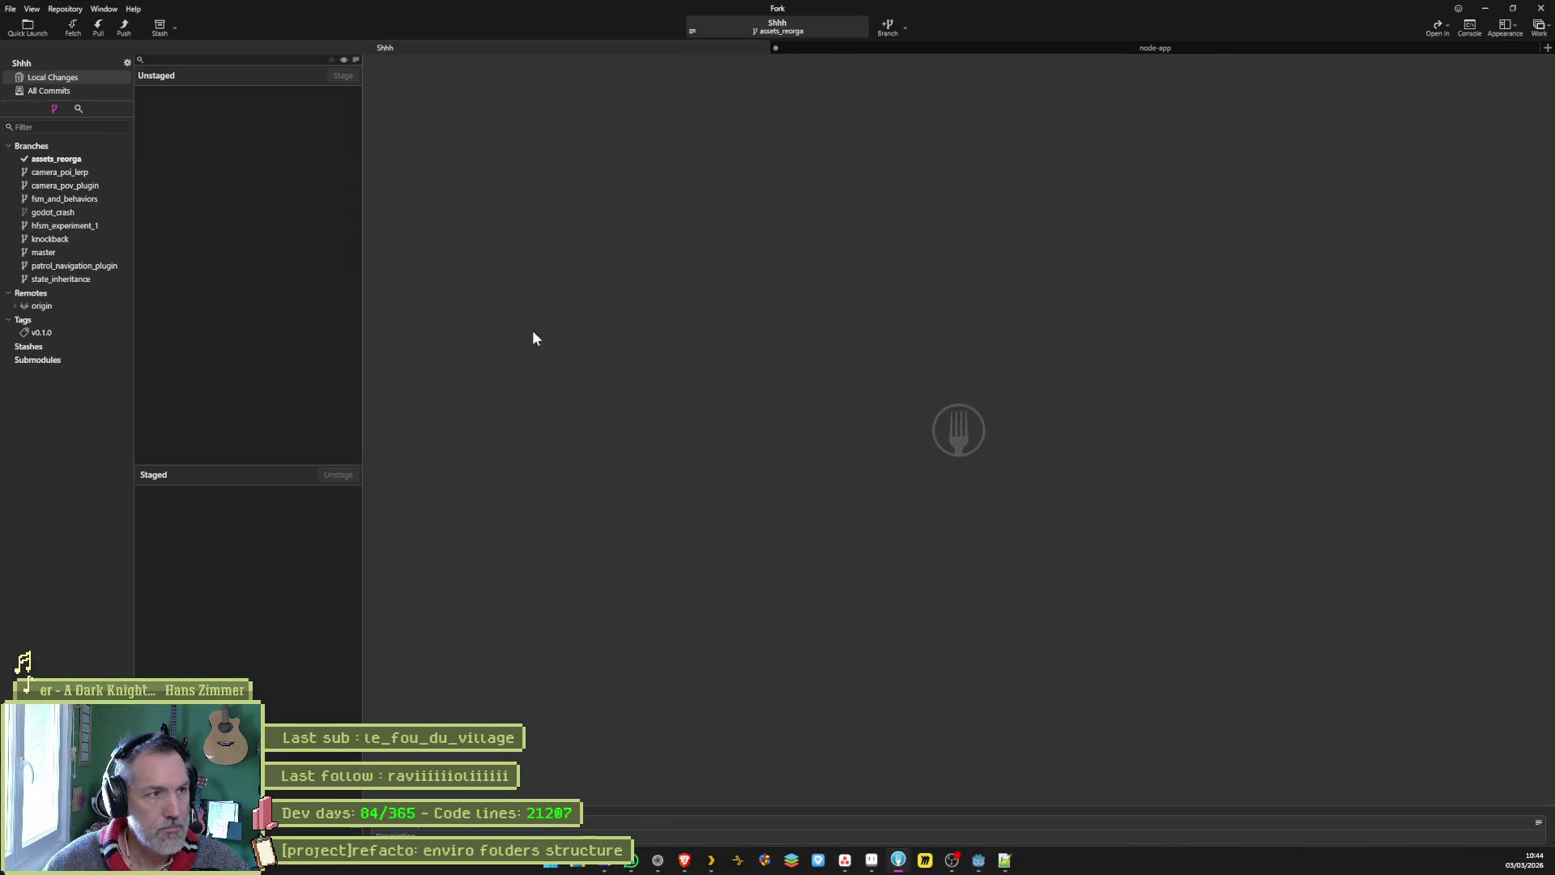
click(126, 30)
click(854, 486)
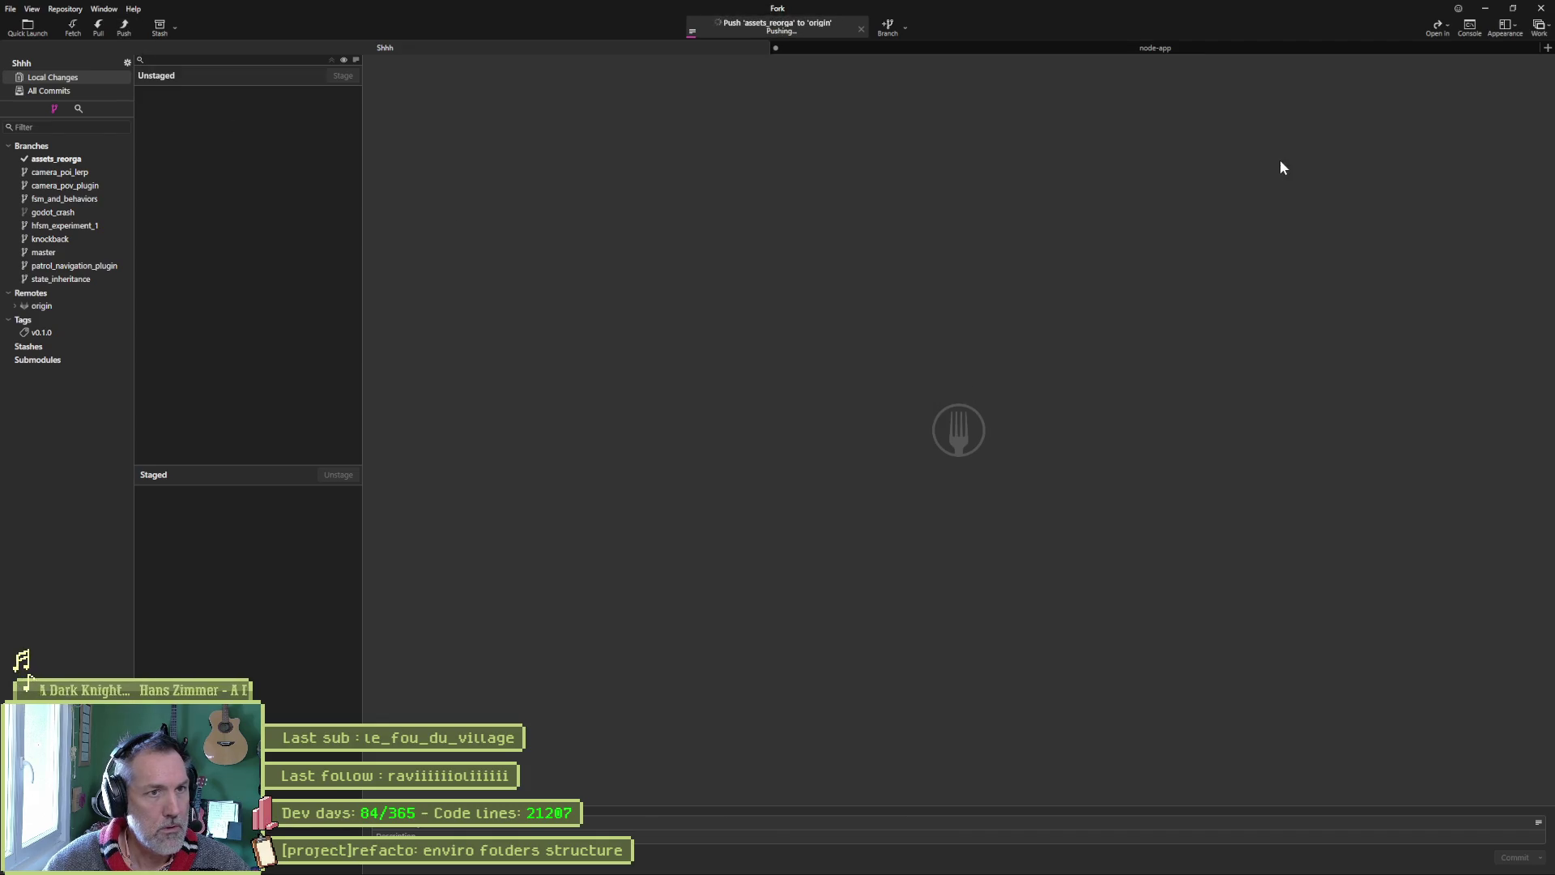
click(1487, 16)
mouse_move(532, 308)
mouse_down()
mouse_move(798, 333)
mouse_move(704, 337)
mouse_move(763, 340)
mouse_up()
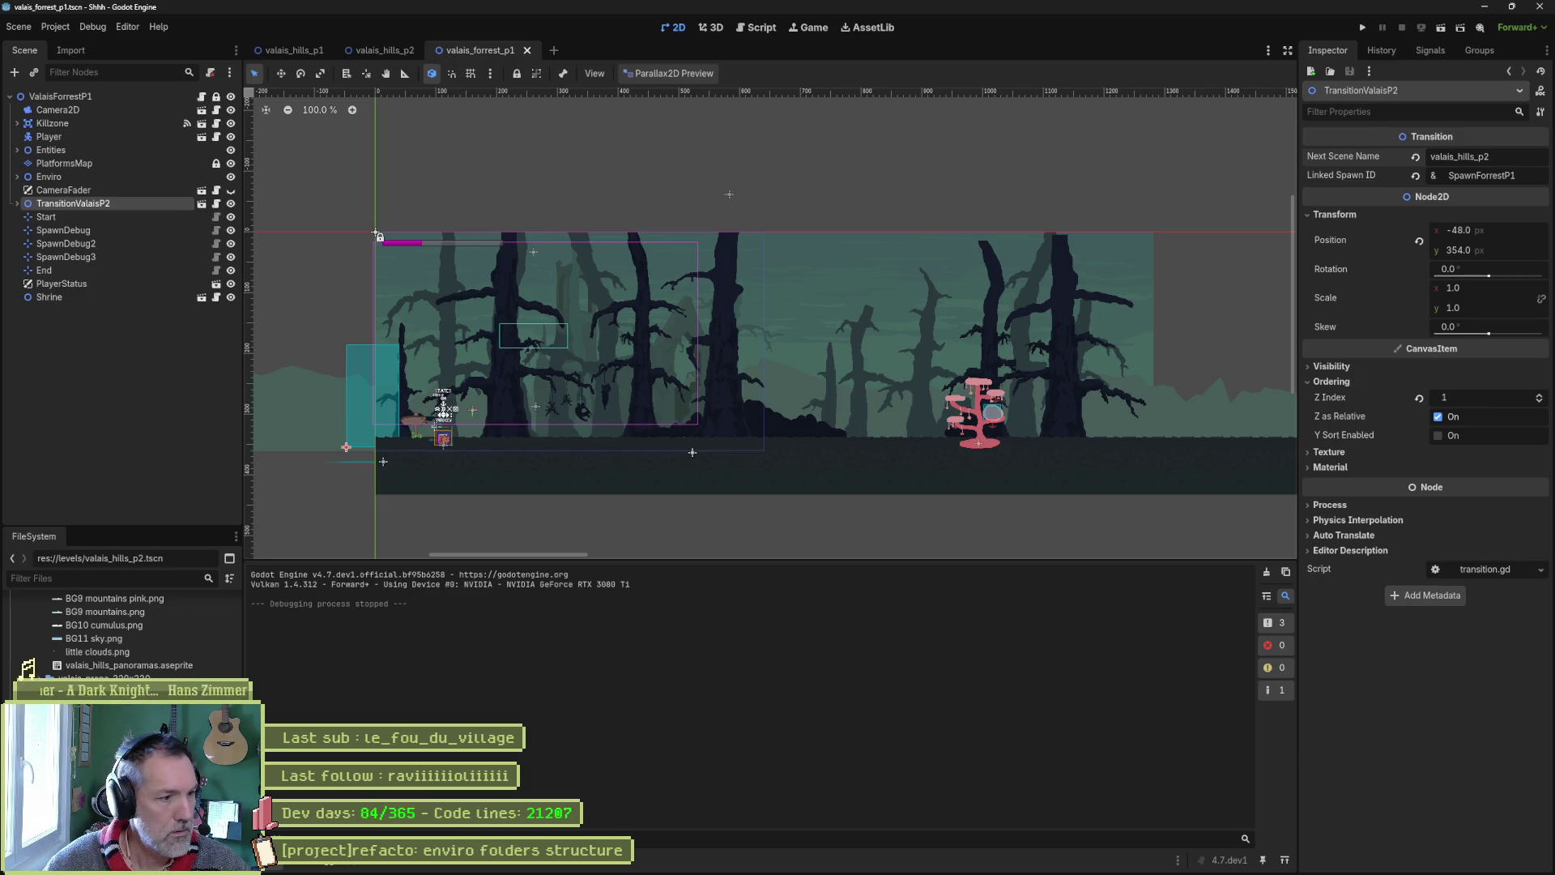
Open the project's enviros folder from the FileSystem dock in the Windows file explorer
scroll(30, 674, up, 3)
right_click(51, 601)
click(33, 673)
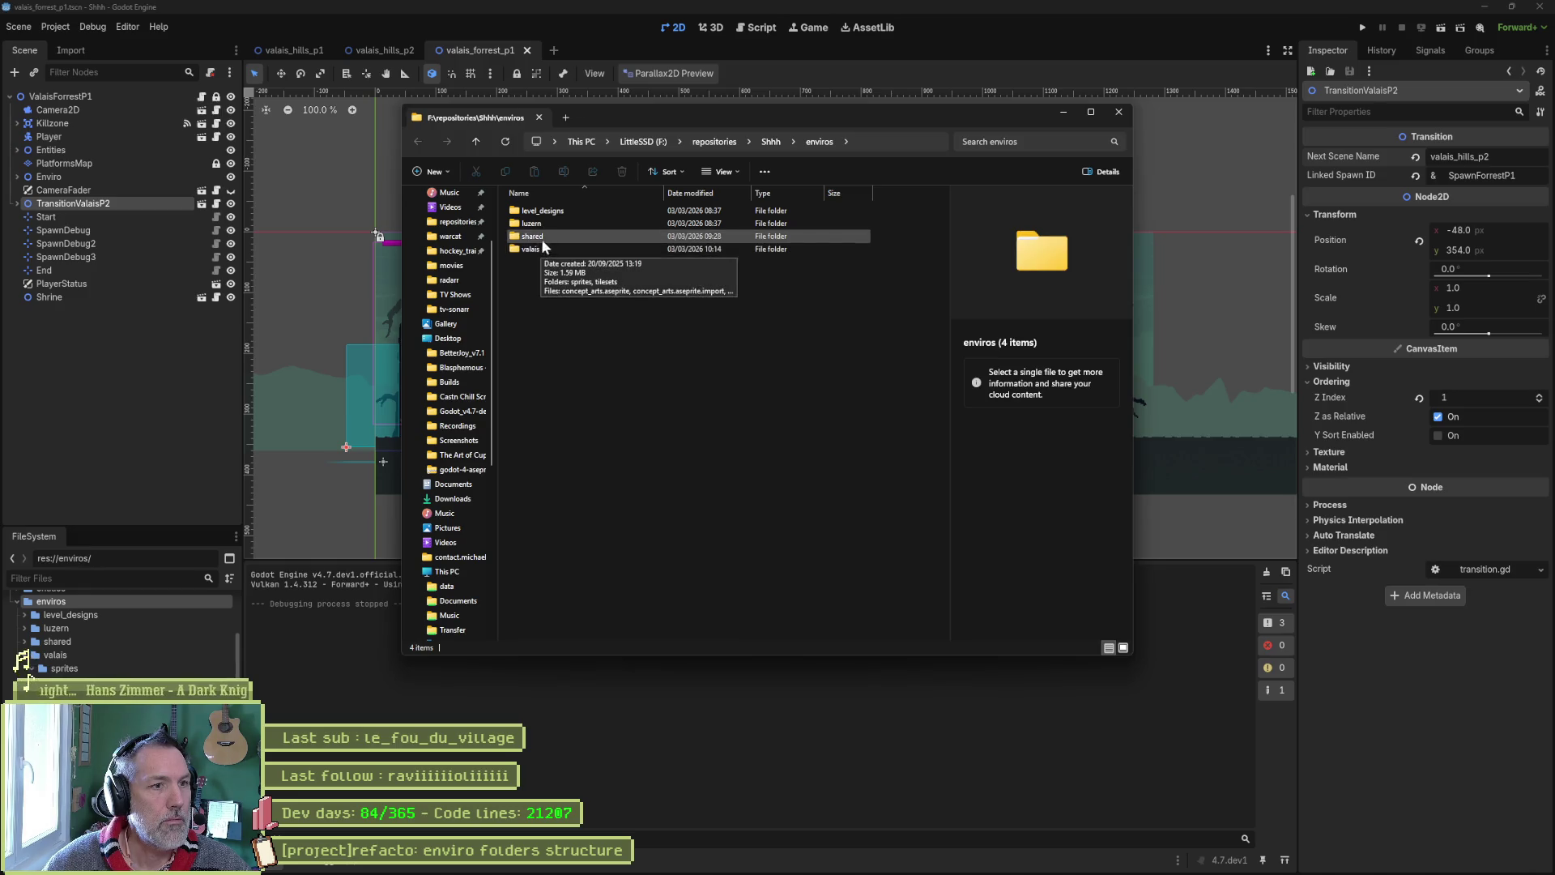
Enter level_designs and open valais_p1.png in the ImageGlass viewer
double_click(557, 211)
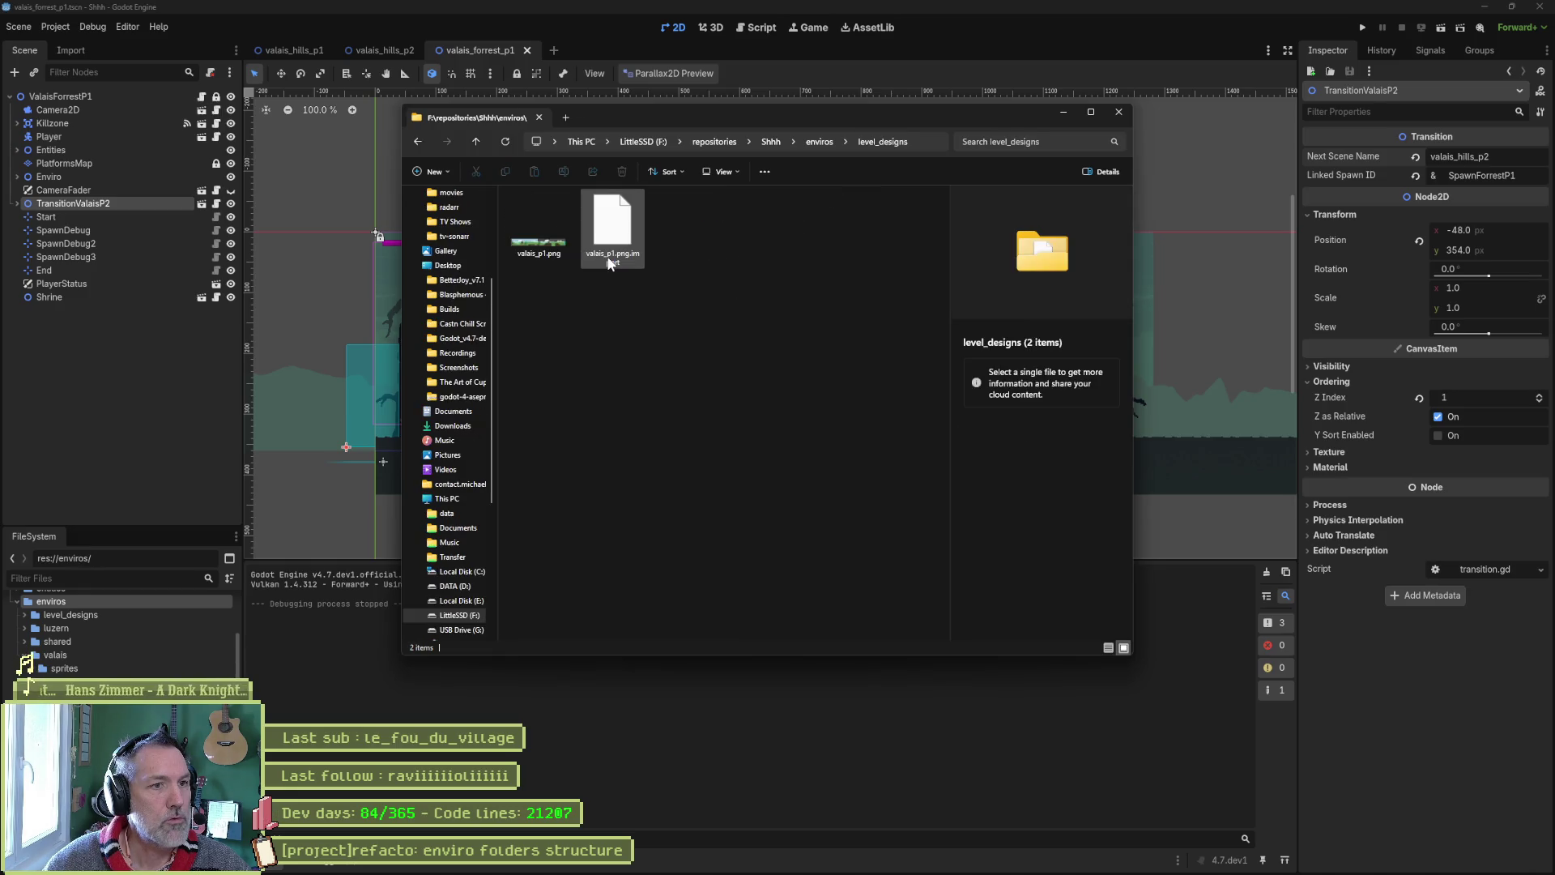
double_click(560, 242)
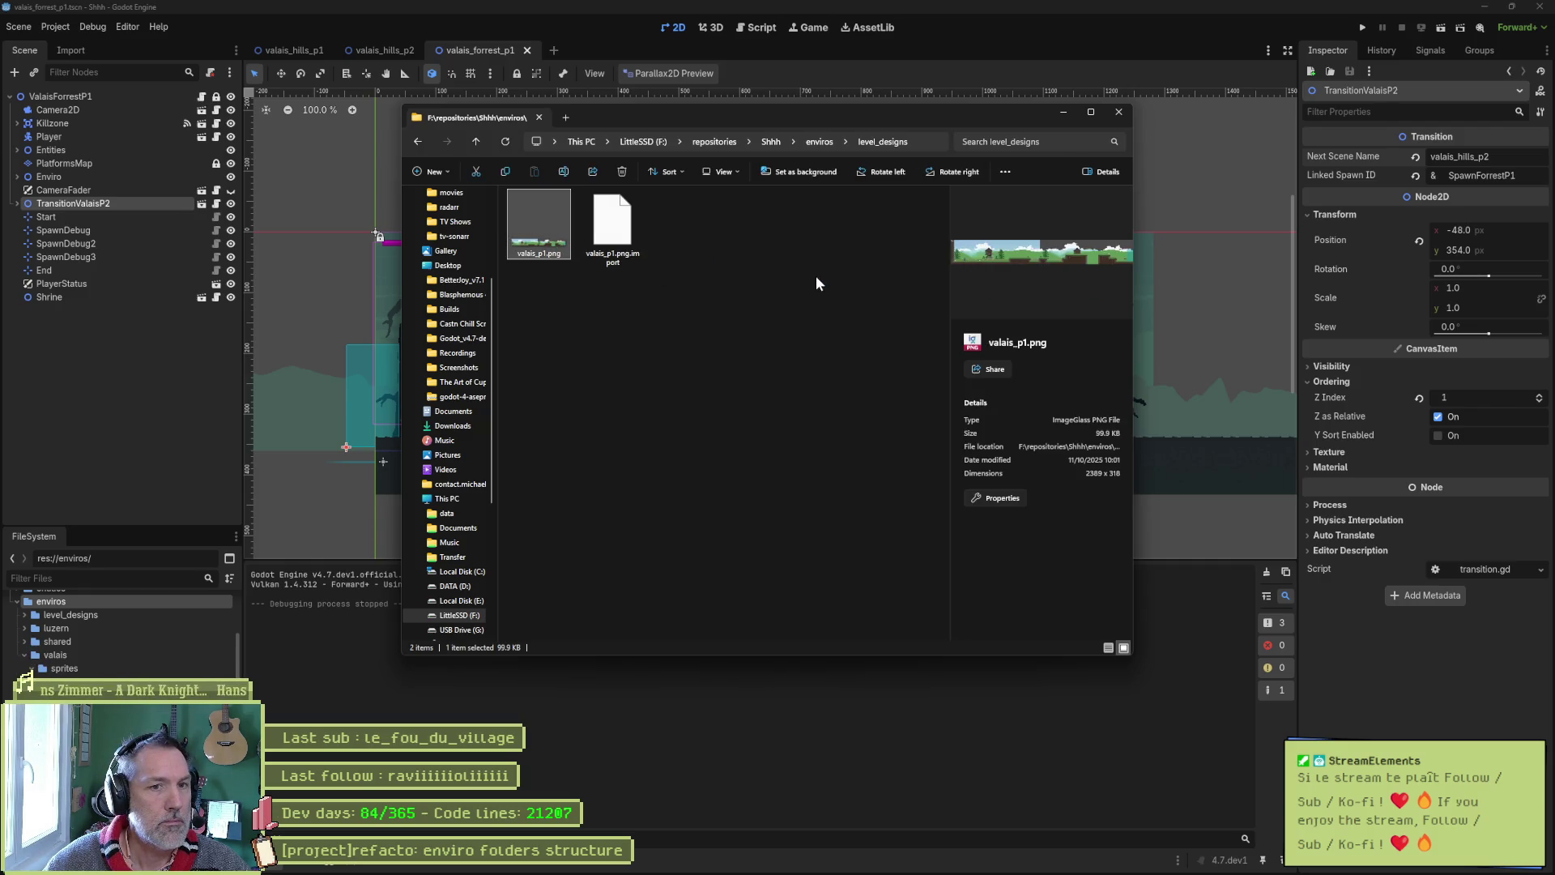
scroll(806, 292, down, 1)
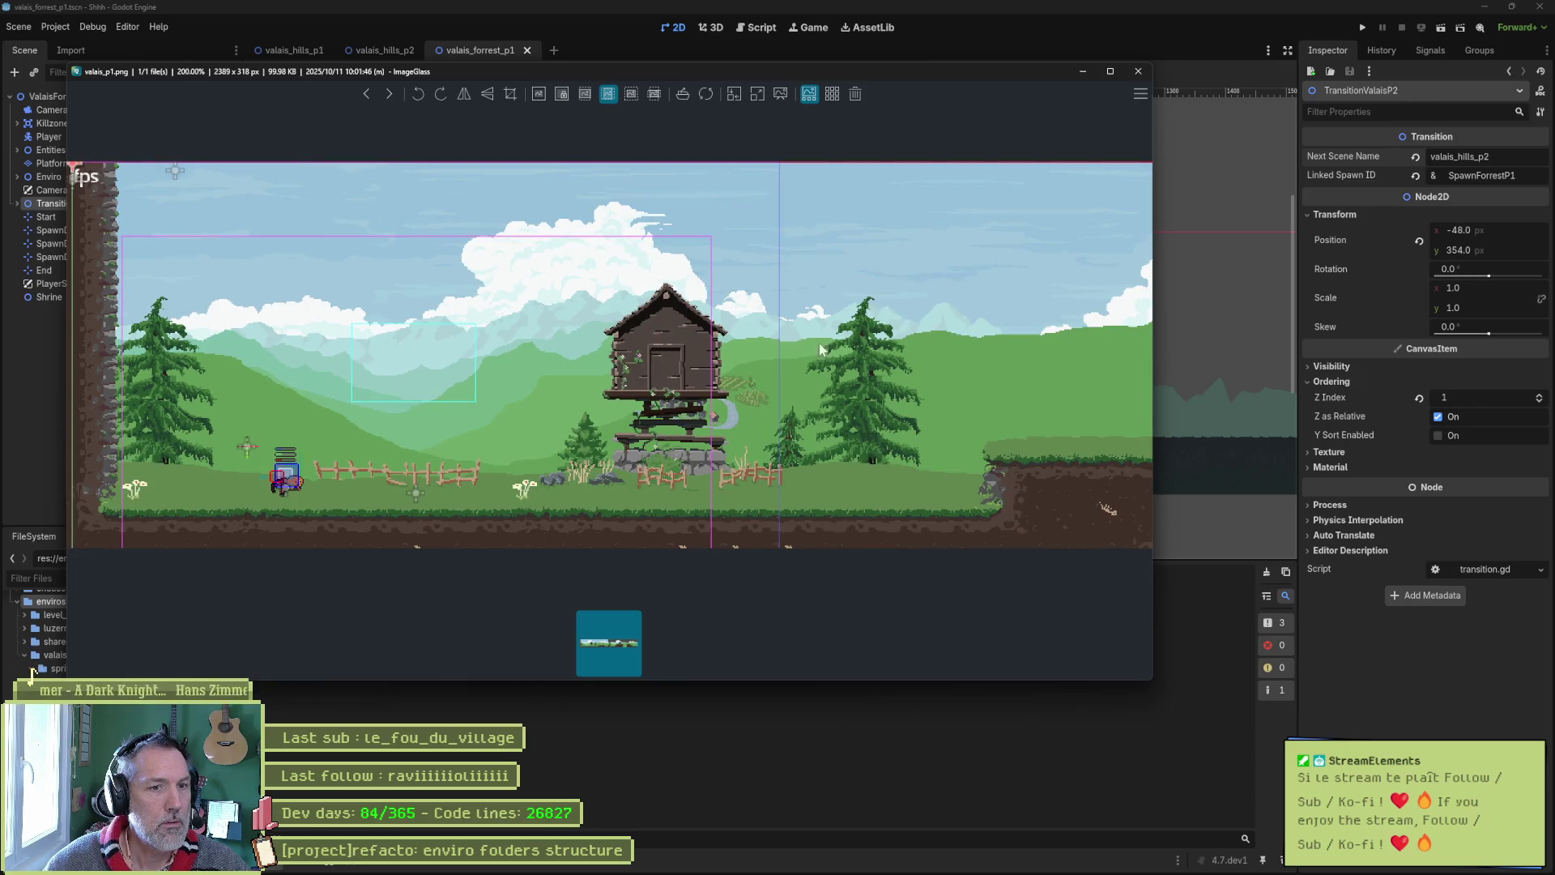
Zoom and pan across valais_p1.png to the house and signpost, then close ImageGlass
scroll(861, 334, up, 1)
drag(1017, 341, 600, 340)
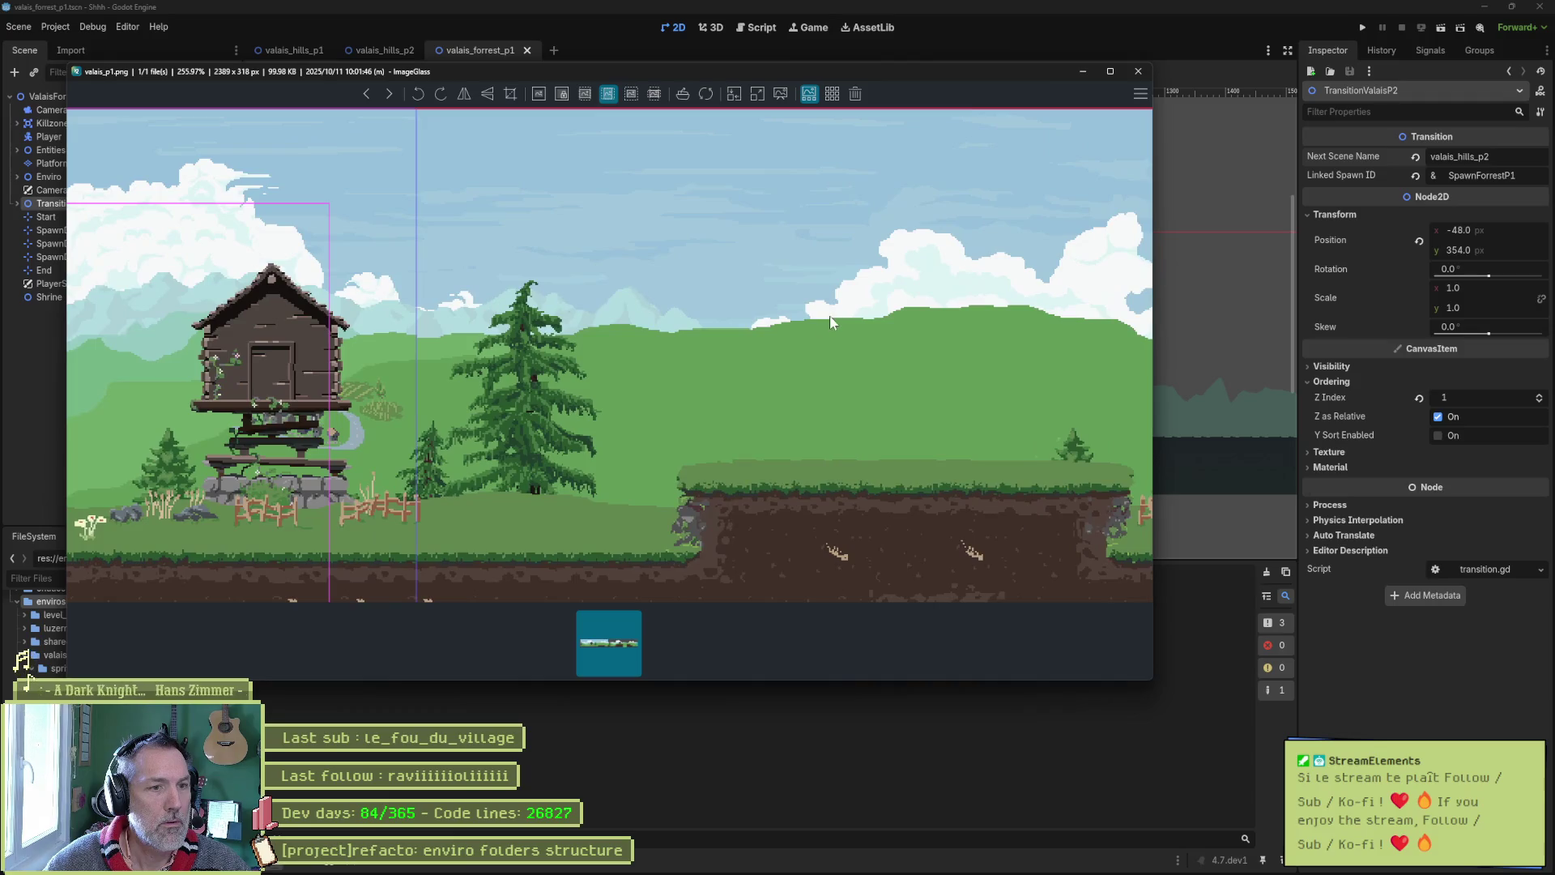
scroll(884, 333, down, 1)
drag(885, 332, 172, 341)
drag(1141, 348, 364, 350)
scroll(551, 388, left, 10)
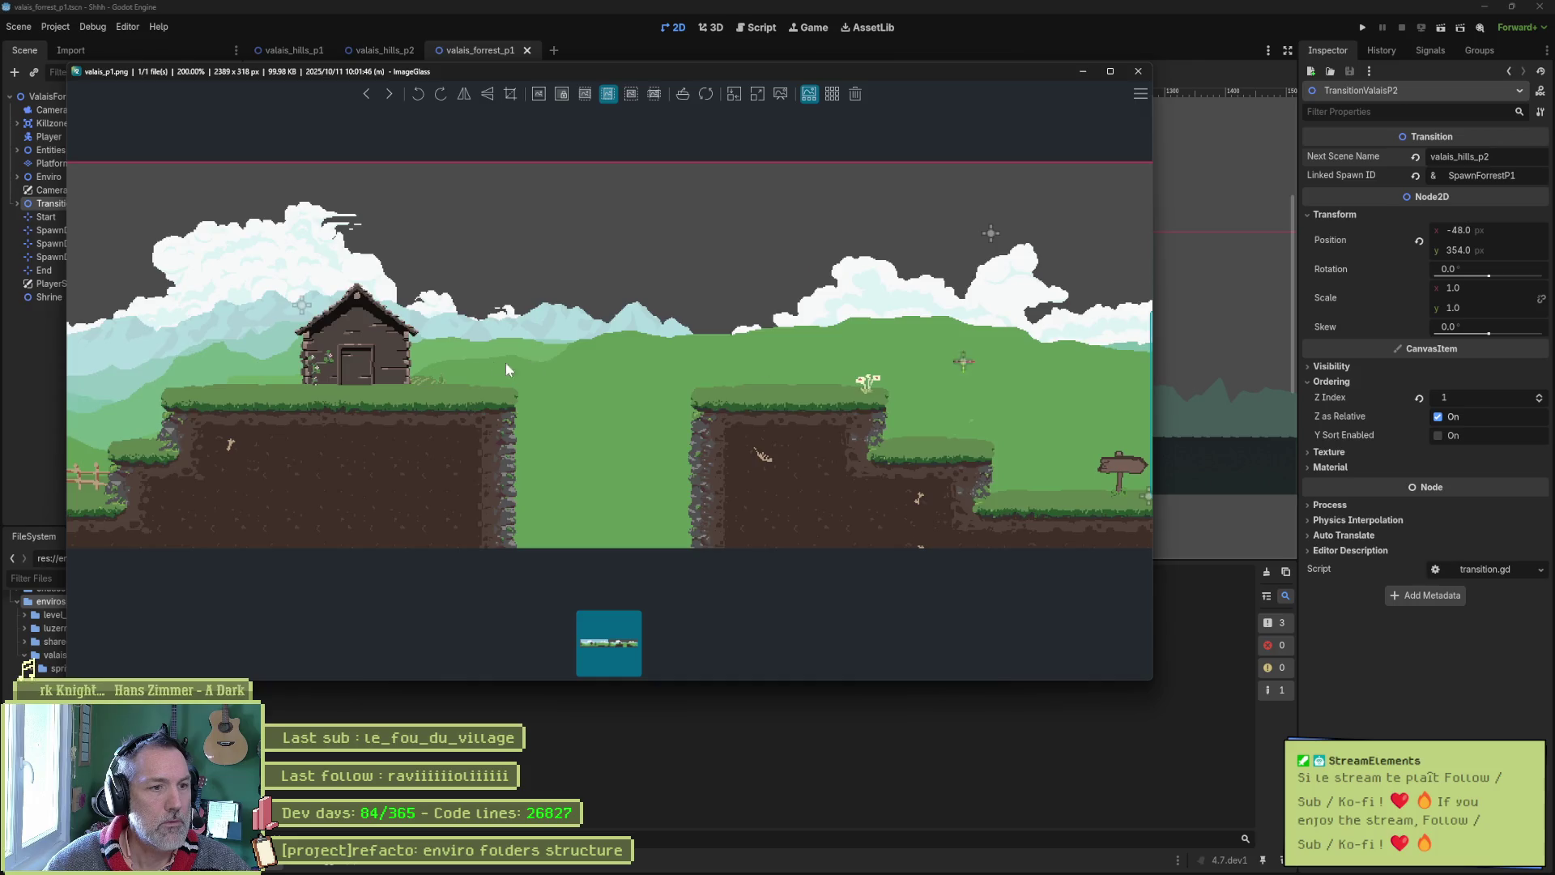
scroll(475, 397, left, 10)
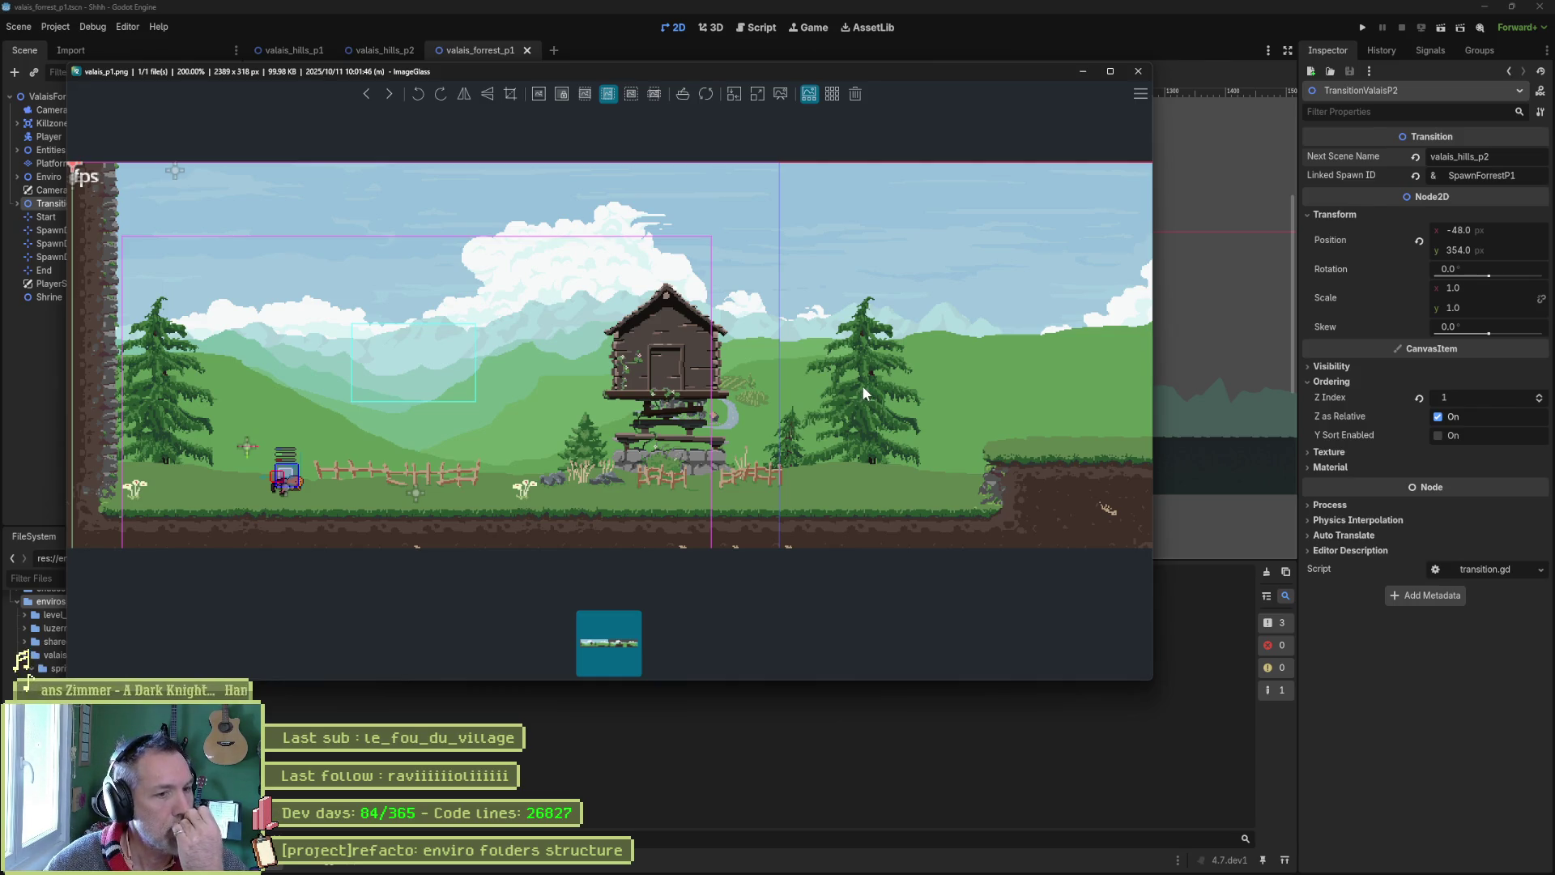
click(1138, 72)
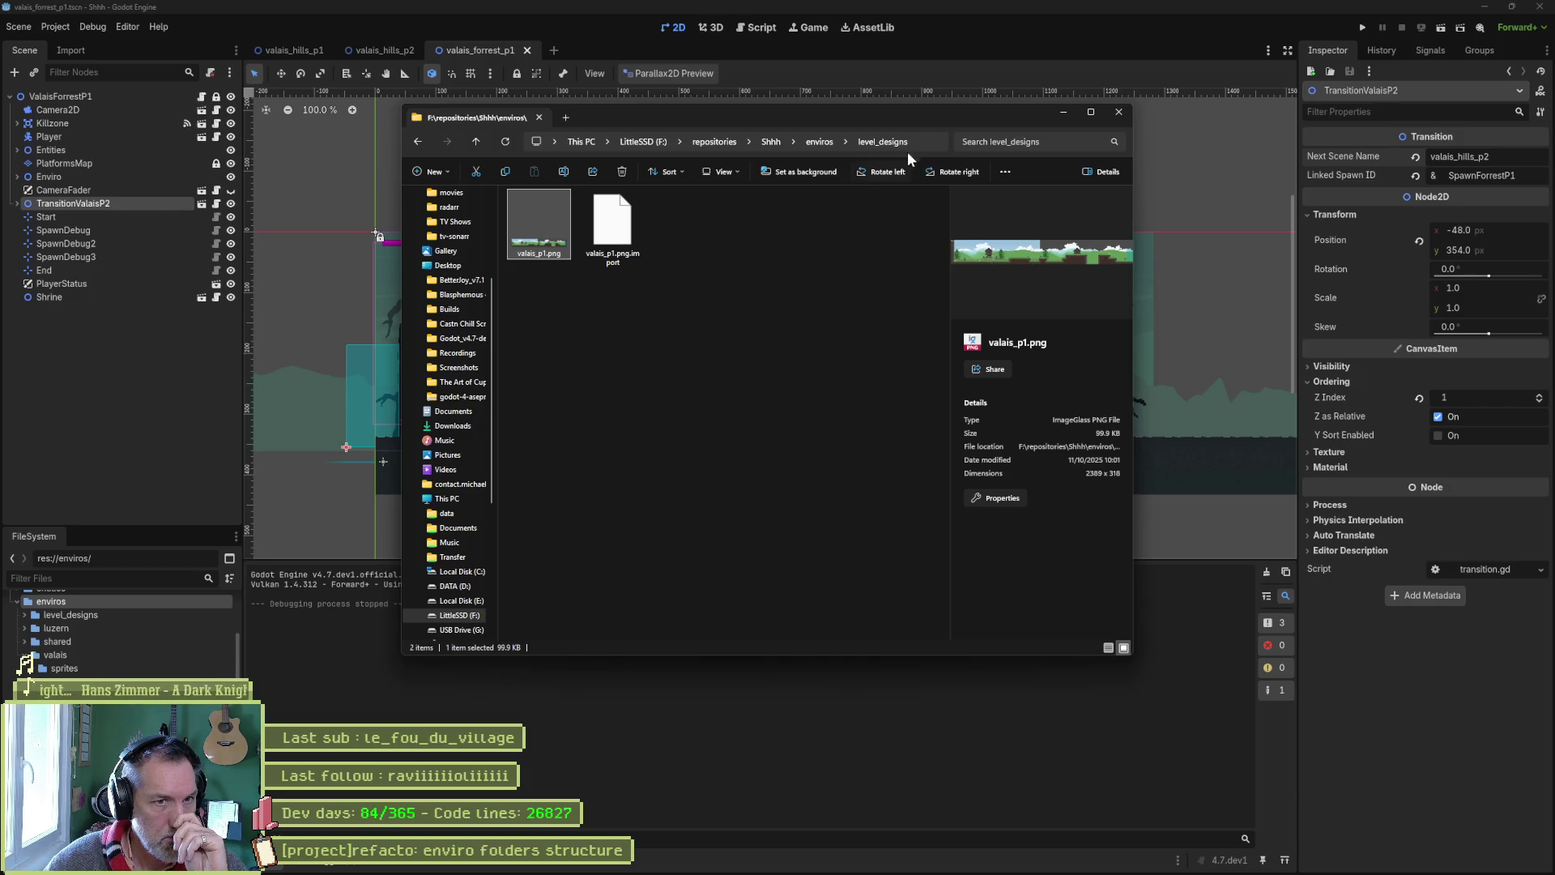
Delete level_designs from enviros and check the luzern folder's contents
click(819, 142)
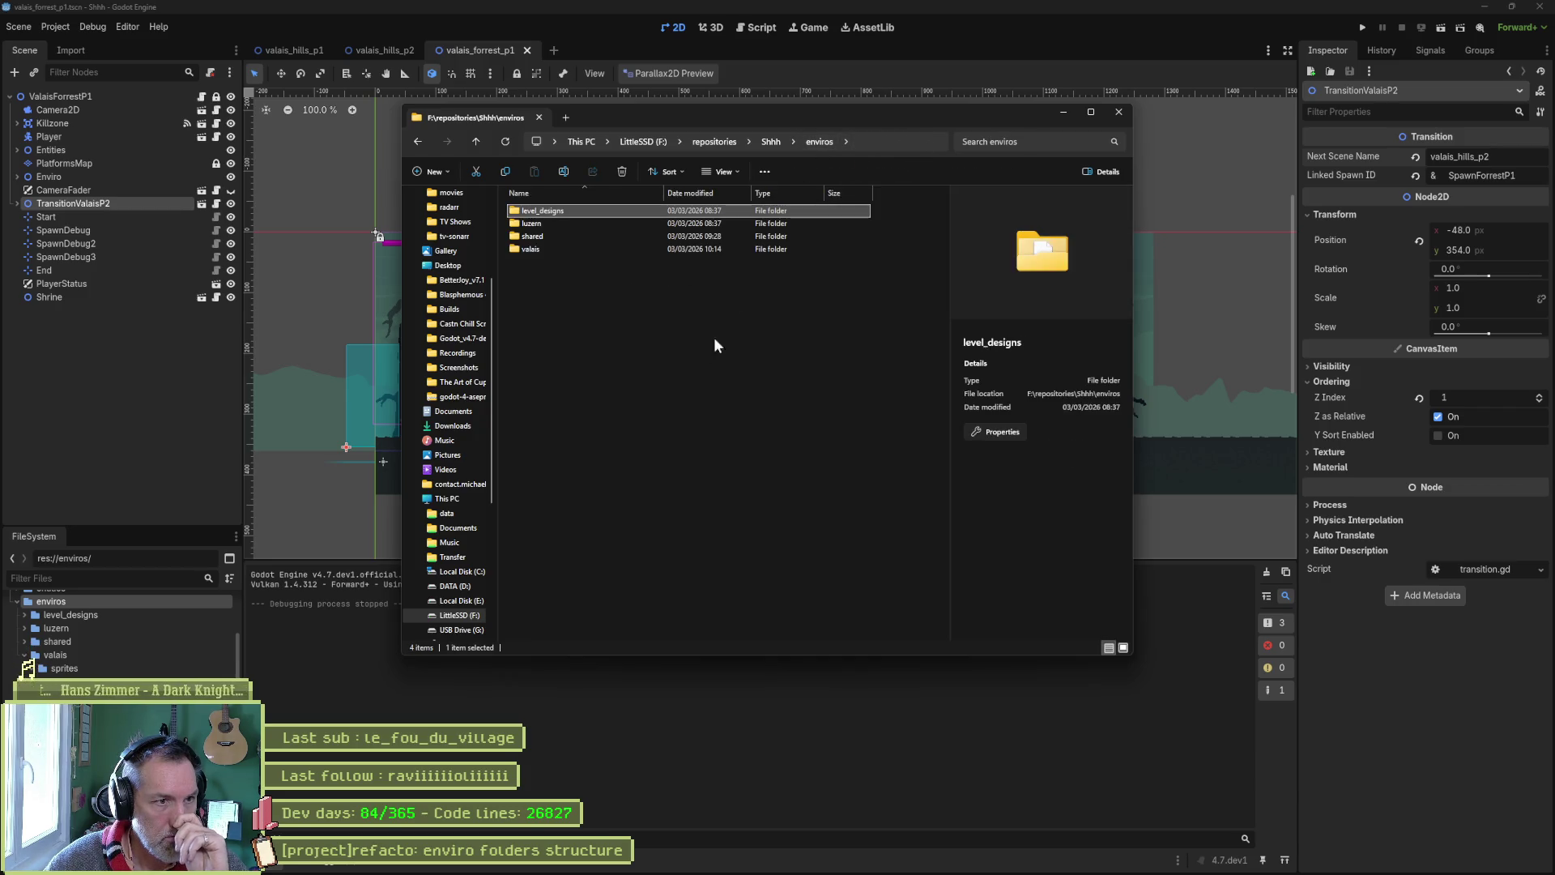
key(Delete)
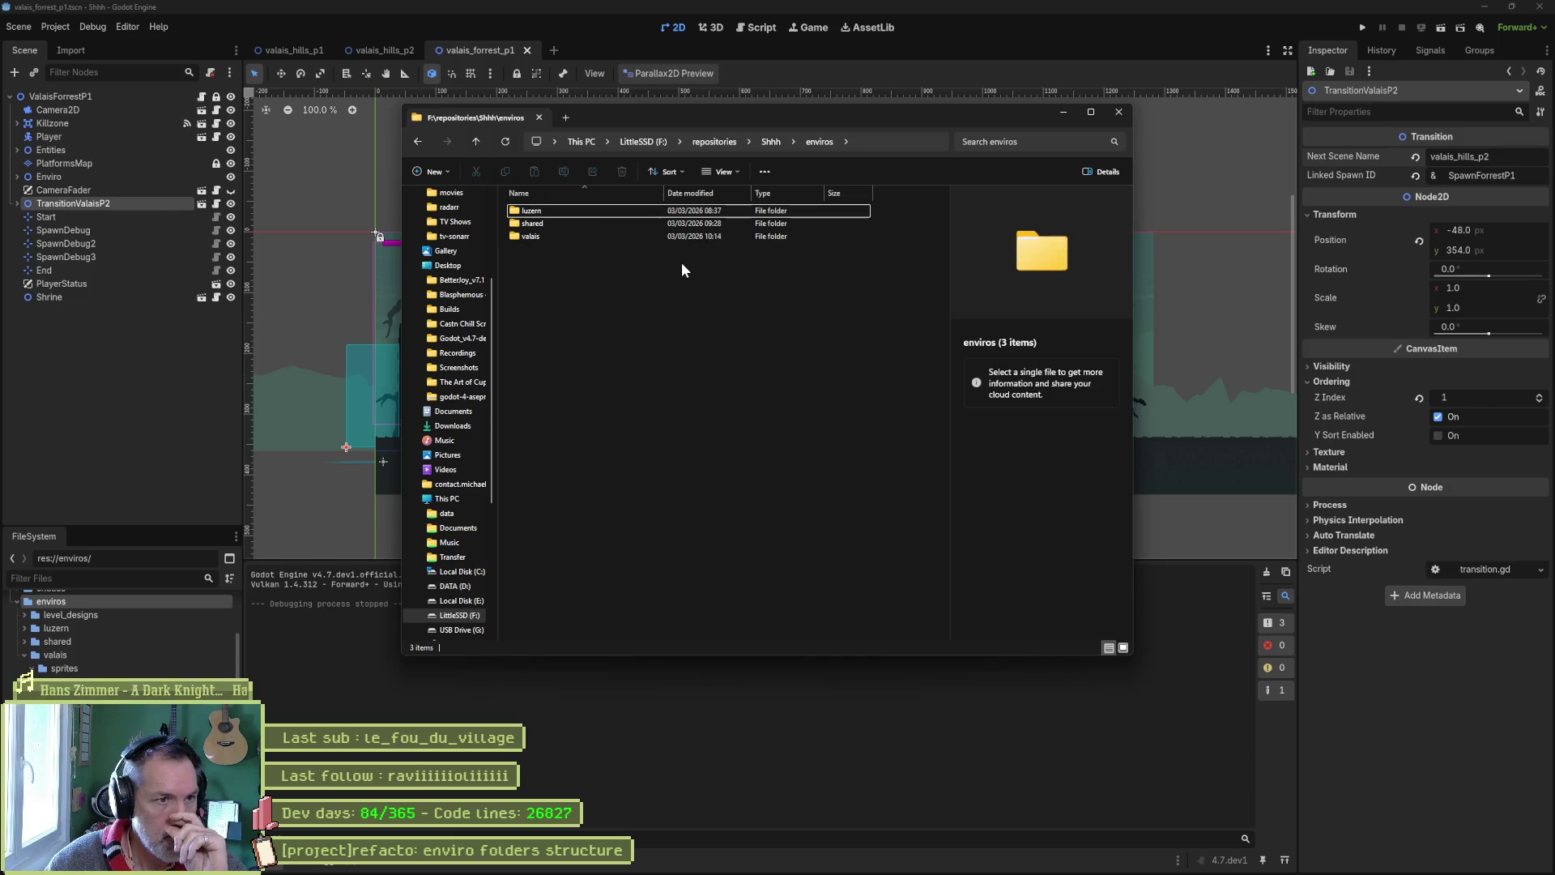
double_click(549, 209)
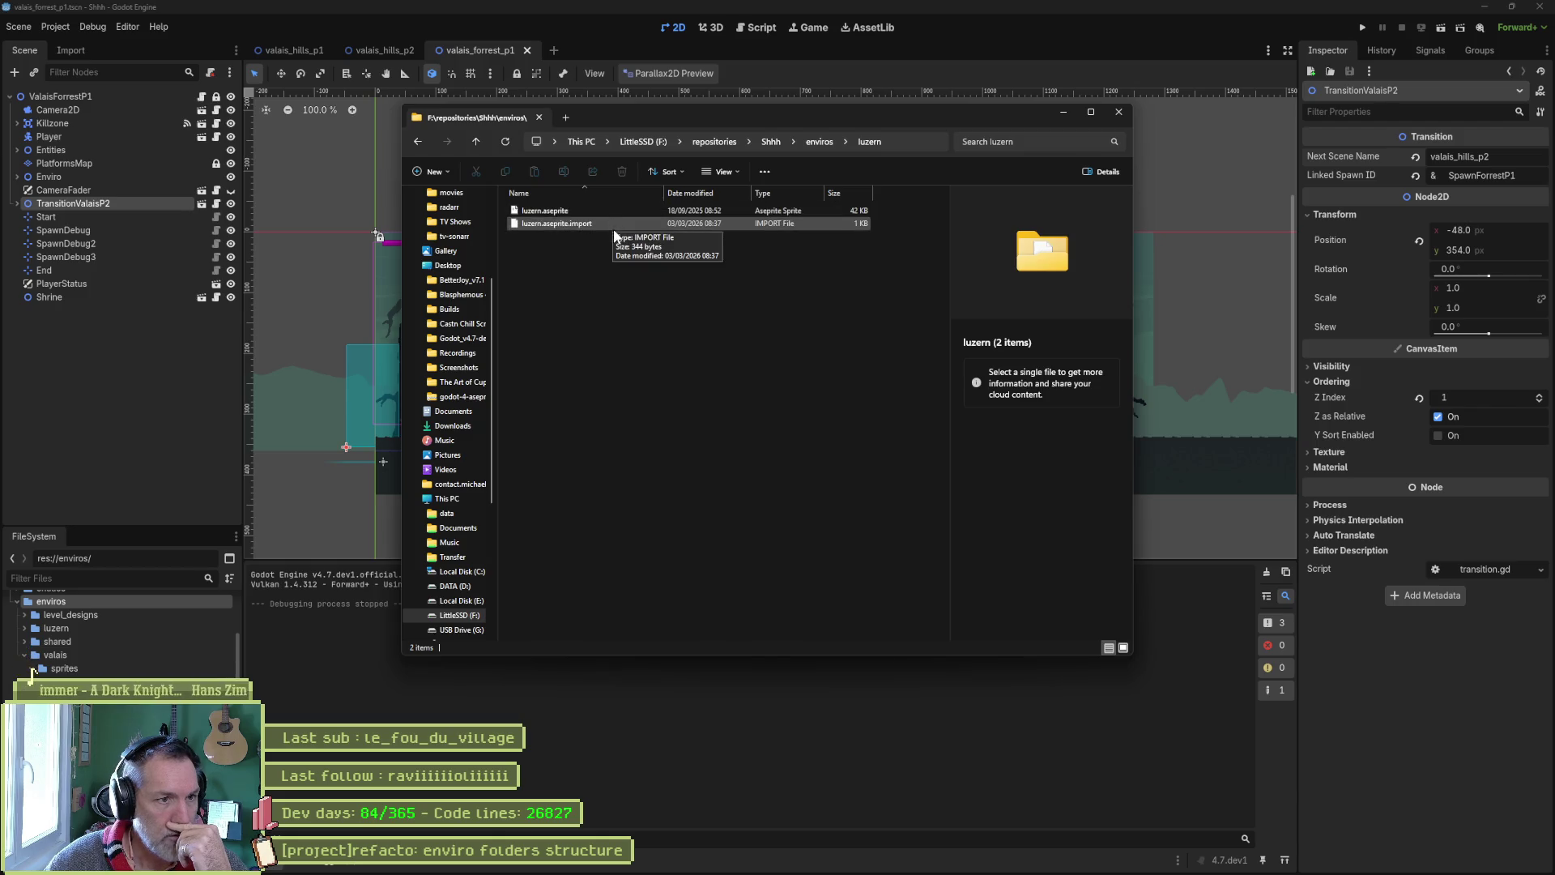
click(421, 140)
Browse the shared folder's sprites and tilesets subfolders, then return to enviros
double_click(552, 222)
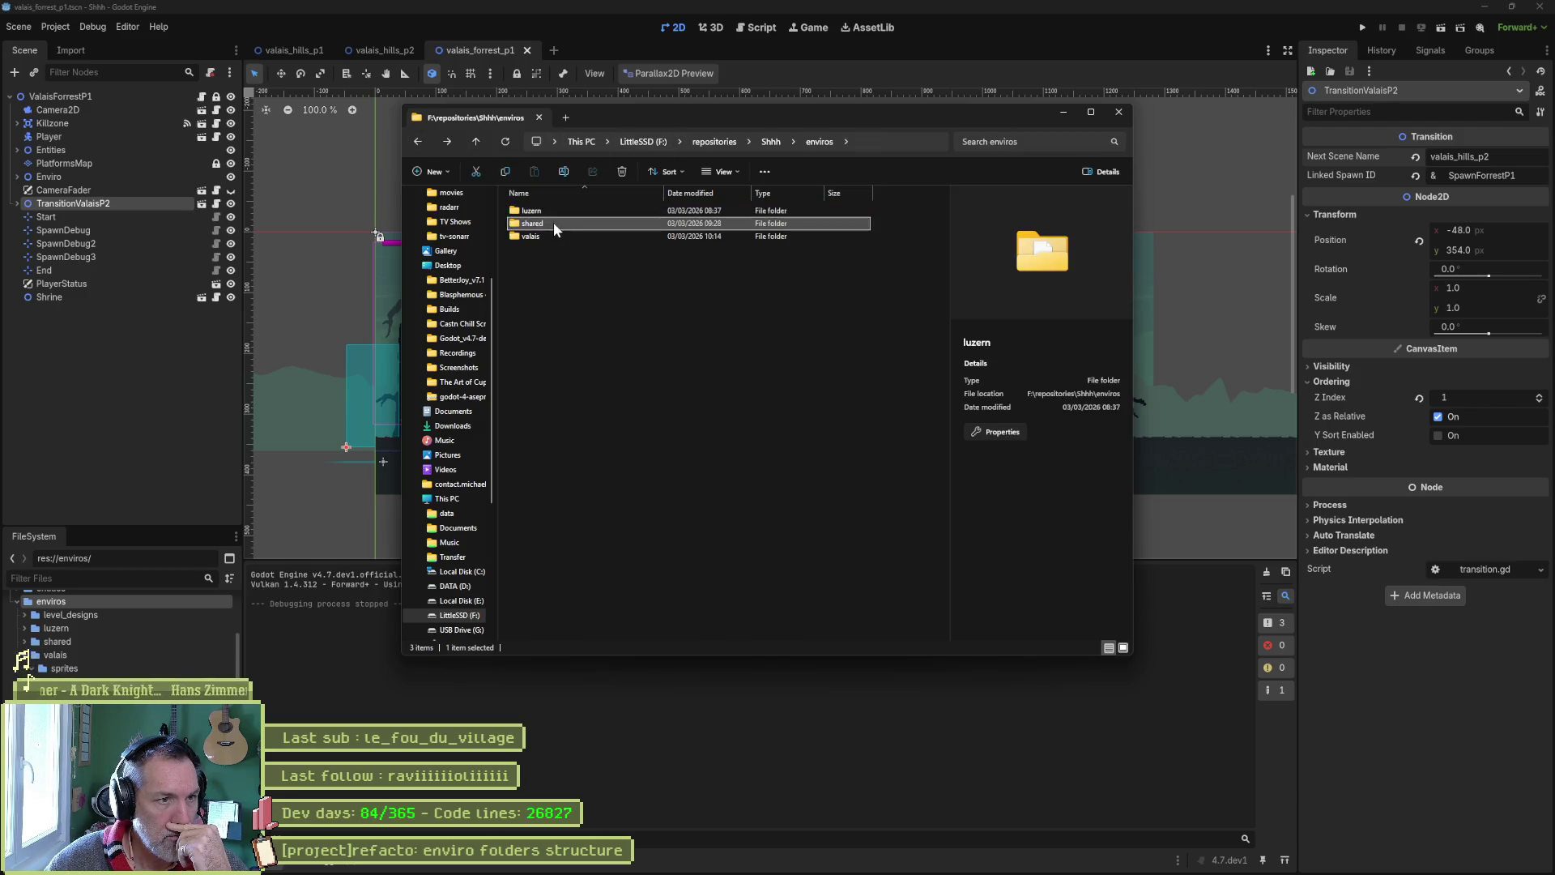
double_click(567, 211)
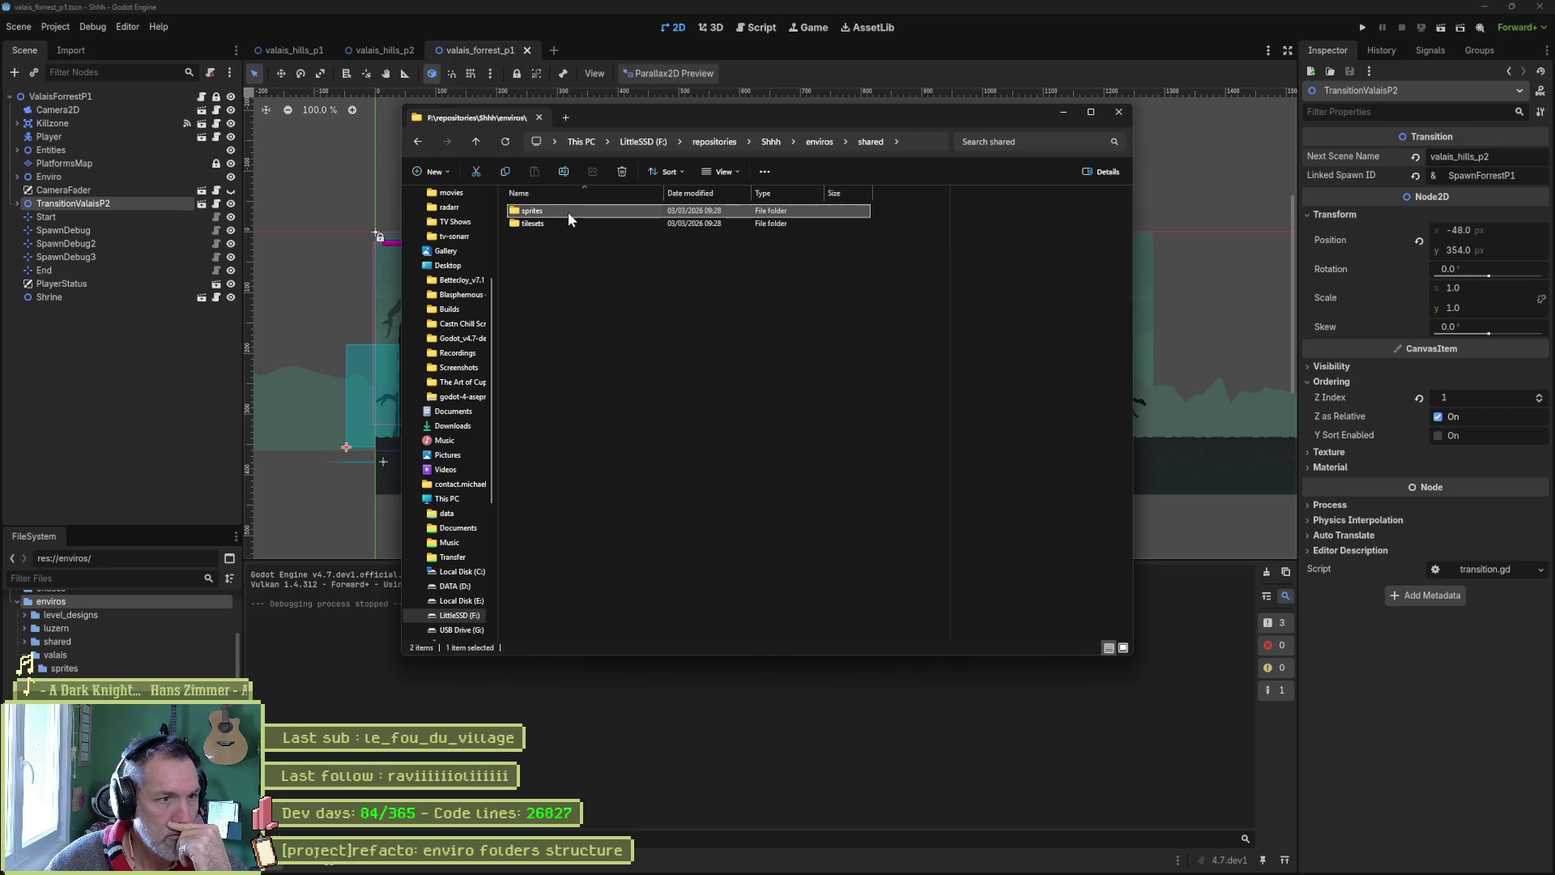
click(417, 141)
double_click(544, 218)
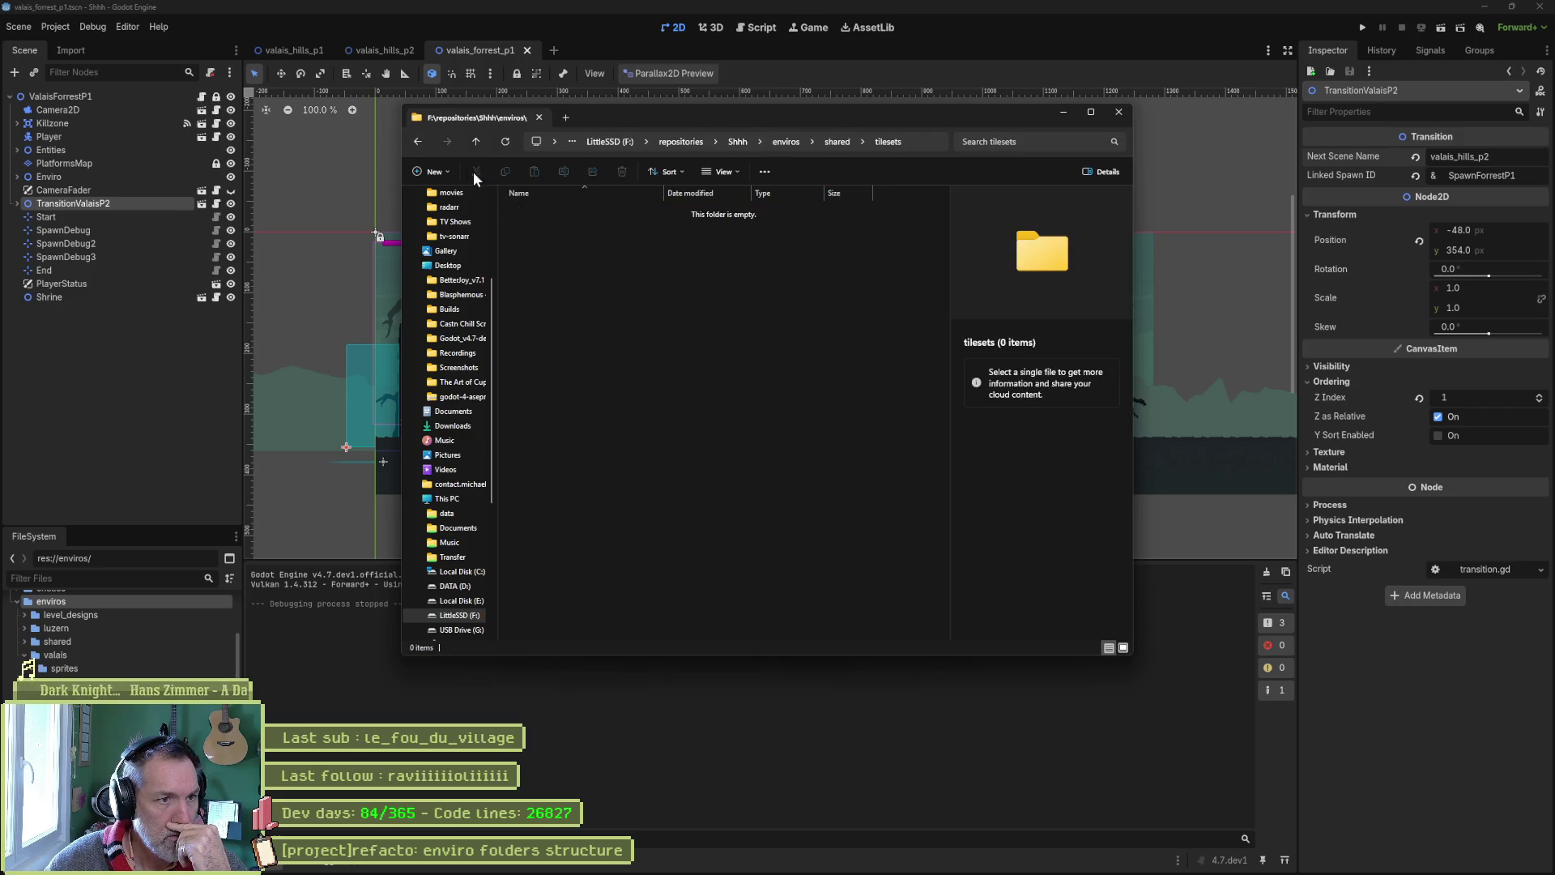
click(420, 143)
click(418, 142)
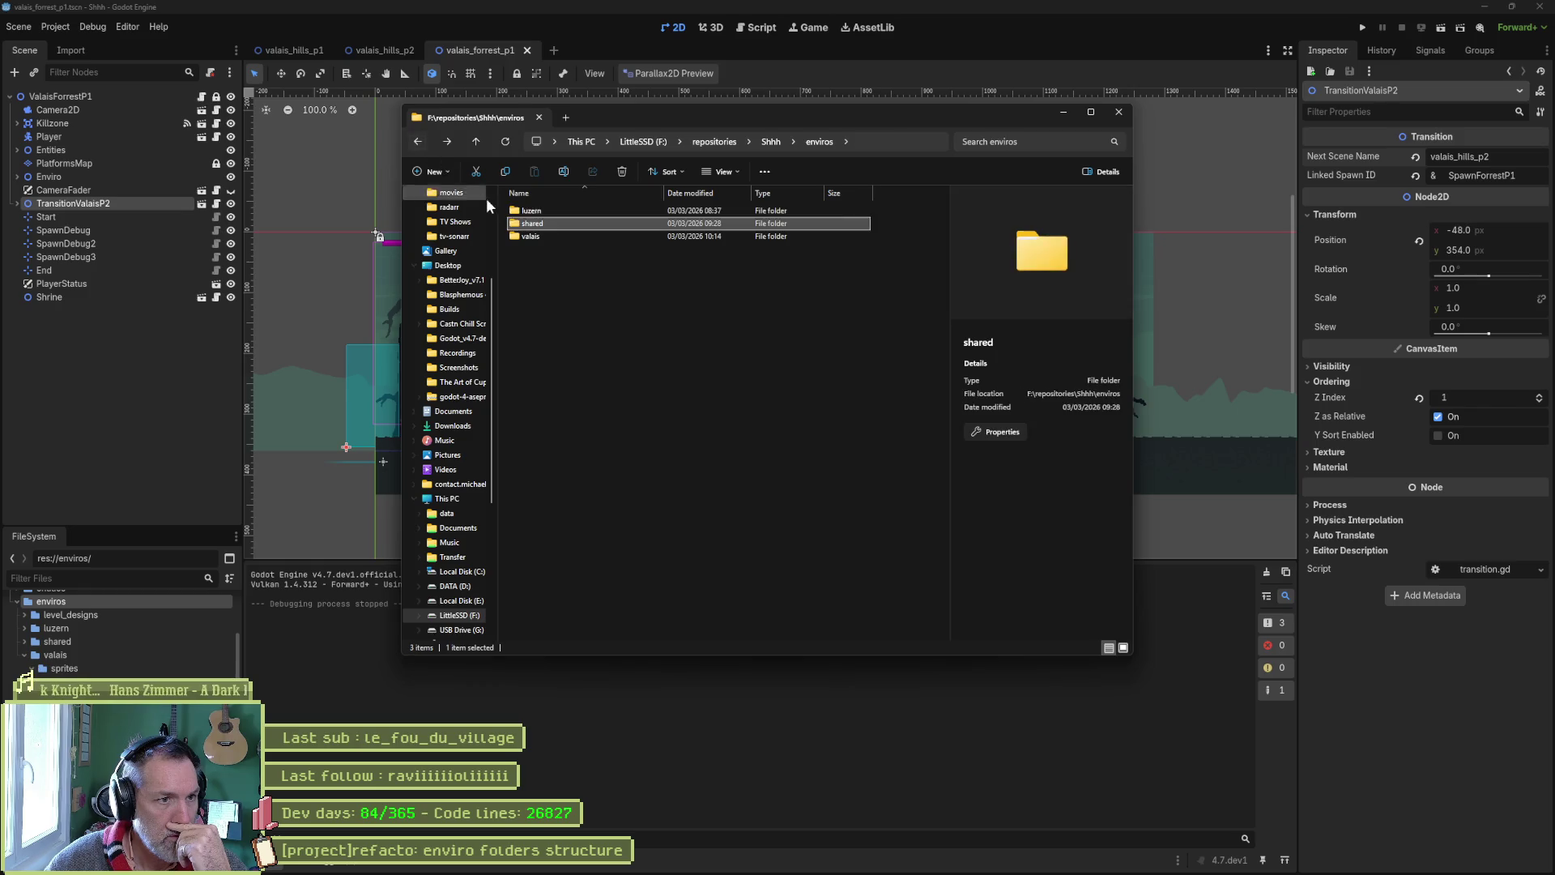
Open valais_ss_foregrounds.aseprite from the valais folder in Aseprite
double_click(541, 235)
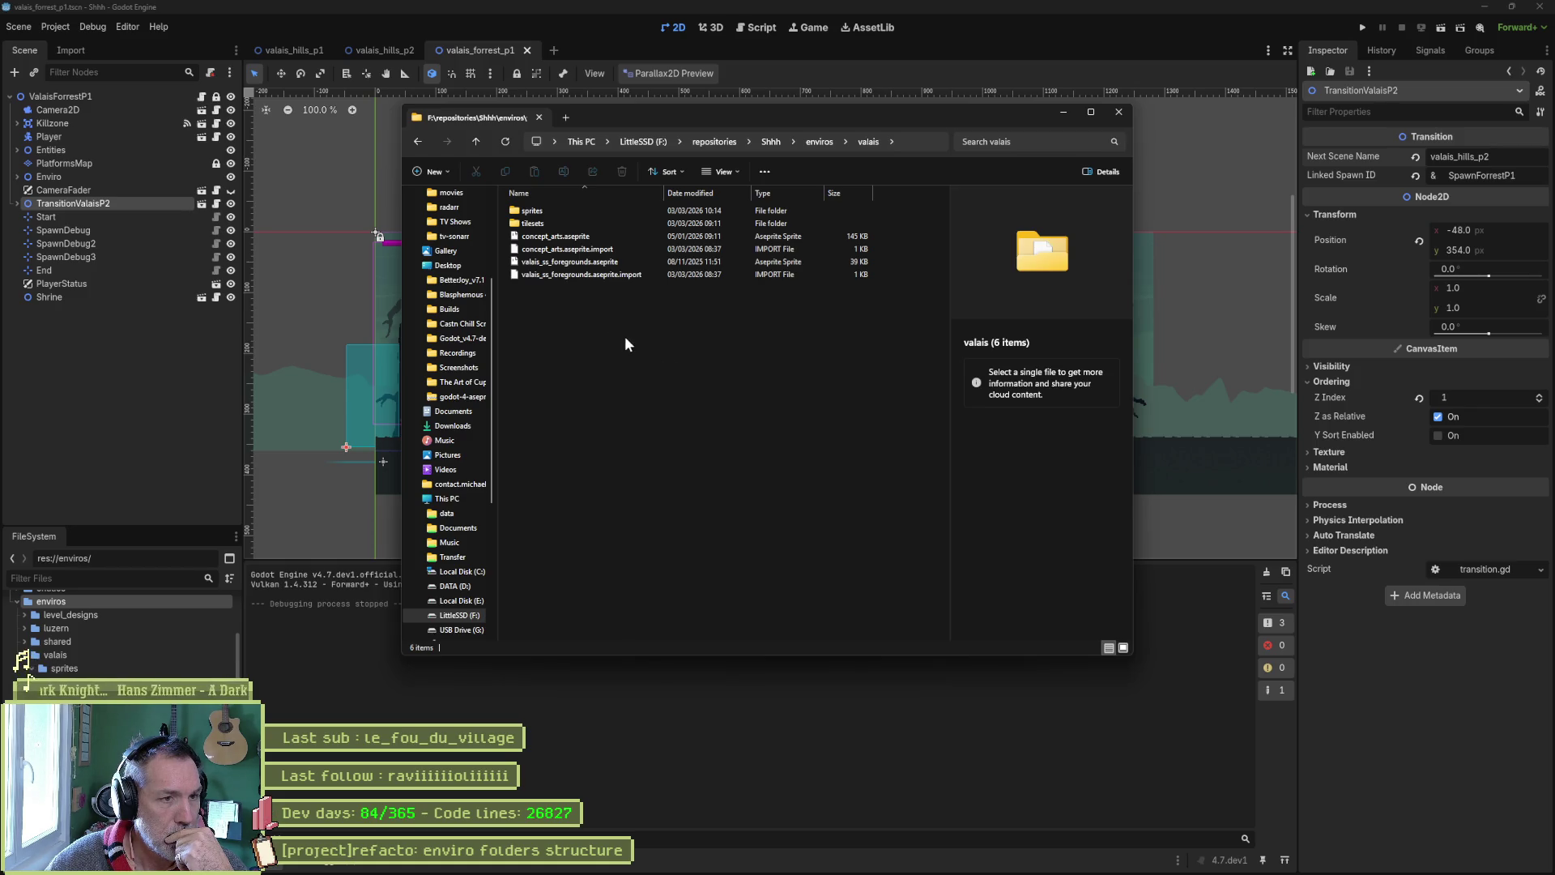
click(540, 262)
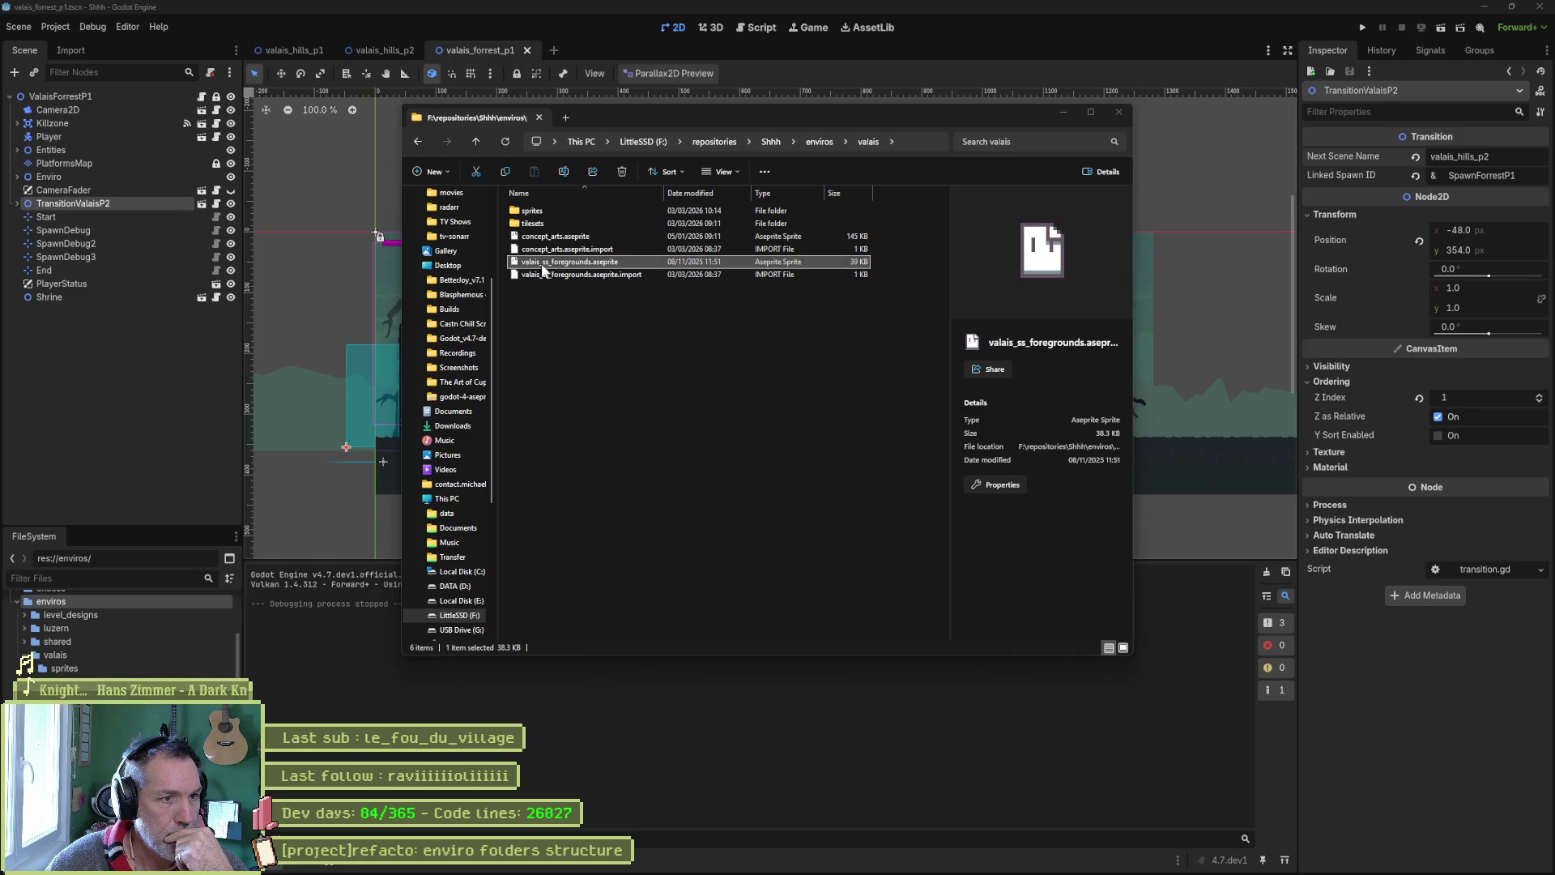
key(Return)
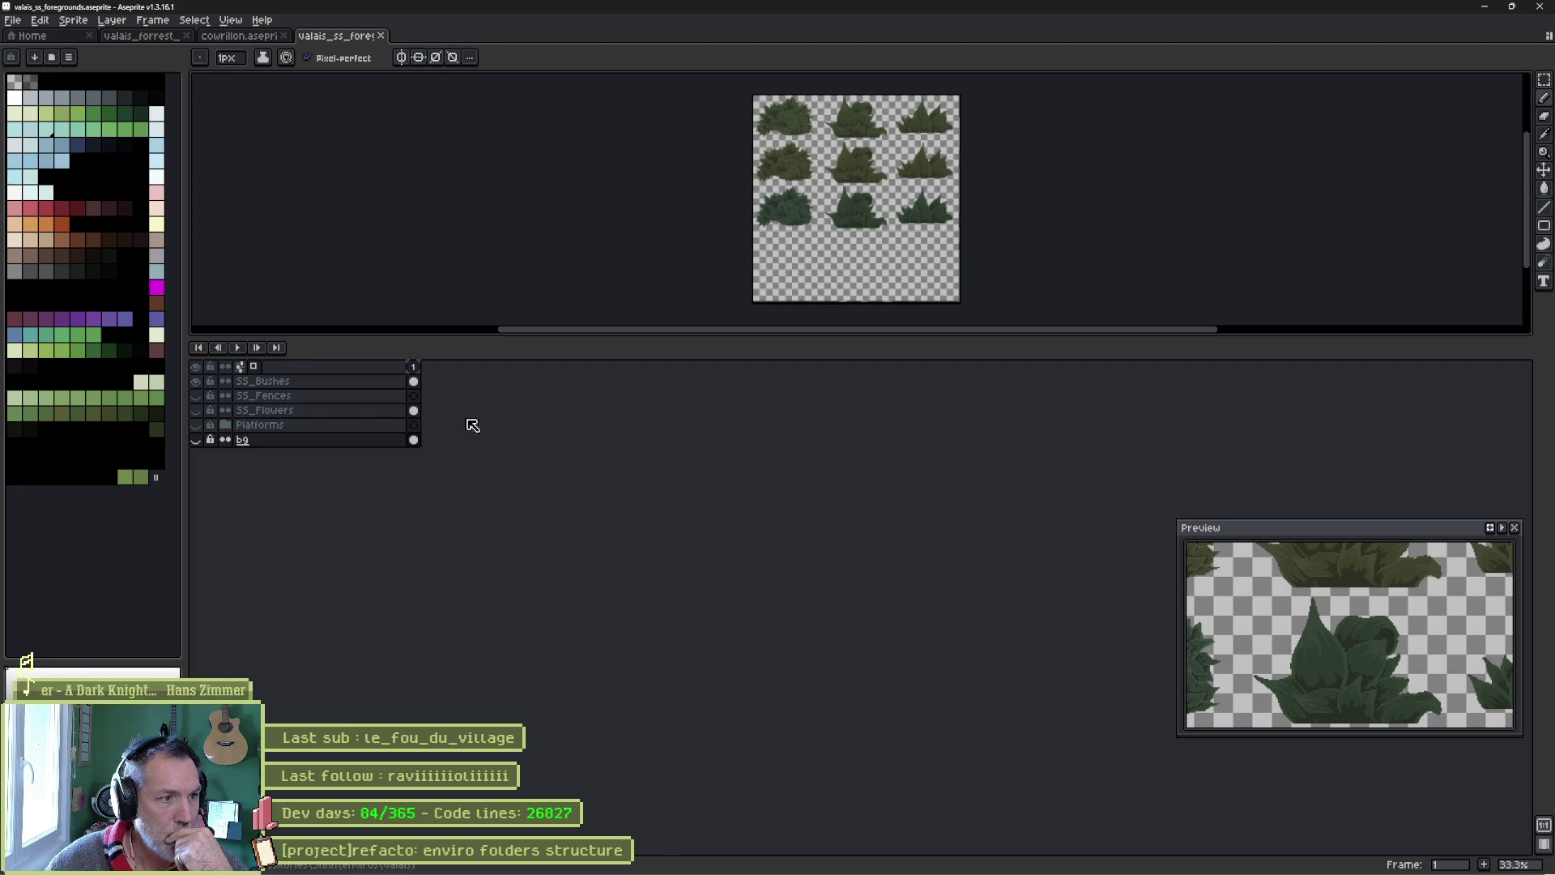
Review Platforms, SS_Flowers, SS_Bushes and bg layer visibility, then return to Aseprite's Home page
click(195, 426)
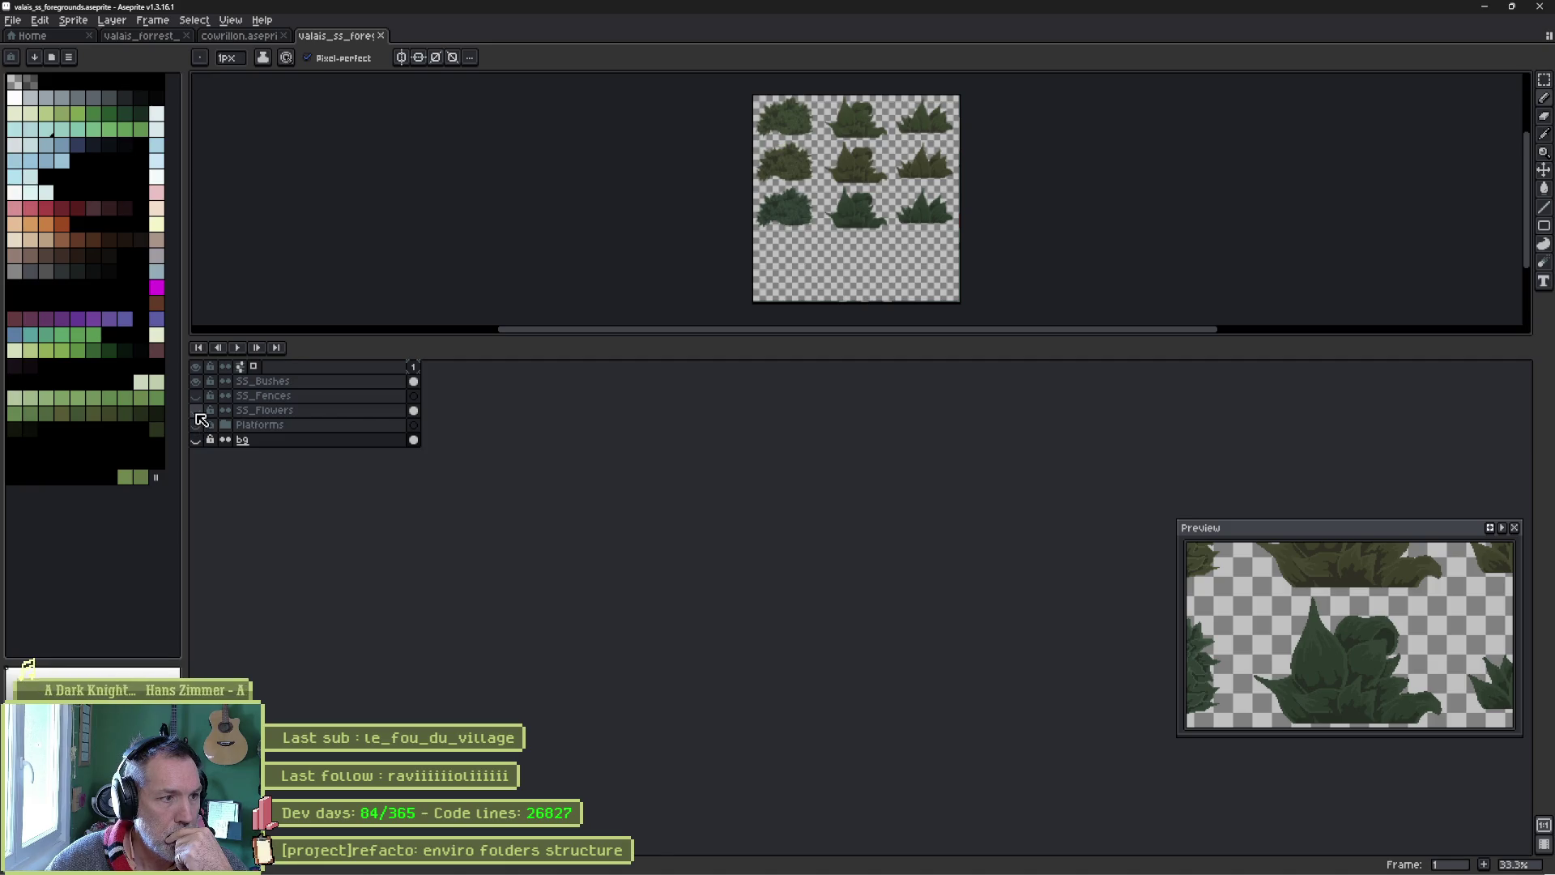
click(197, 411)
click(197, 411)
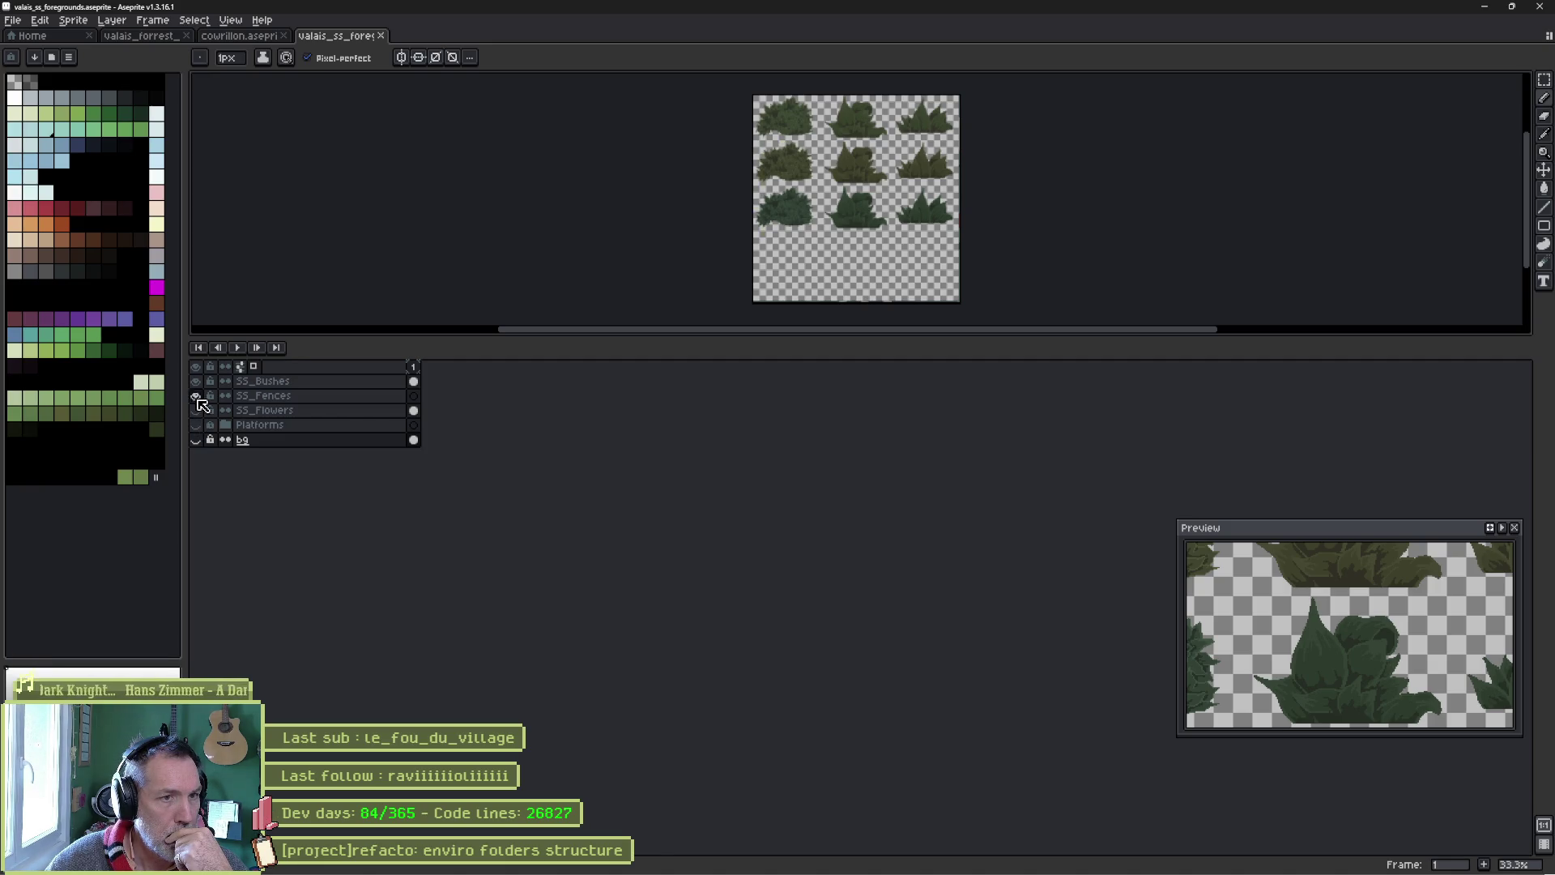
click(197, 384)
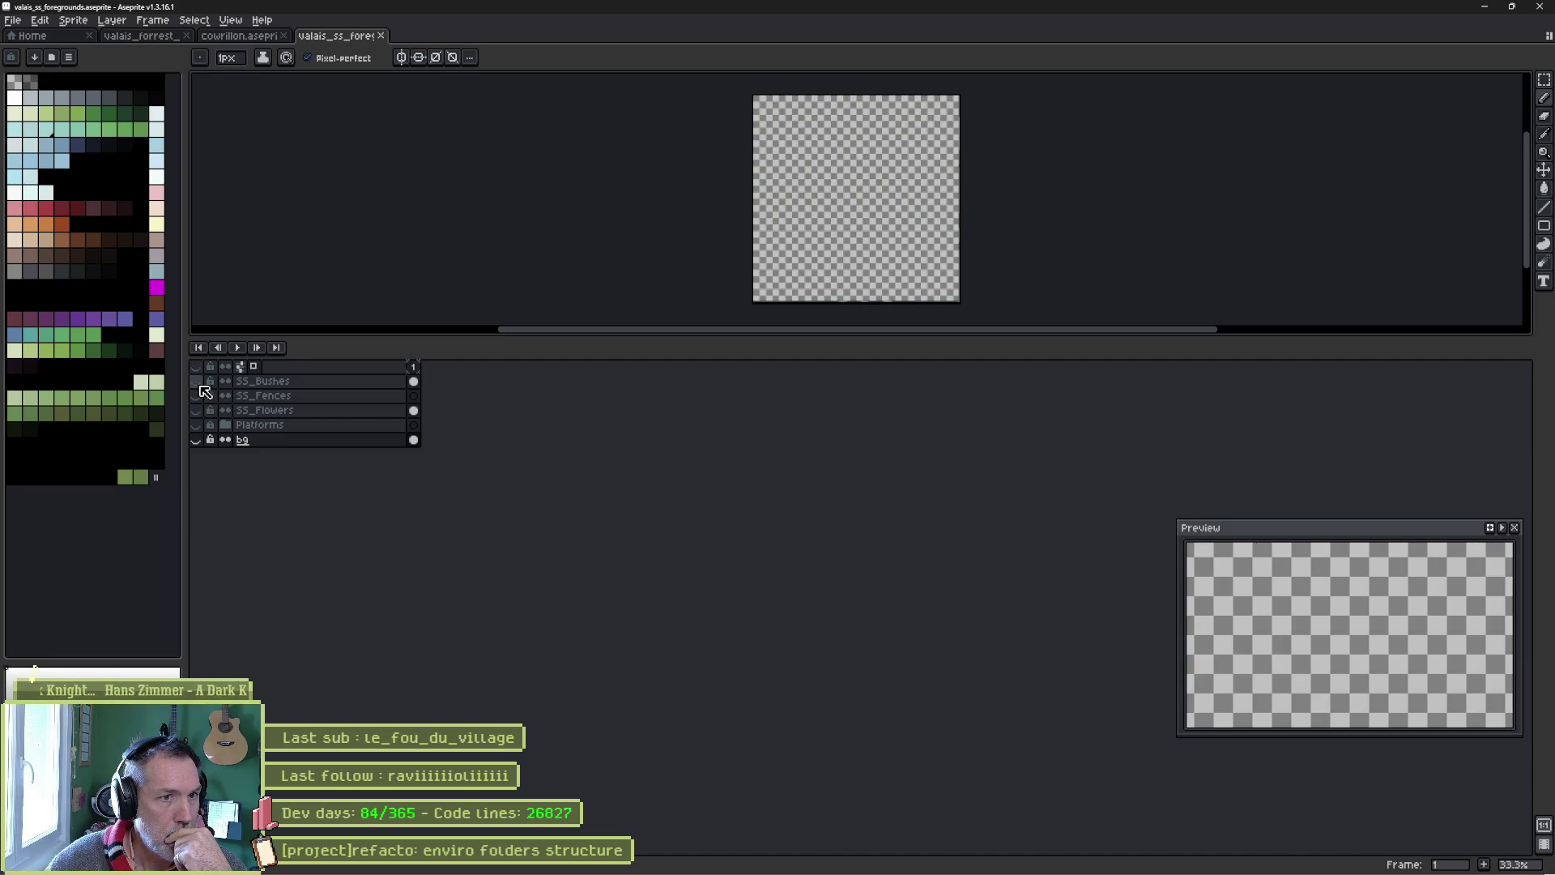
click(198, 440)
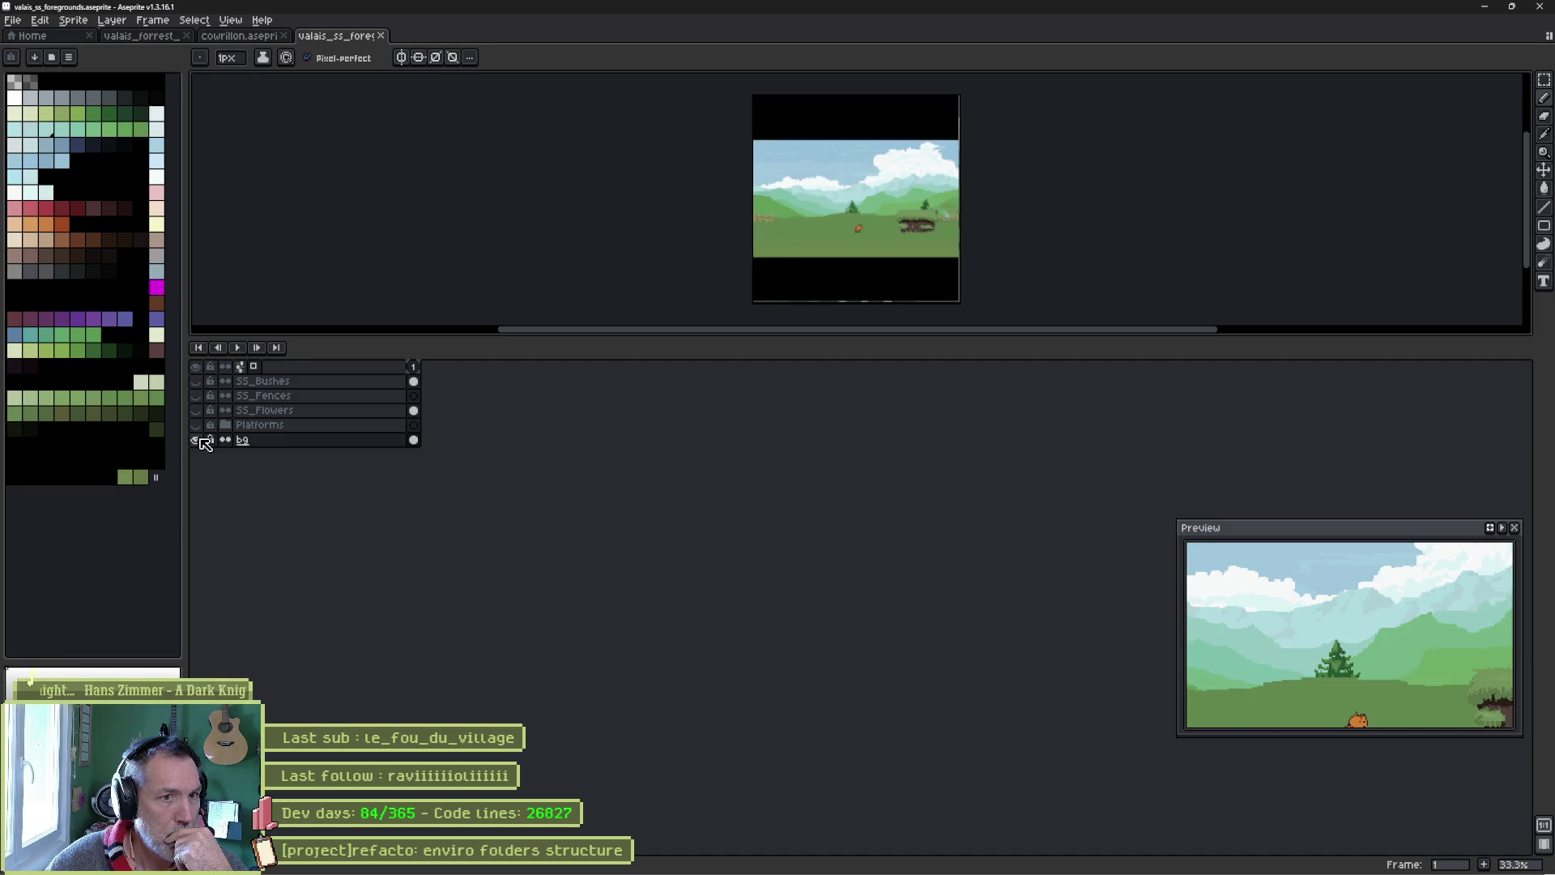
click(199, 440)
click(200, 382)
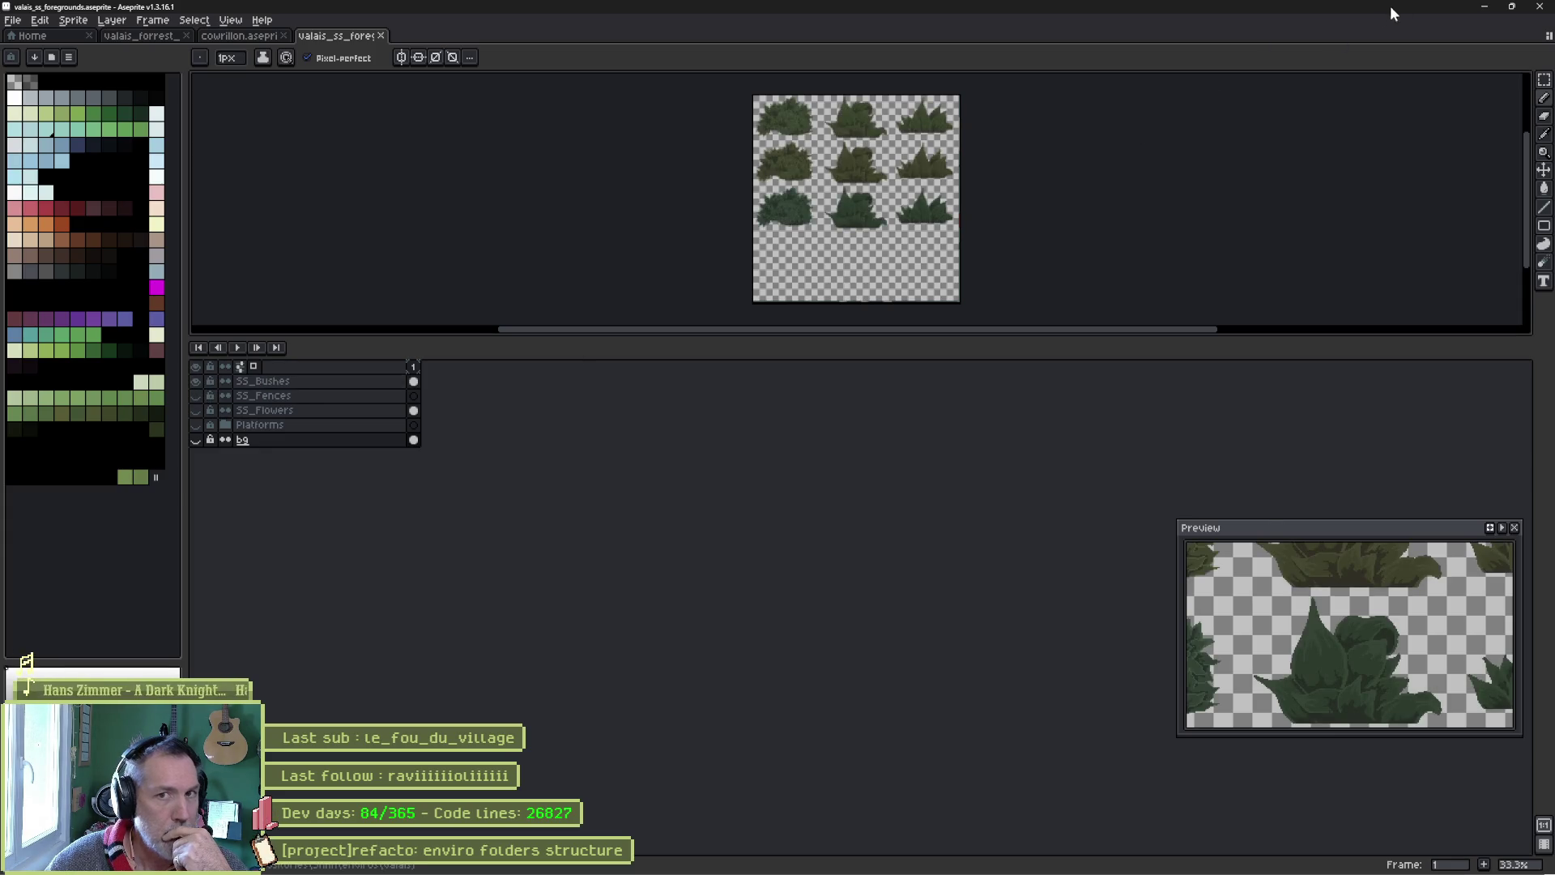
click(139, 37)
click(61, 37)
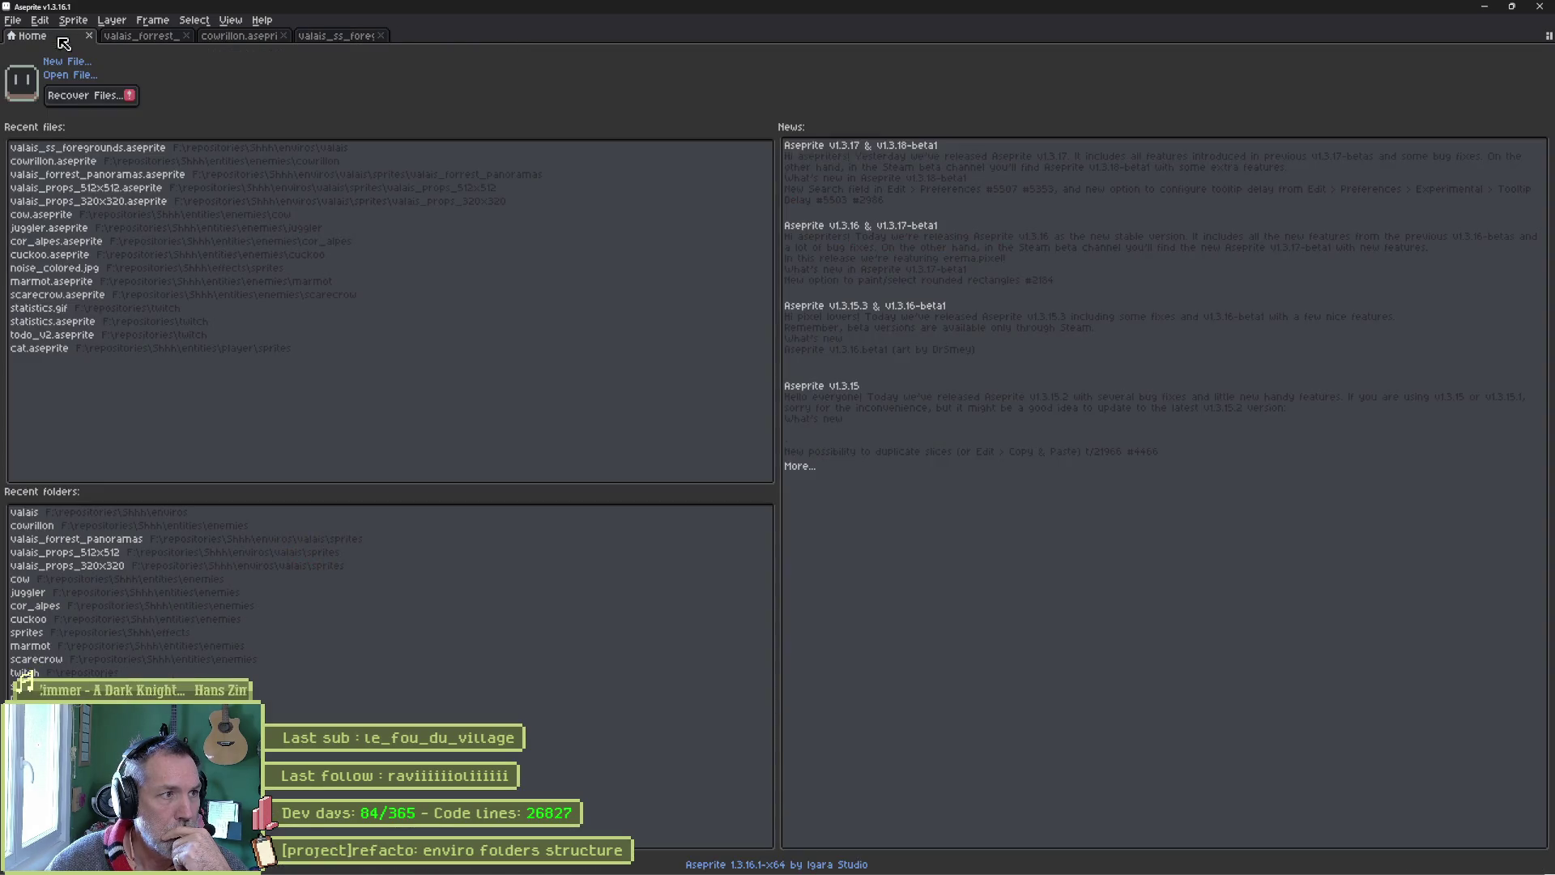
Open valais_props_320x320, collapse its post sign lamp group, and return Home
click(142, 201)
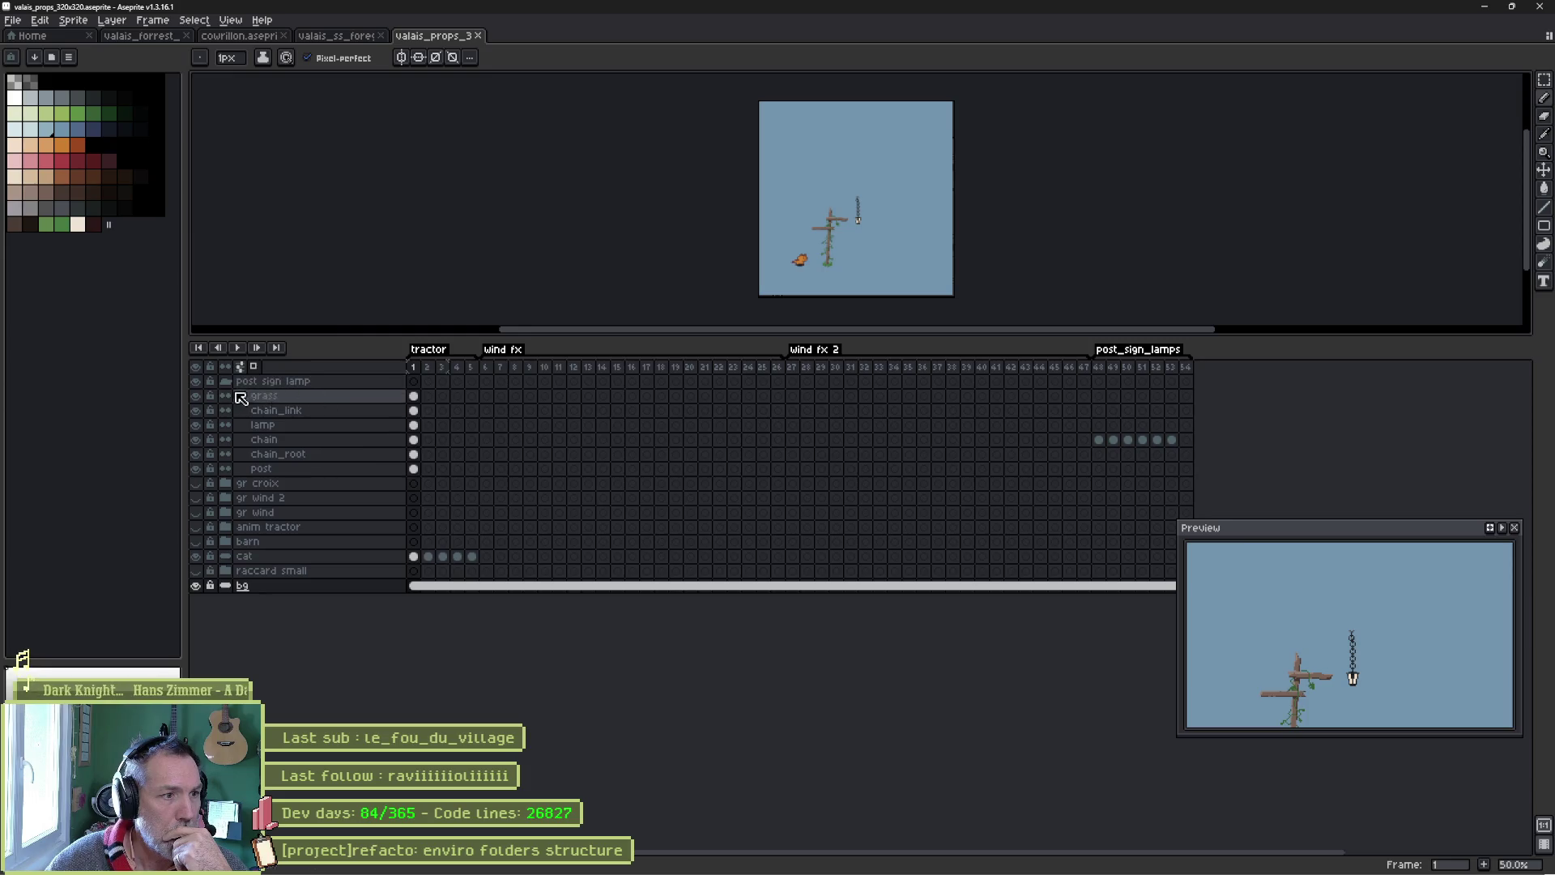
click(226, 382)
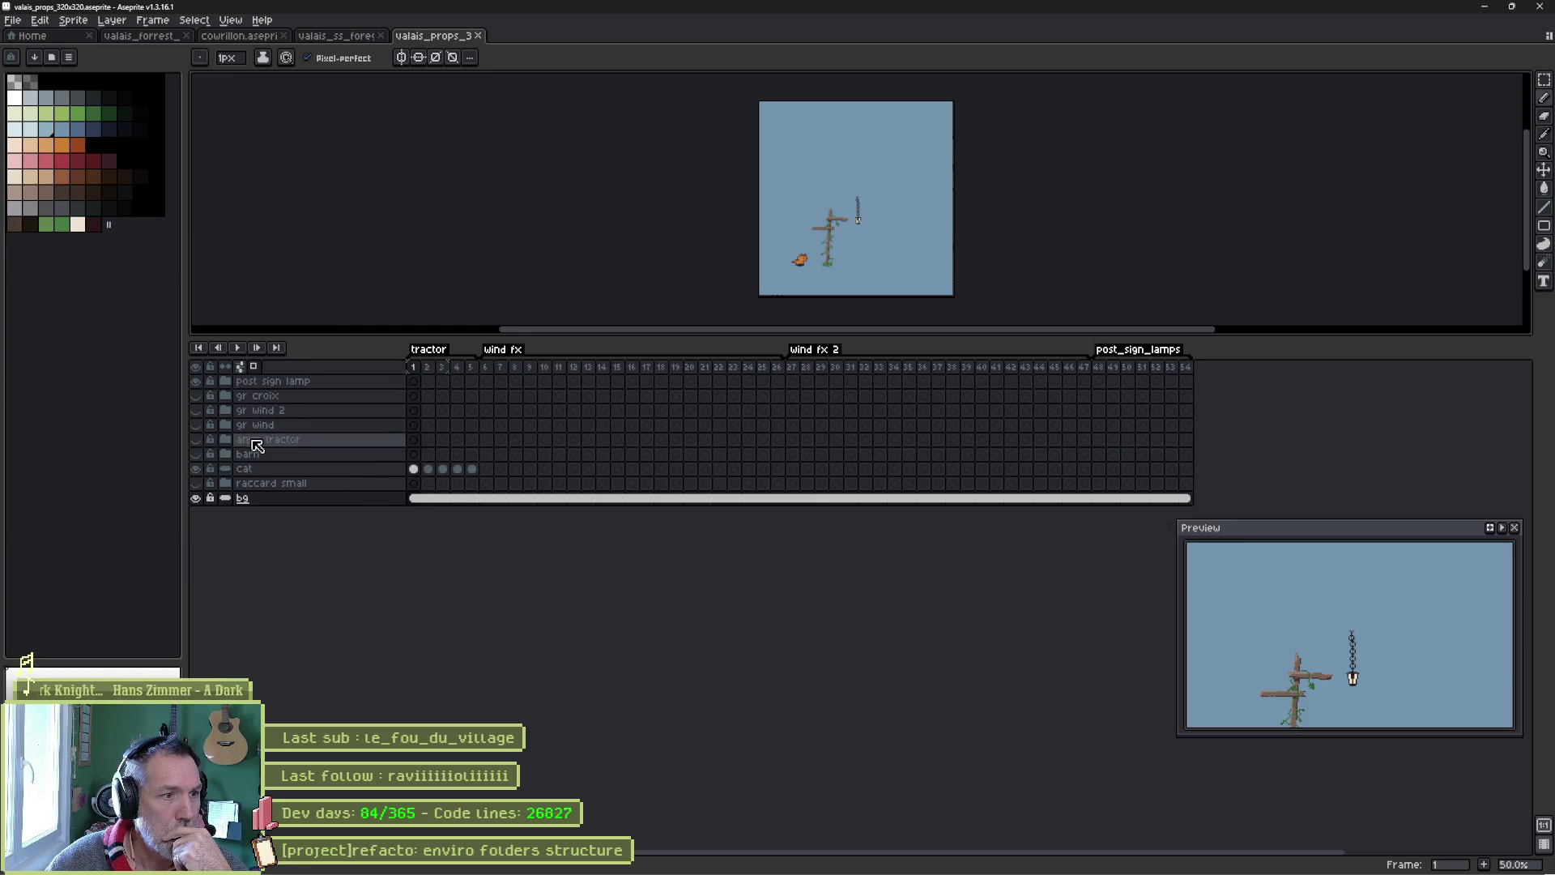
click(34, 36)
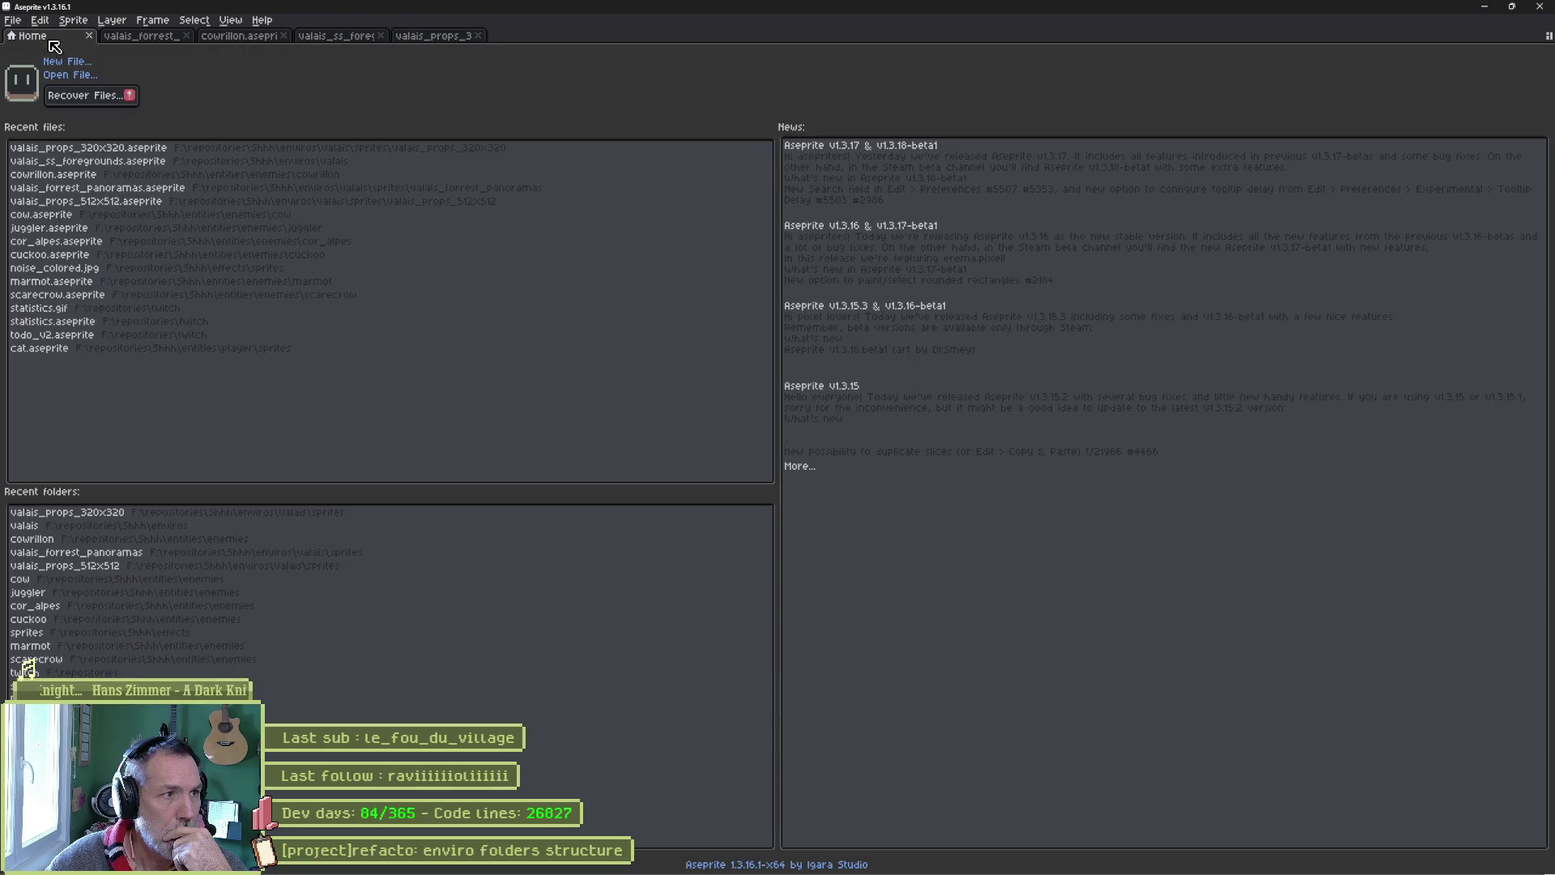
Open valais_props_512x512, collapse and hide the Big Bush groups, then open concept_arts
click(121, 202)
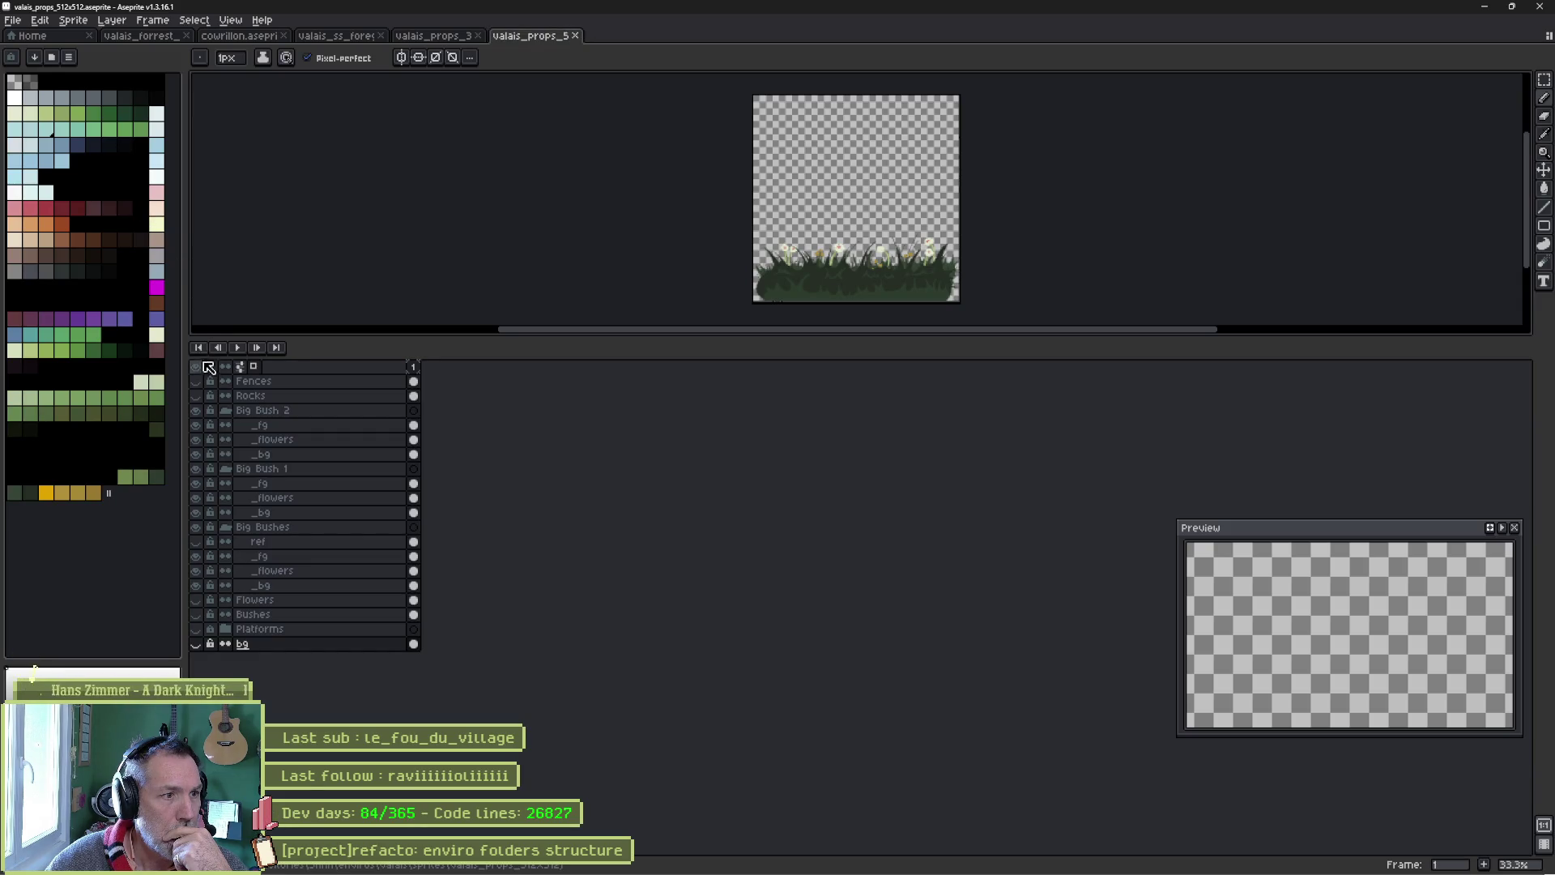
click(199, 411)
click(198, 411)
click(199, 411)
click(198, 411)
click(226, 410)
click(227, 425)
click(229, 440)
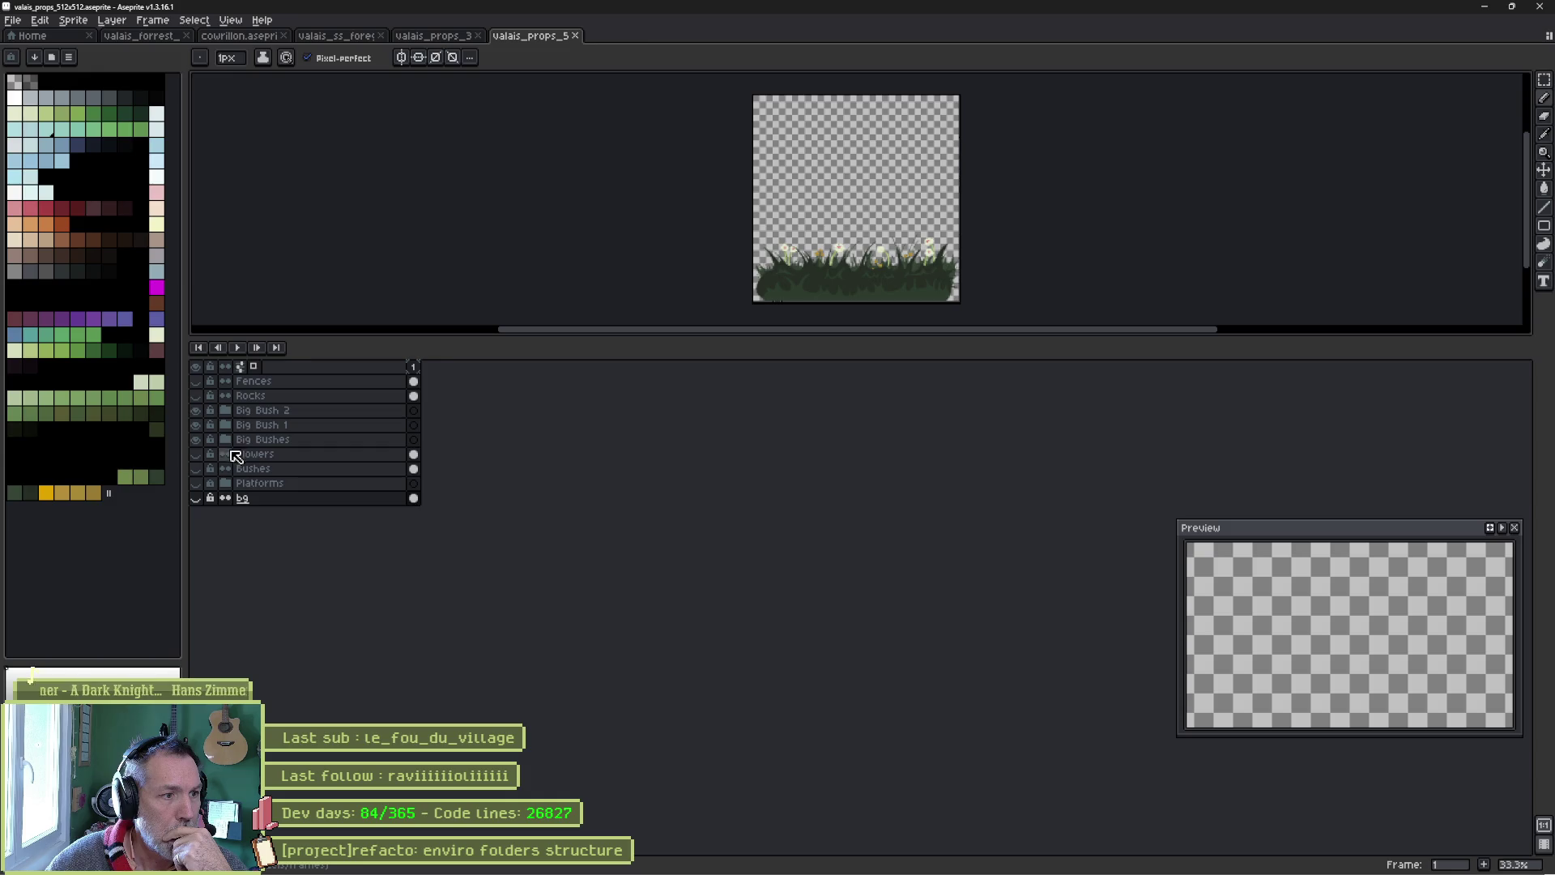
click(196, 427)
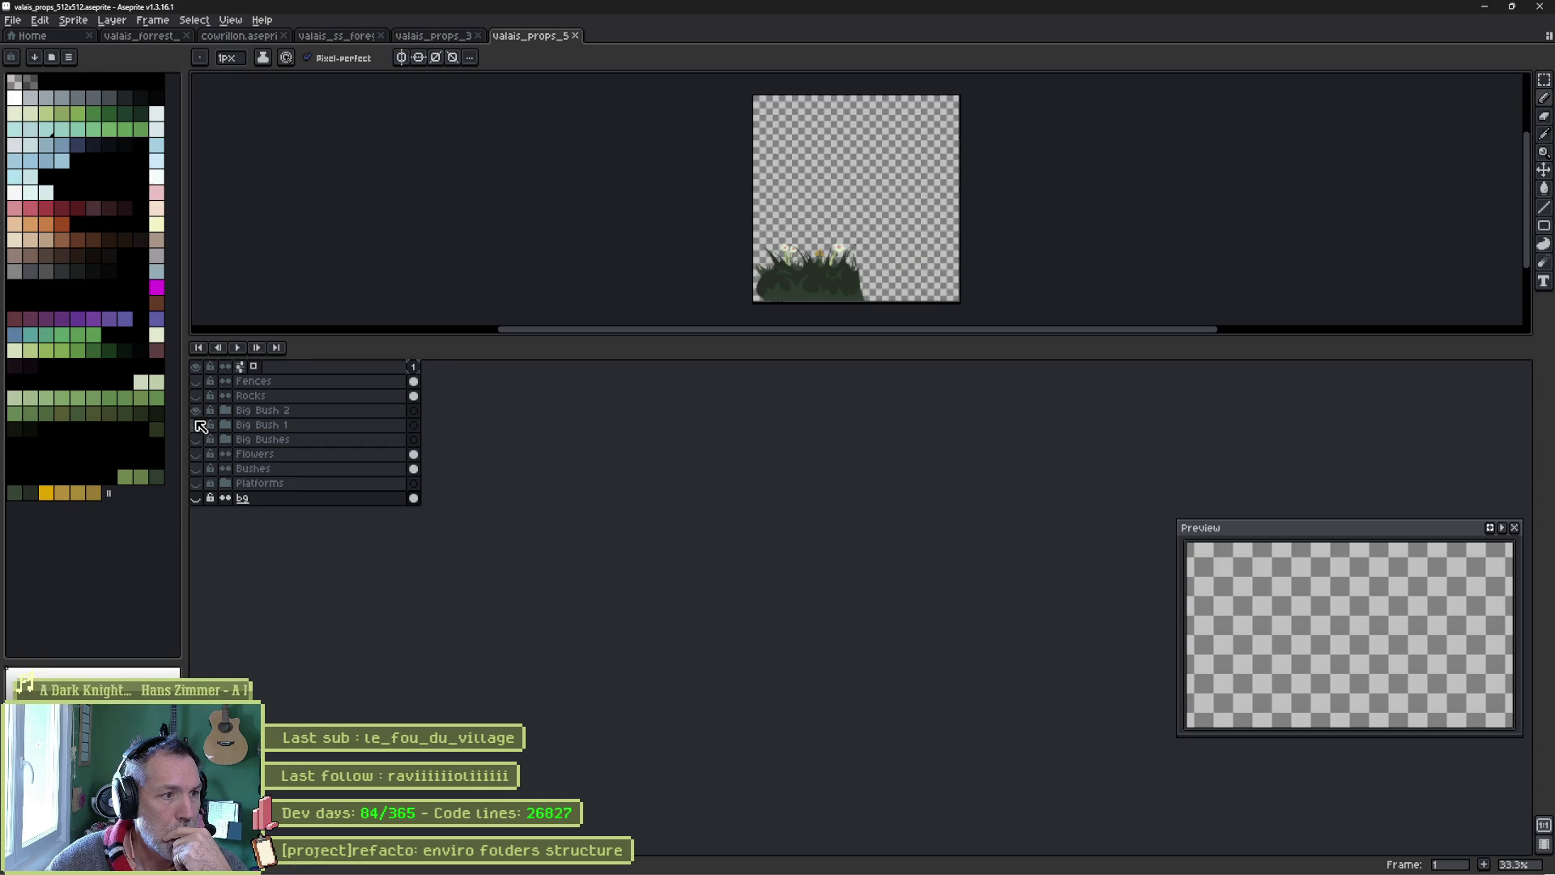
click(196, 412)
click(196, 426)
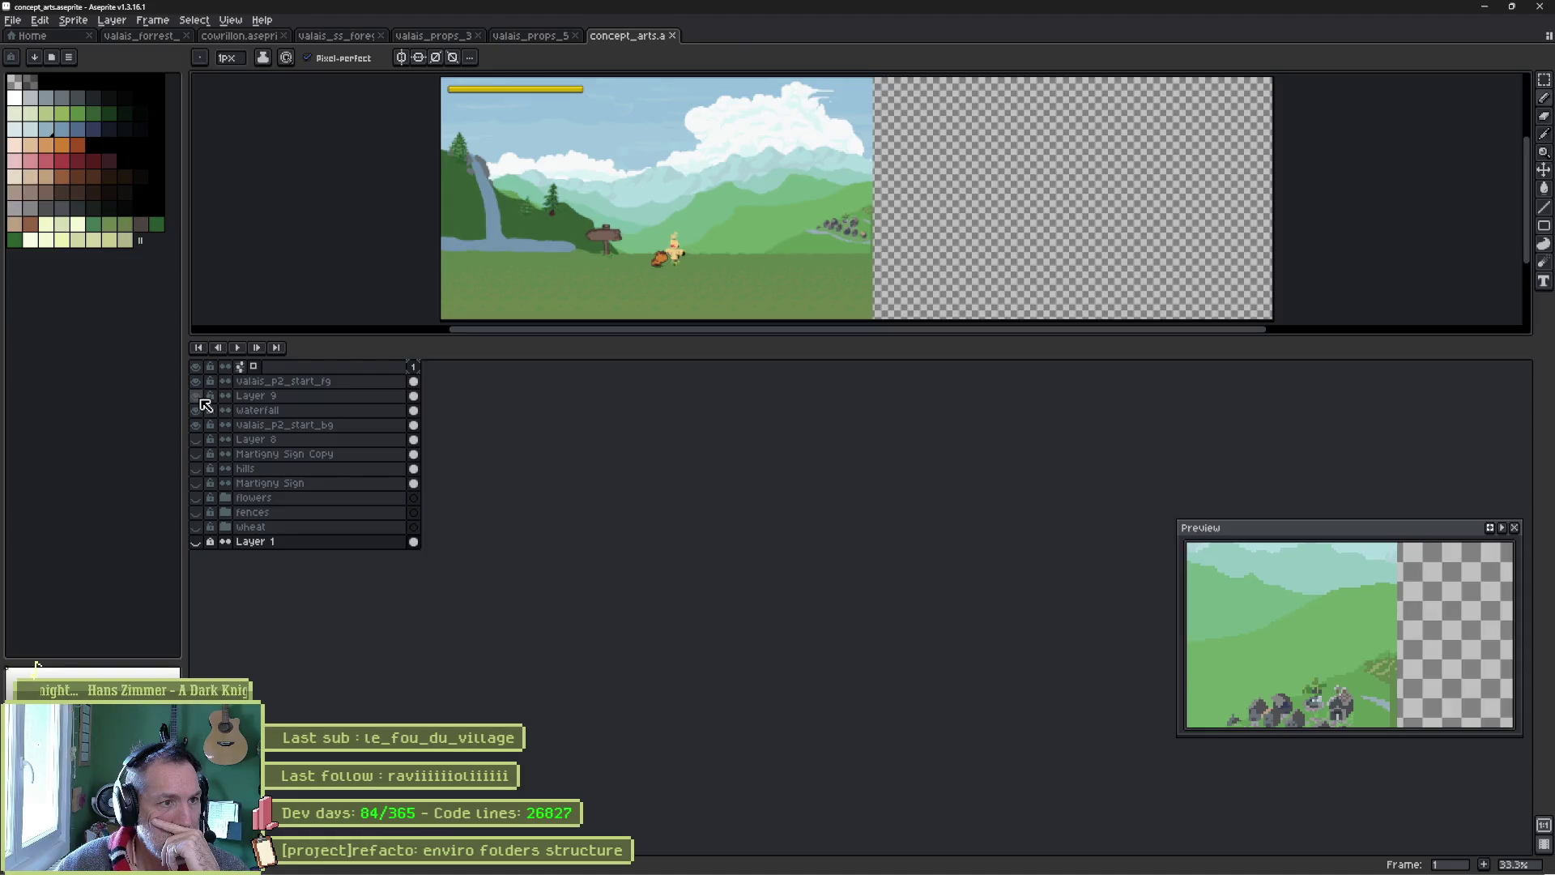
Review concept_arts by toggling waterfall, rocks, hills, Martigny Sign, flowers, fences and Layer 1 visibility
click(197, 410)
click(197, 424)
click(198, 425)
click(196, 441)
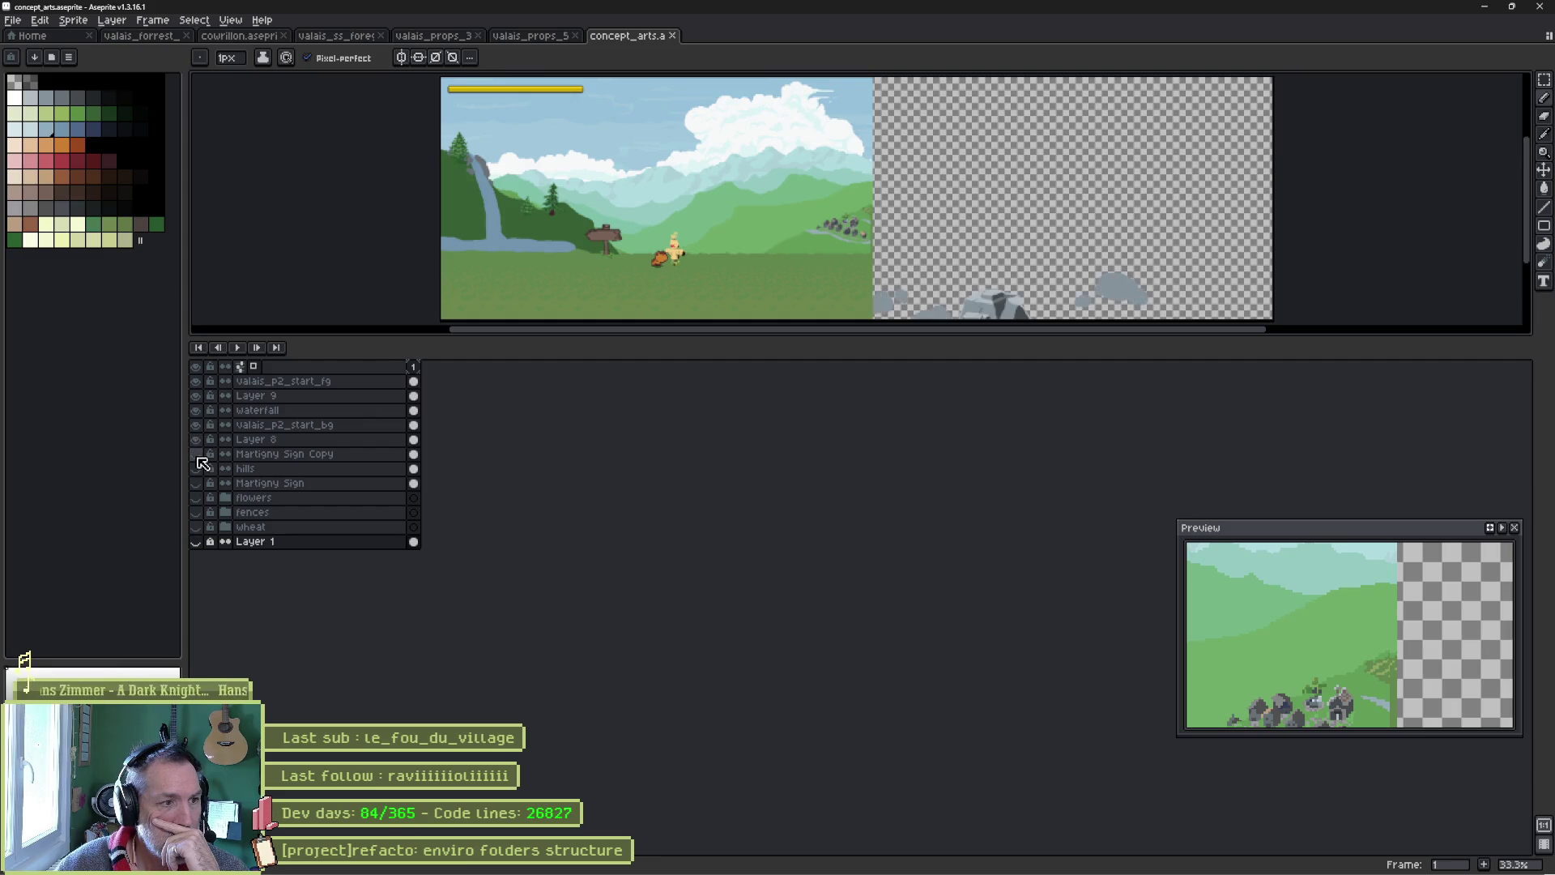
drag(198, 441, 206, 399)
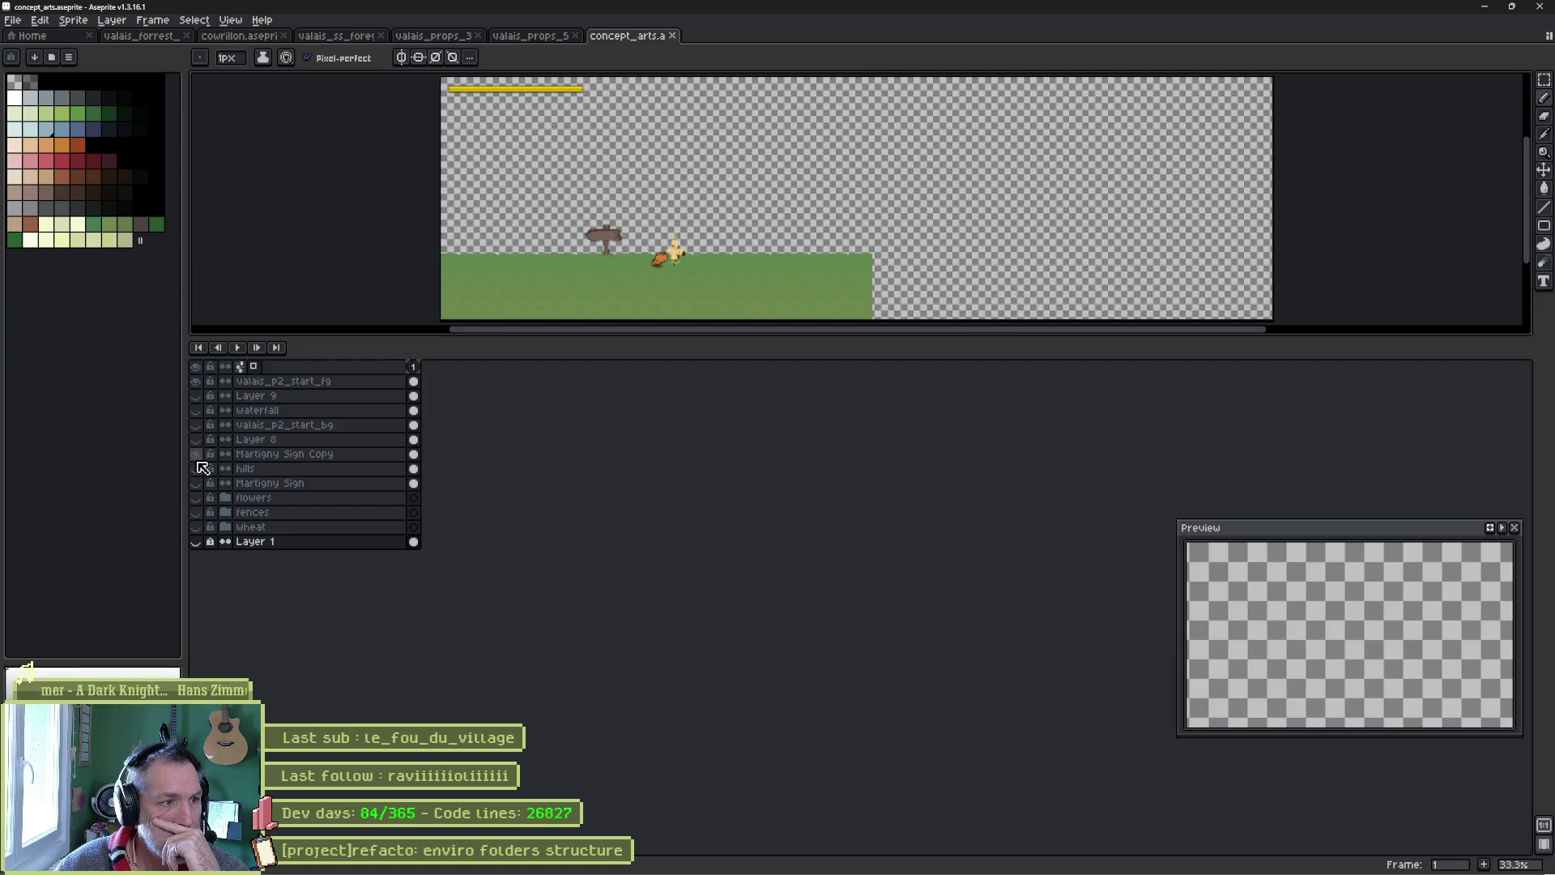
drag(205, 474, 203, 490)
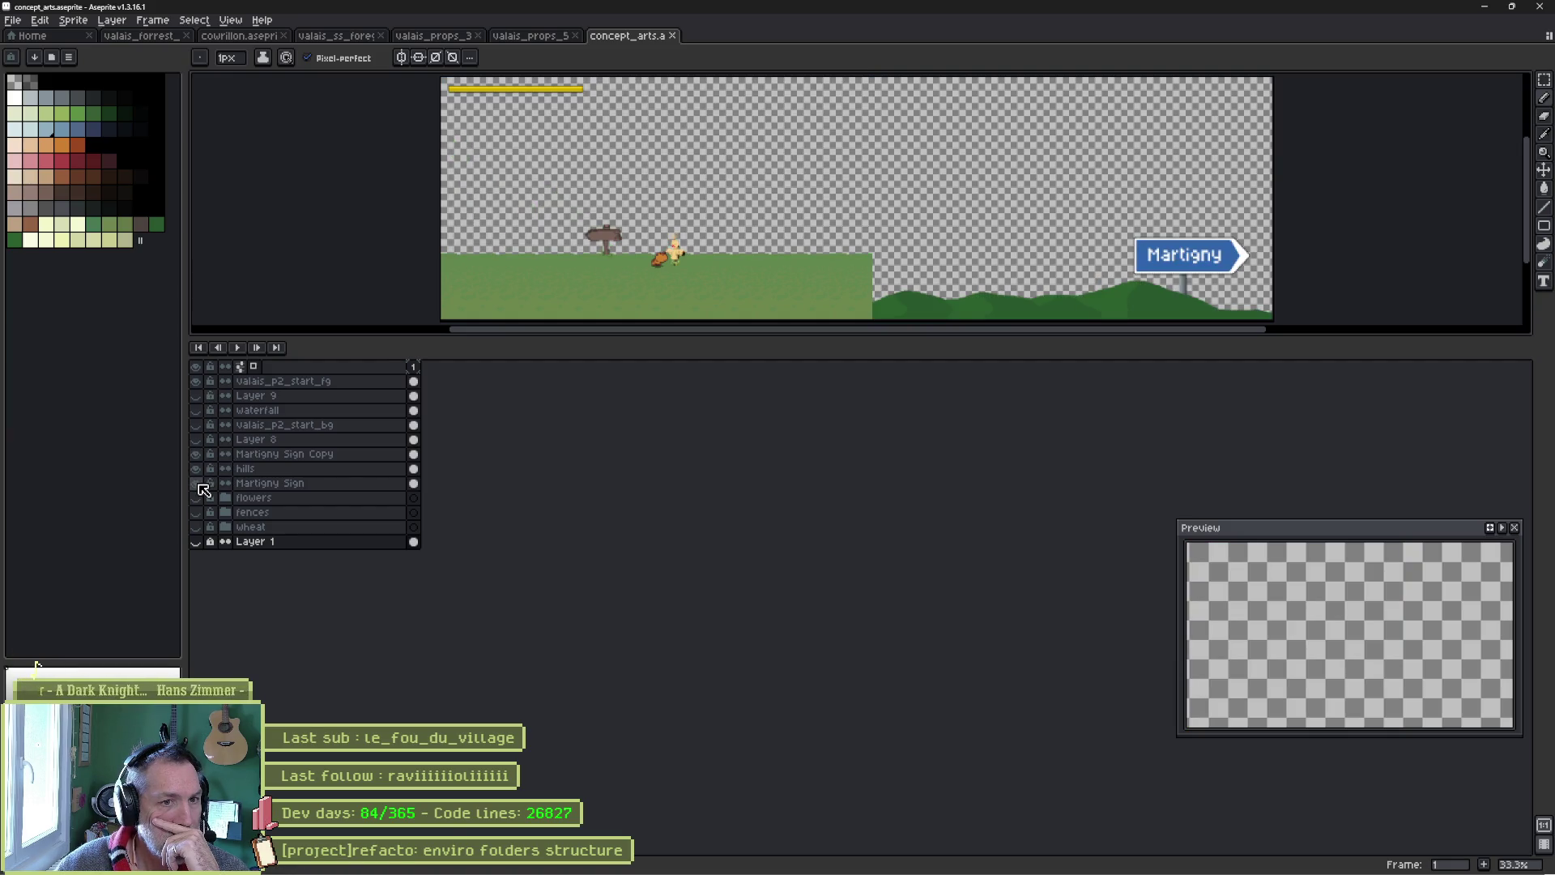
click(199, 500)
click(200, 513)
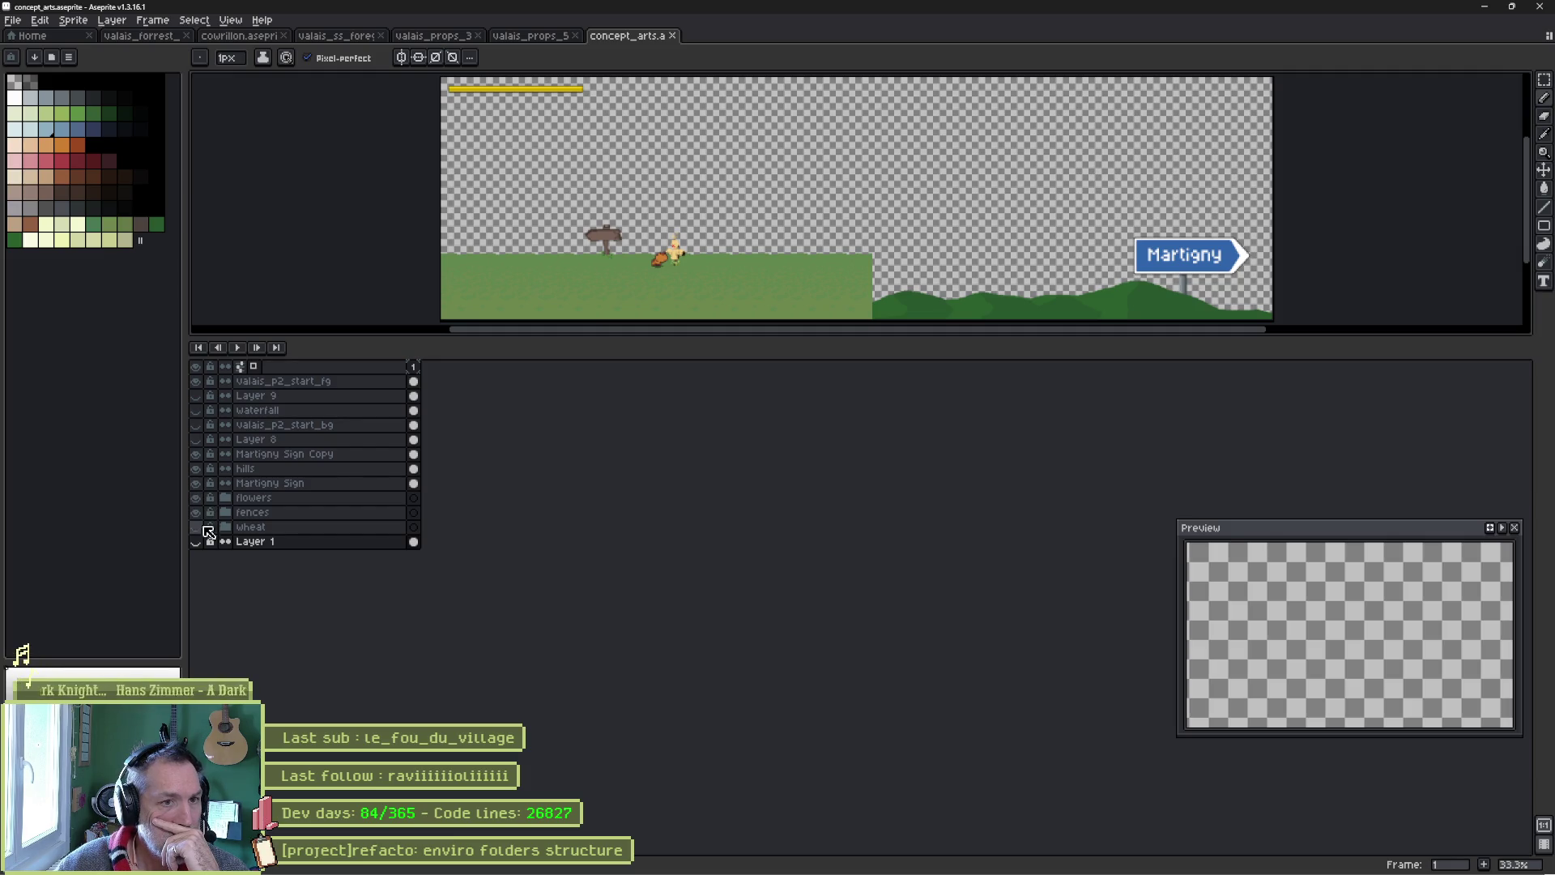
click(200, 541)
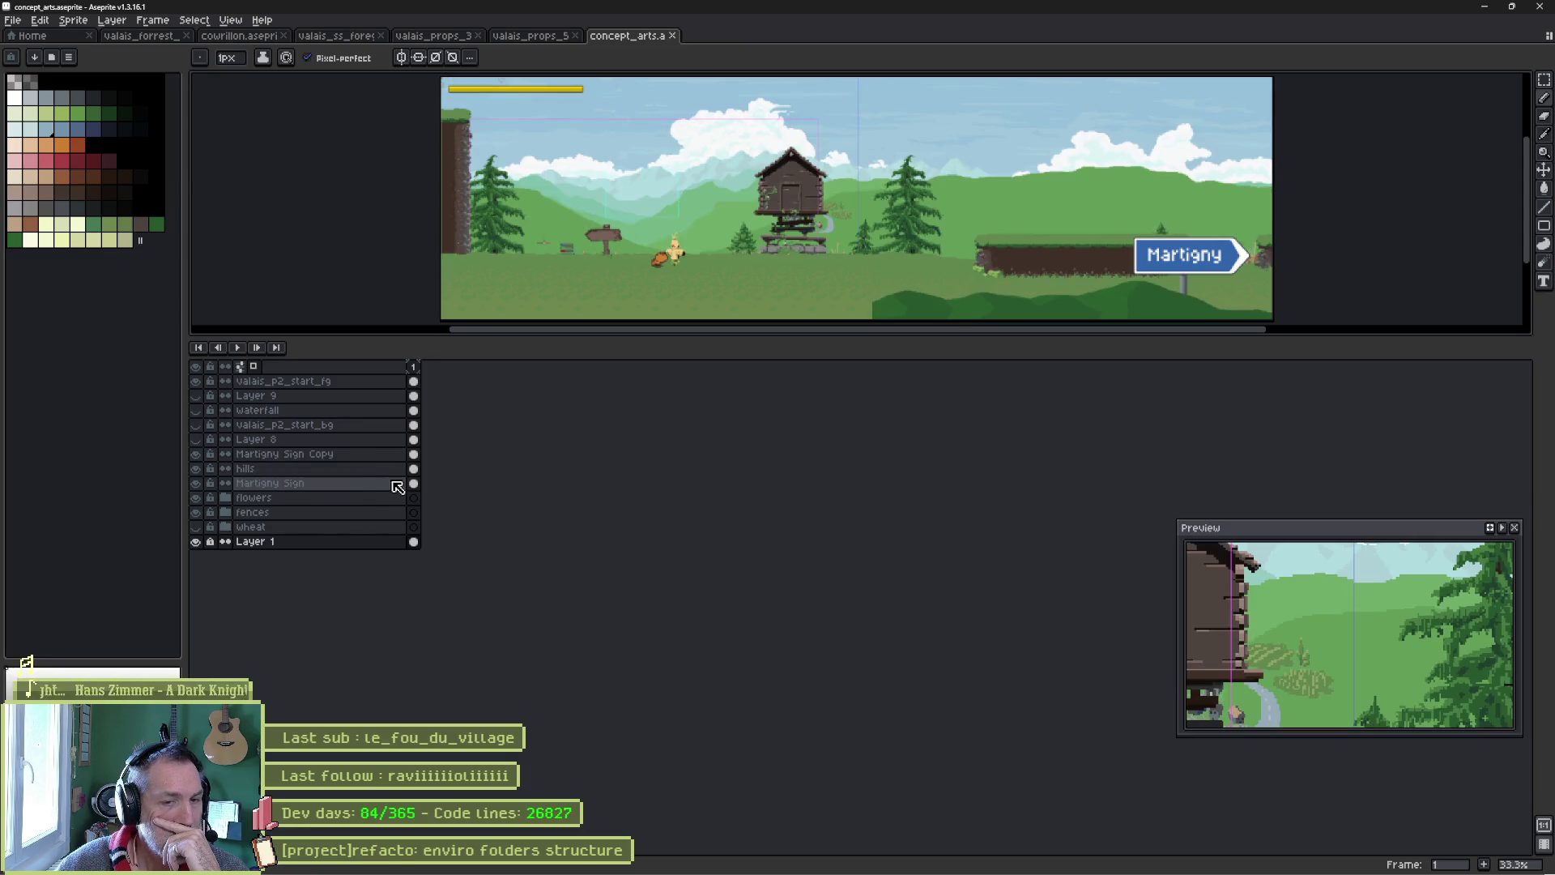
Close all six open Aseprite files and exit Aseprite
middle_click(639, 40)
middle_click(526, 41)
middle_click(464, 41)
middle_click(300, 41)
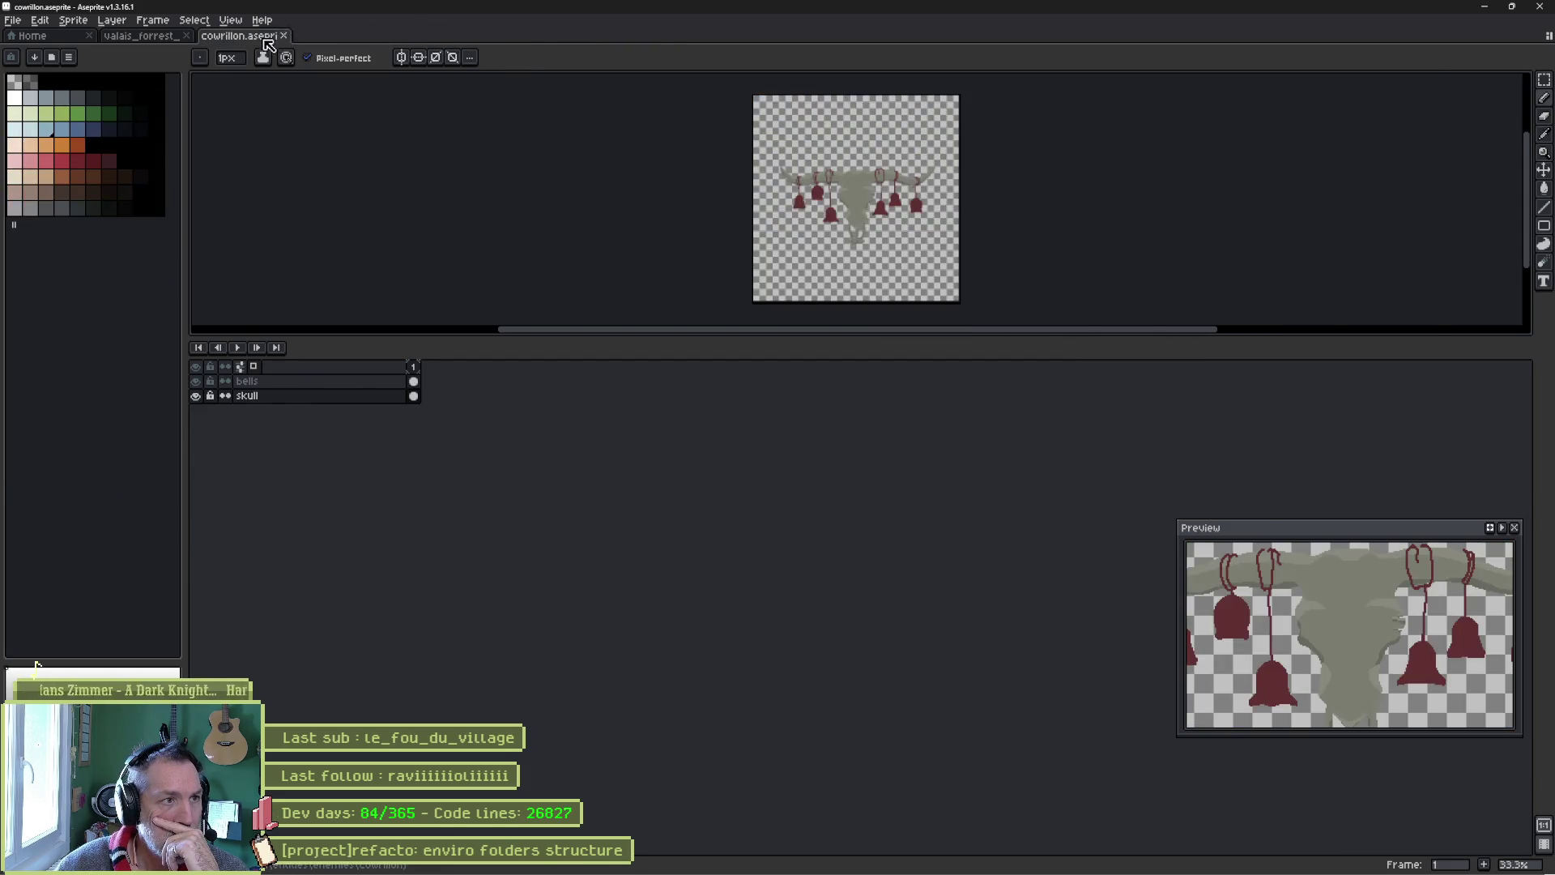
middle_click(265, 39)
middle_click(180, 36)
click(1539, 6)
Delete the four .aseprite and .import files from the valais folder
drag(656, 318, 565, 240)
key(Delete)
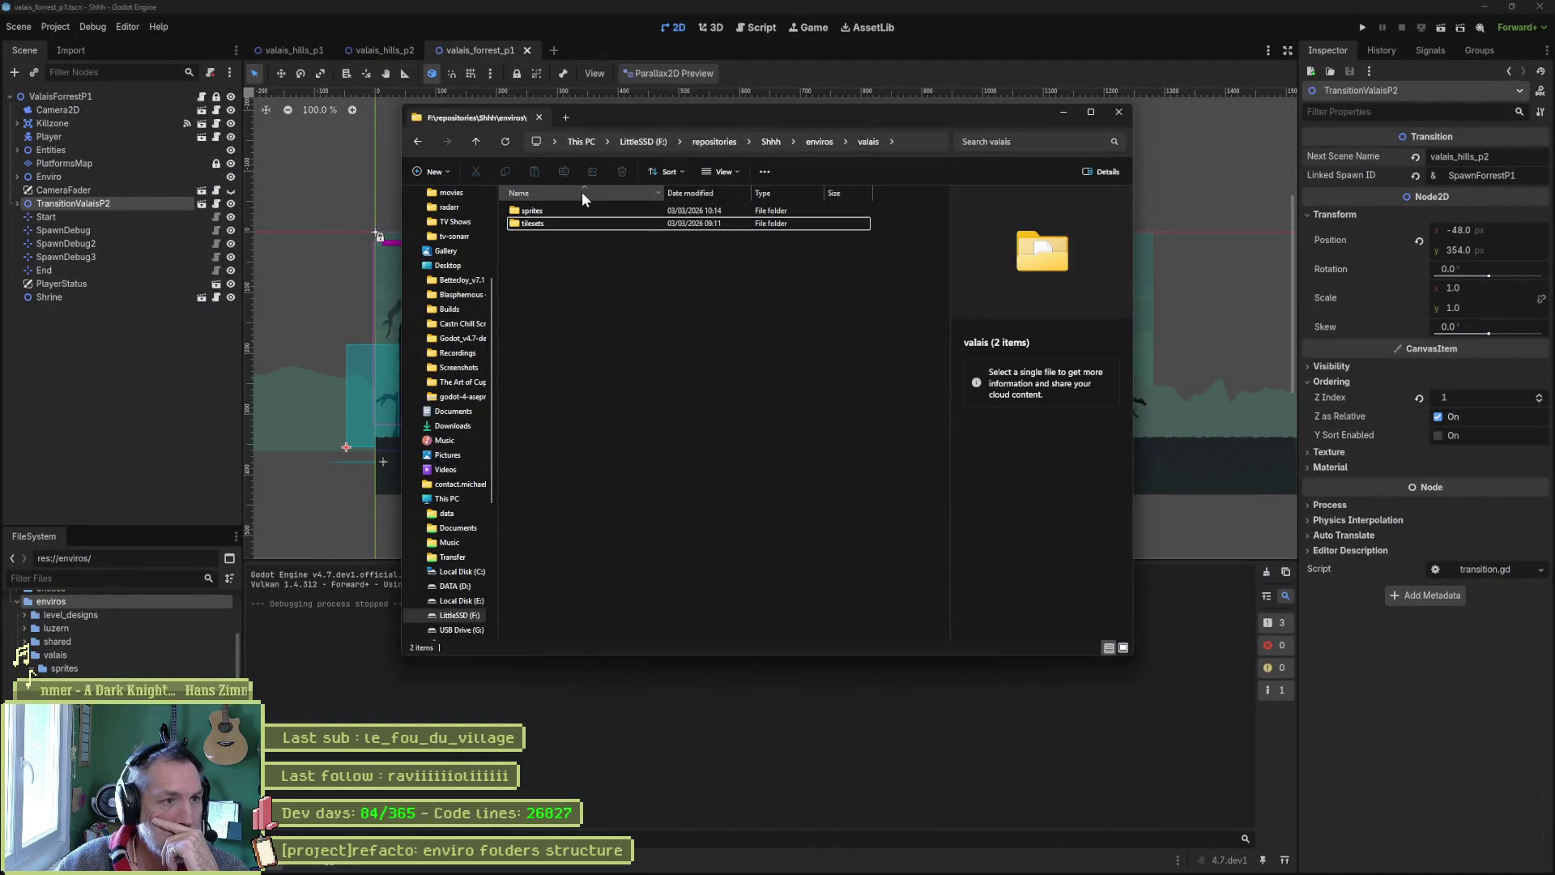
click(170, 438)
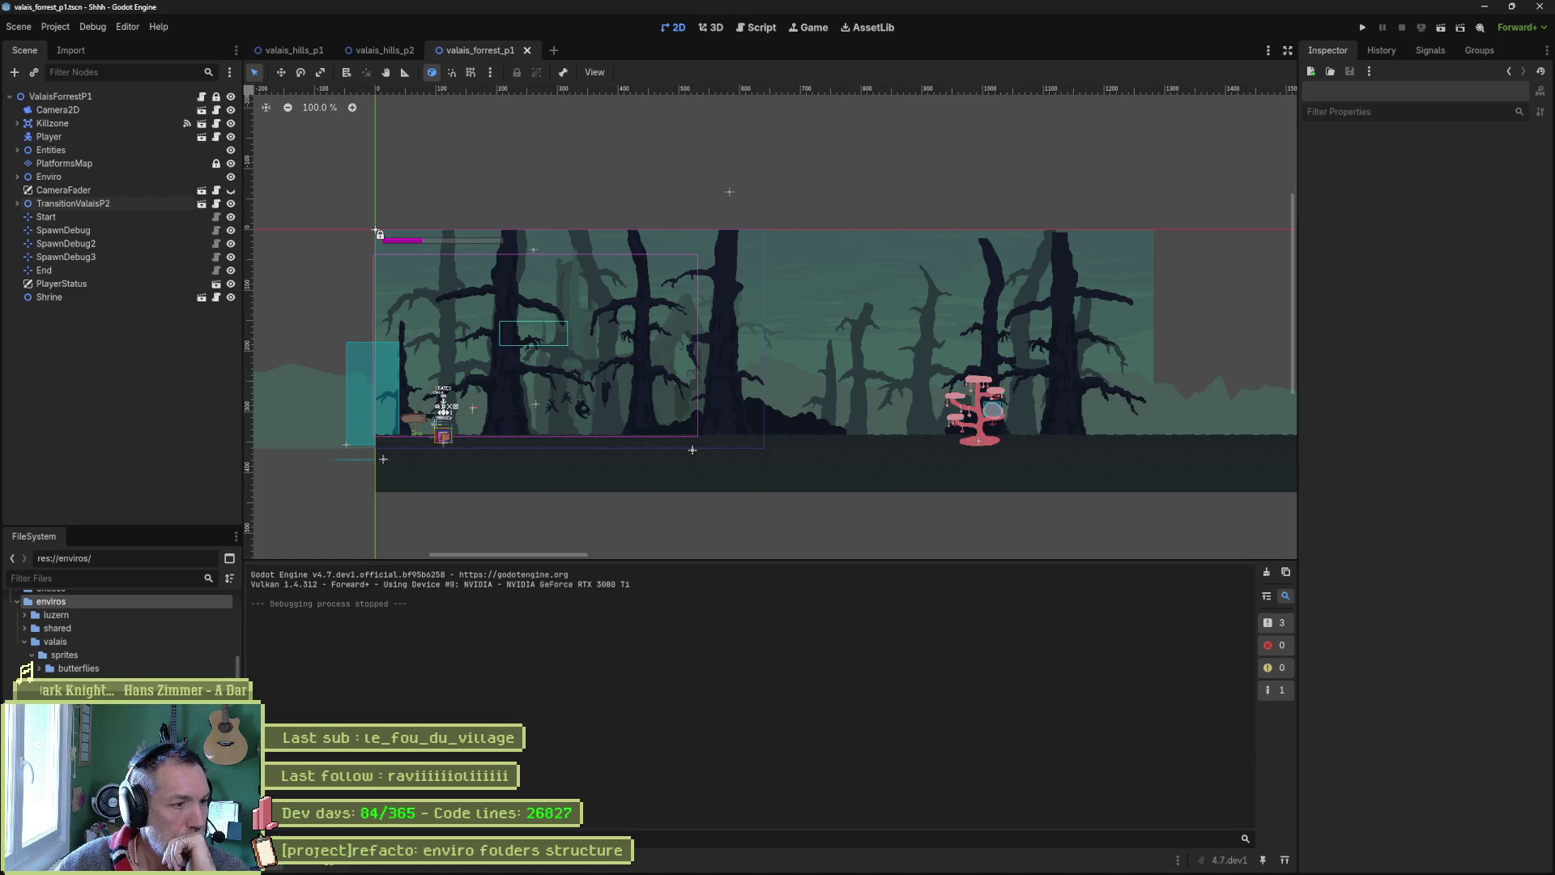
Review valais sprites and butterflies in Explorer, then drop butterflies onto Godot's valais folder
scroll(77, 664, up, 2)
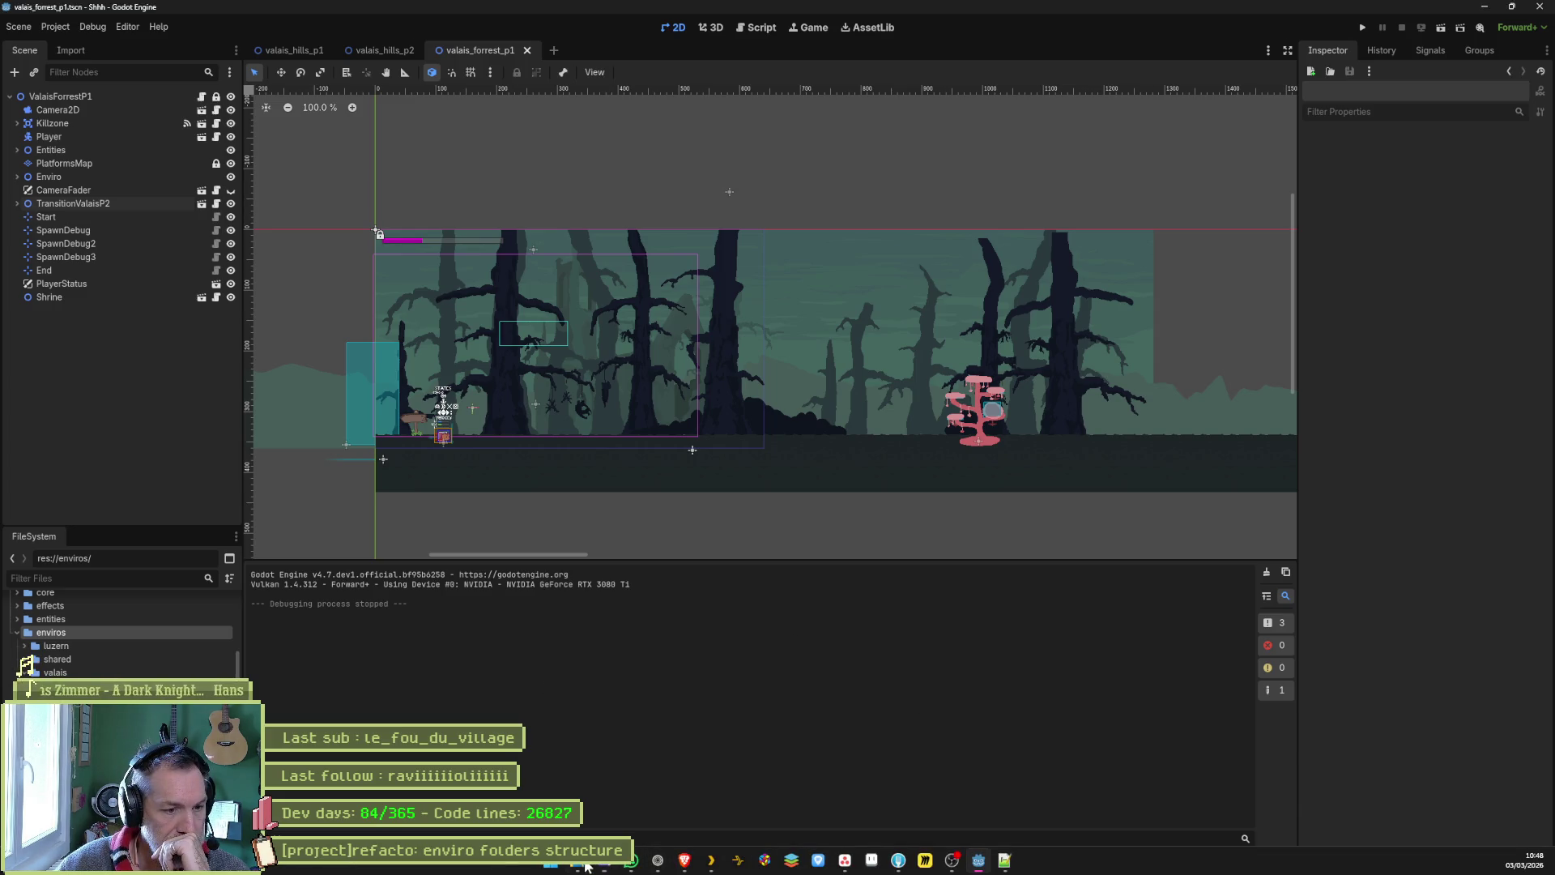
click(592, 864)
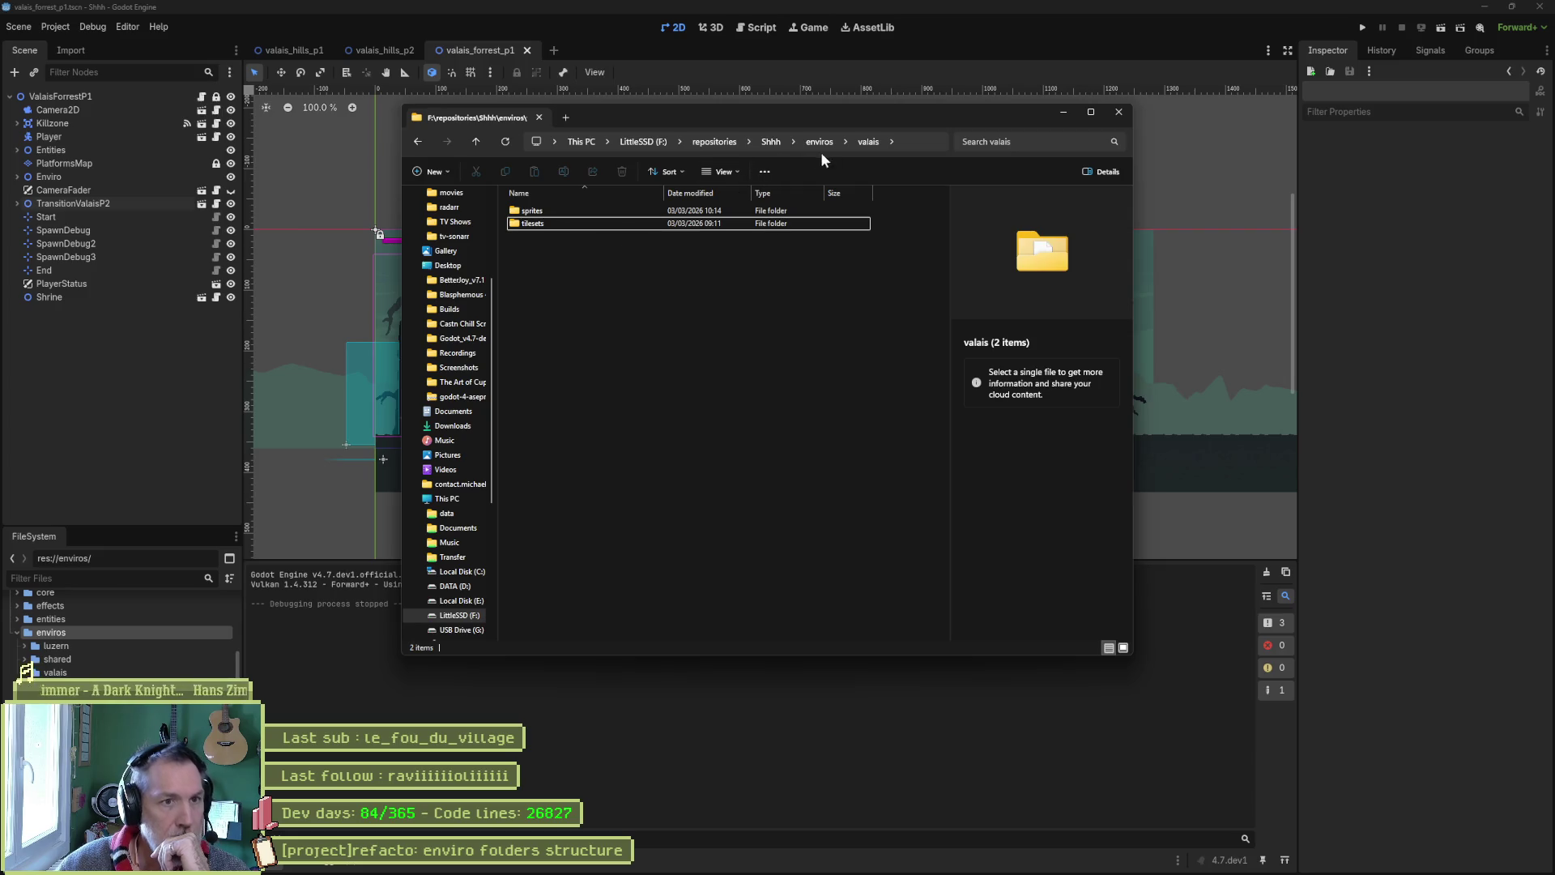
double_click(557, 210)
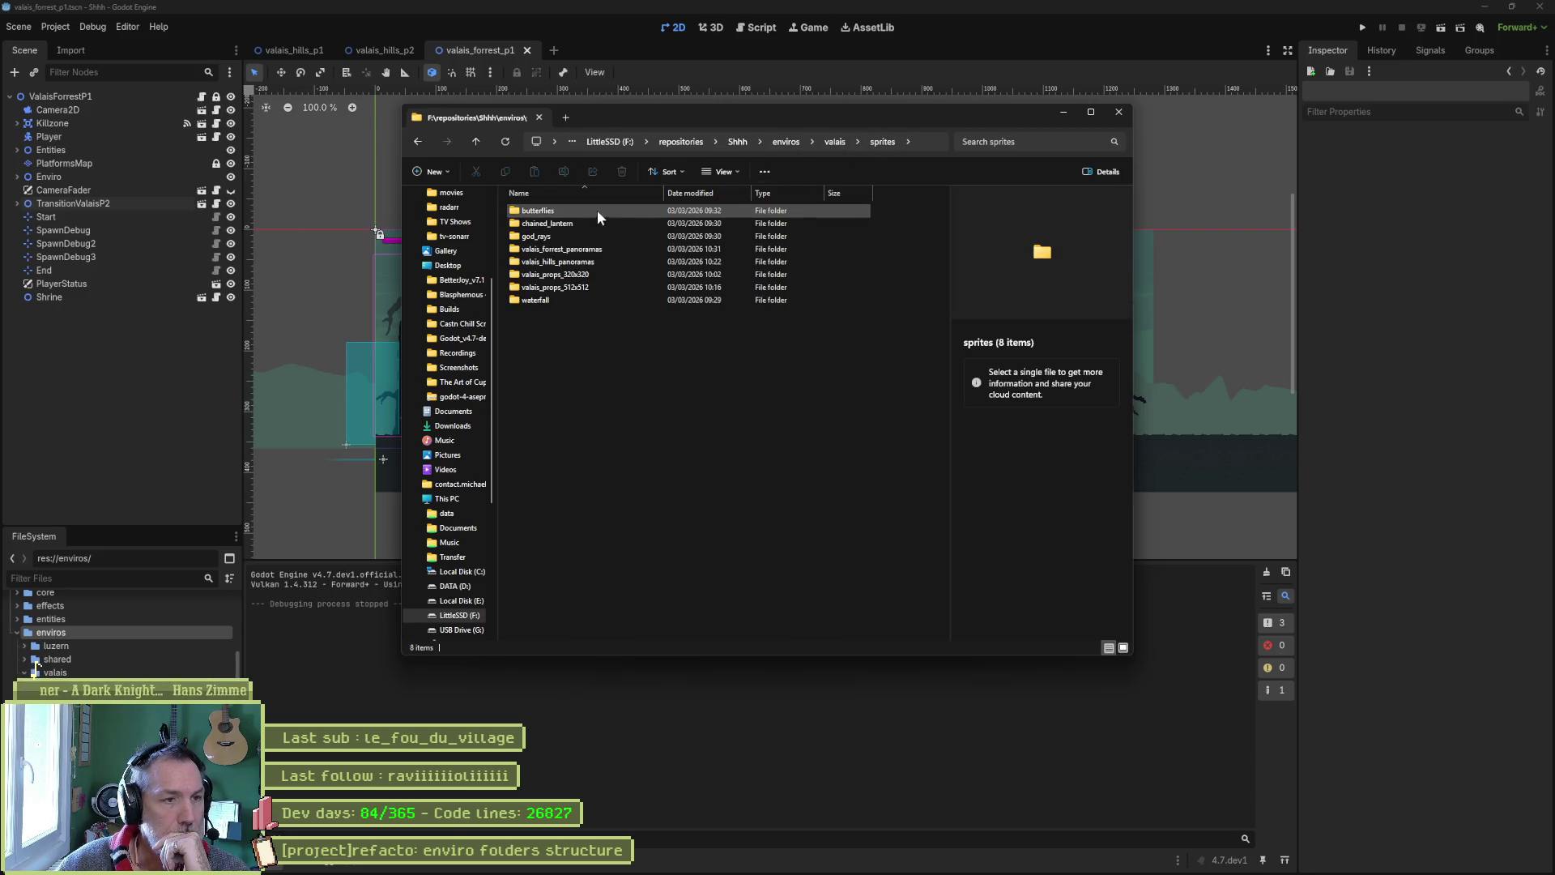
double_click(560, 212)
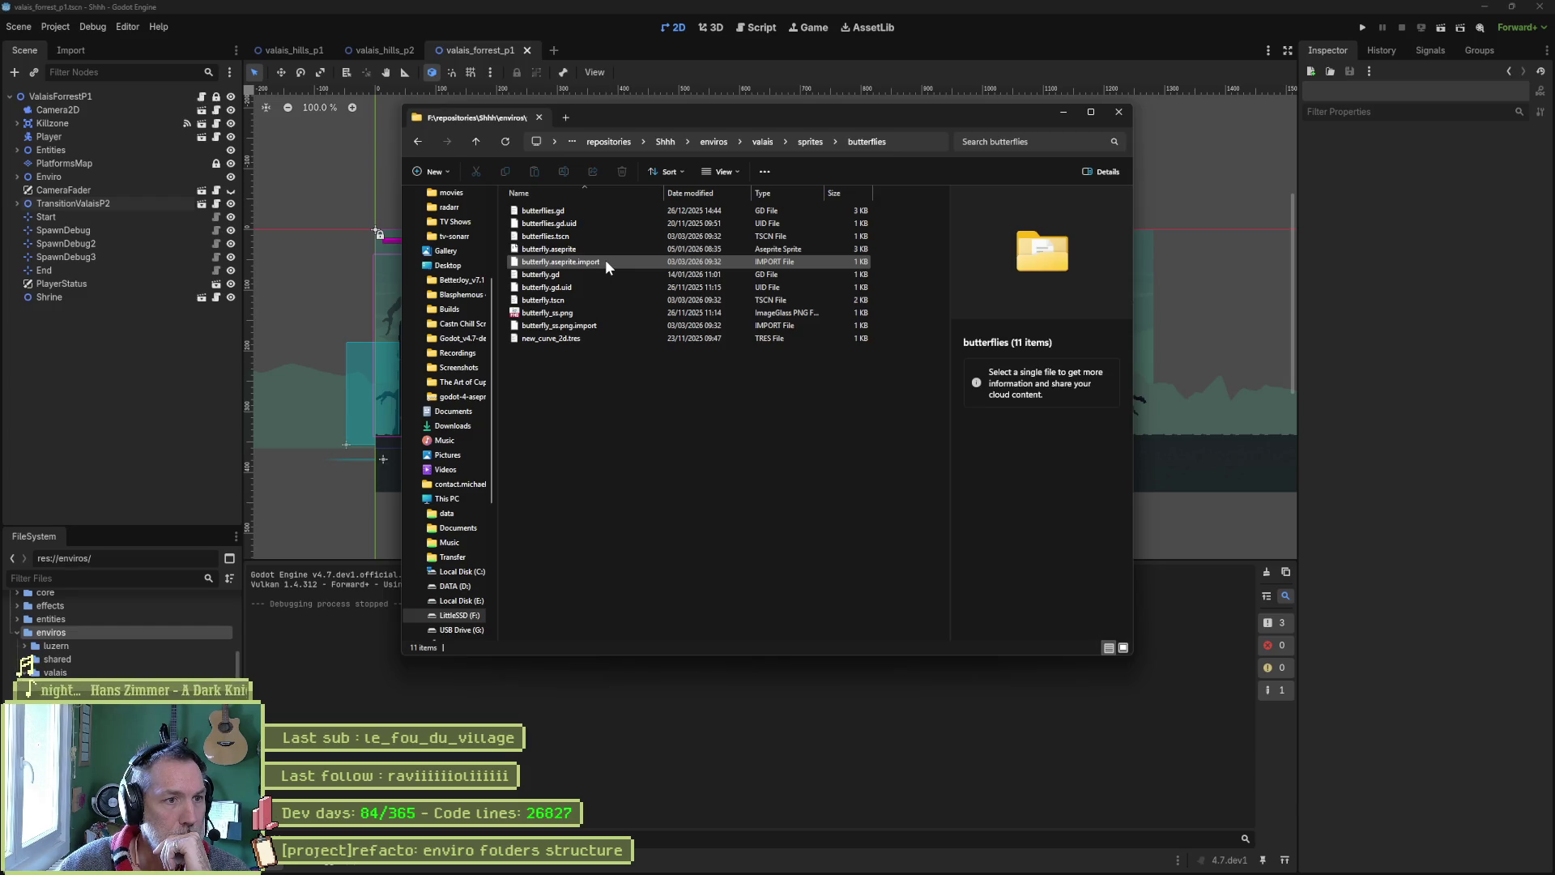
click(810, 142)
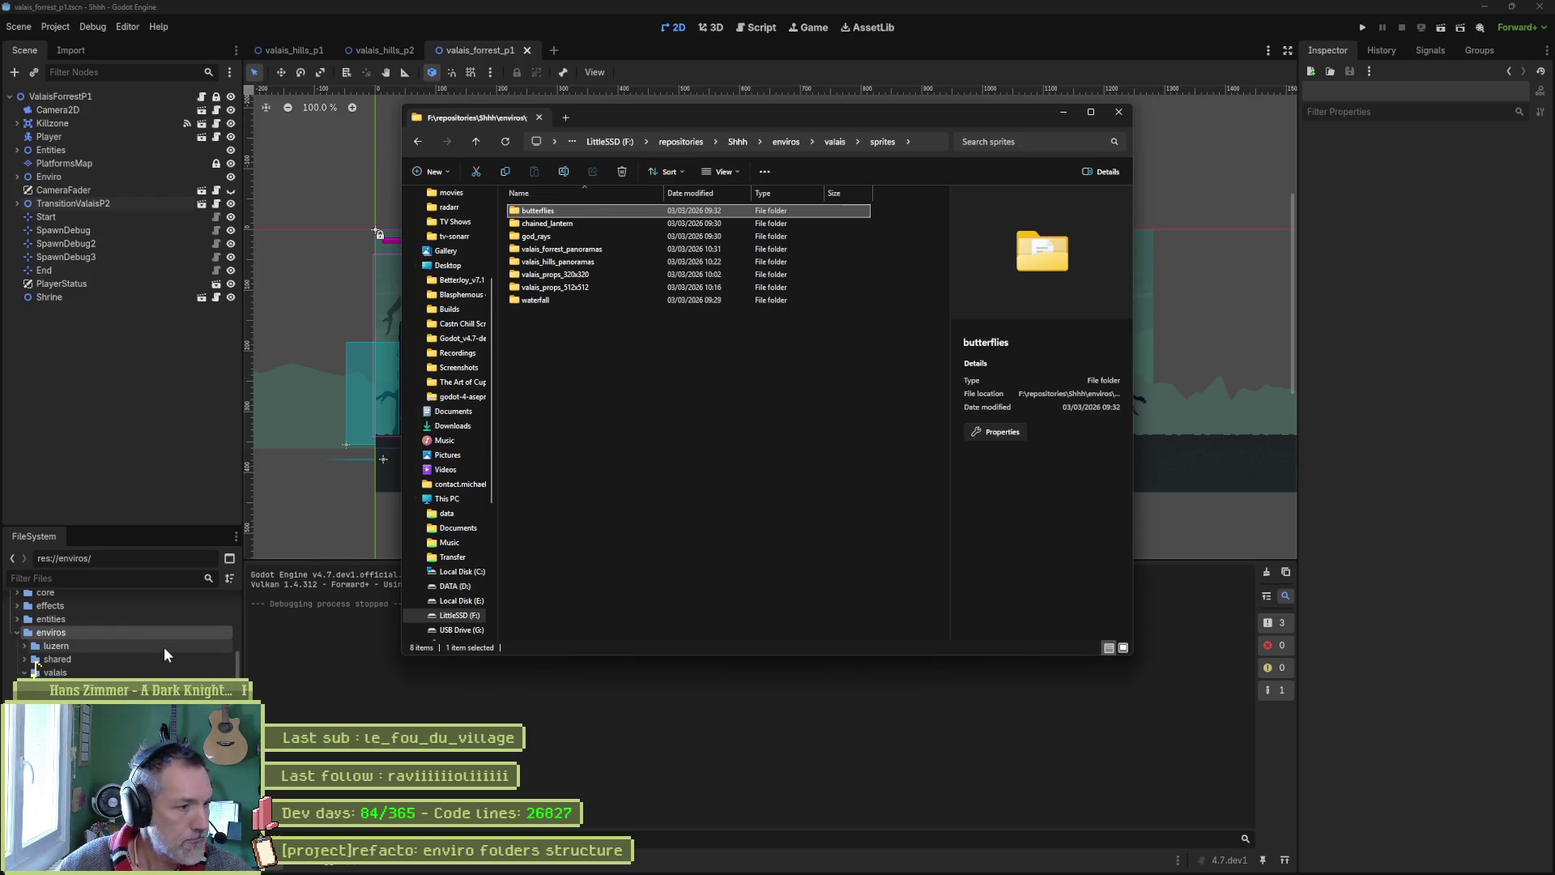
drag(27, 663, 31, 672)
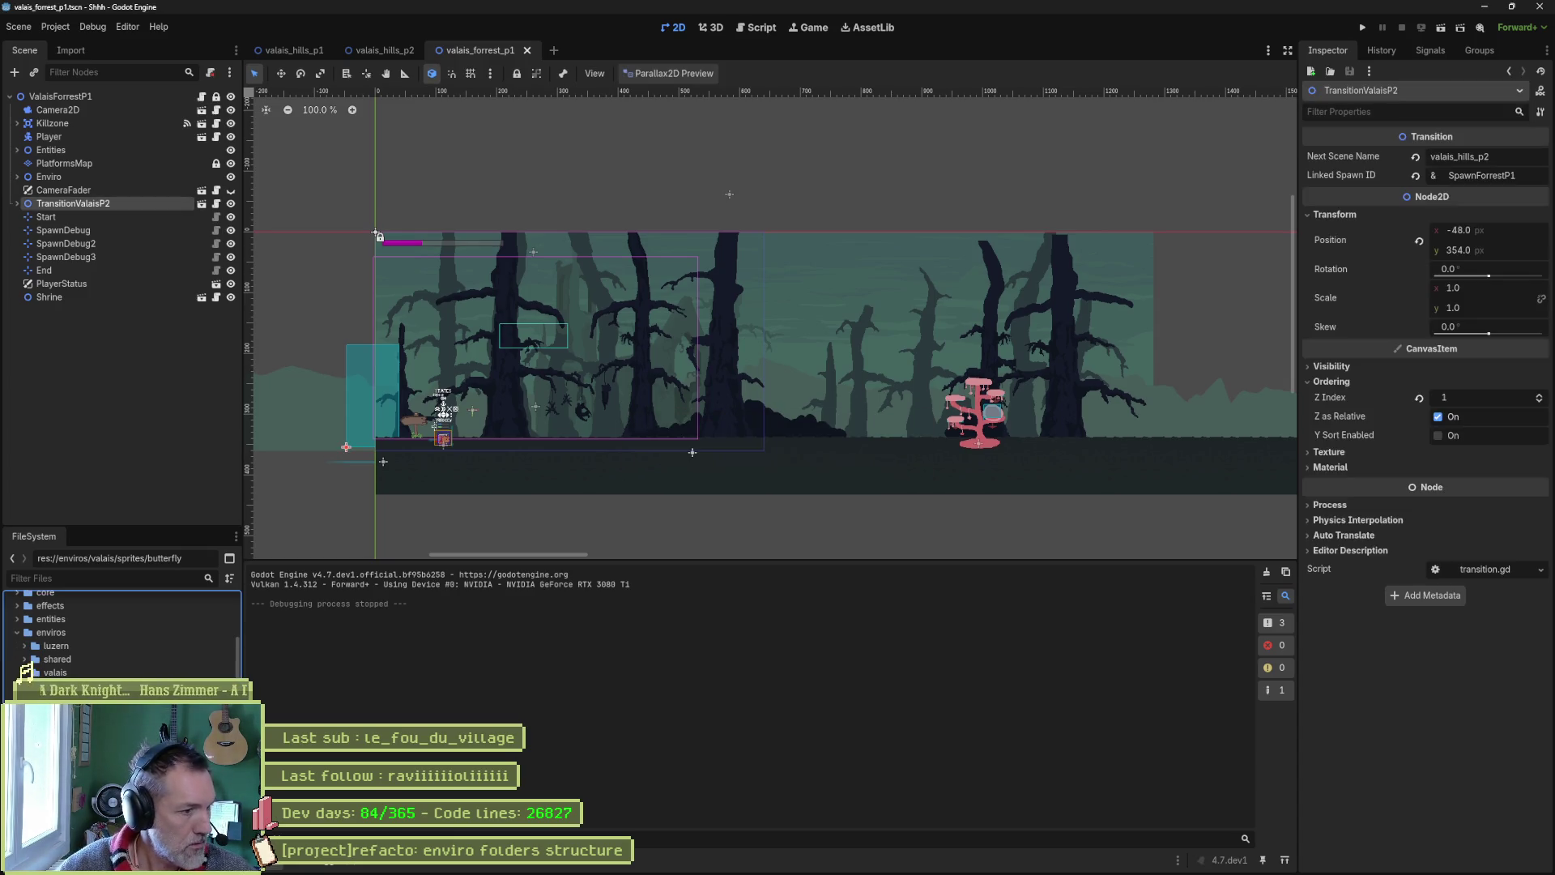
scroll(35, 665, up, 1)
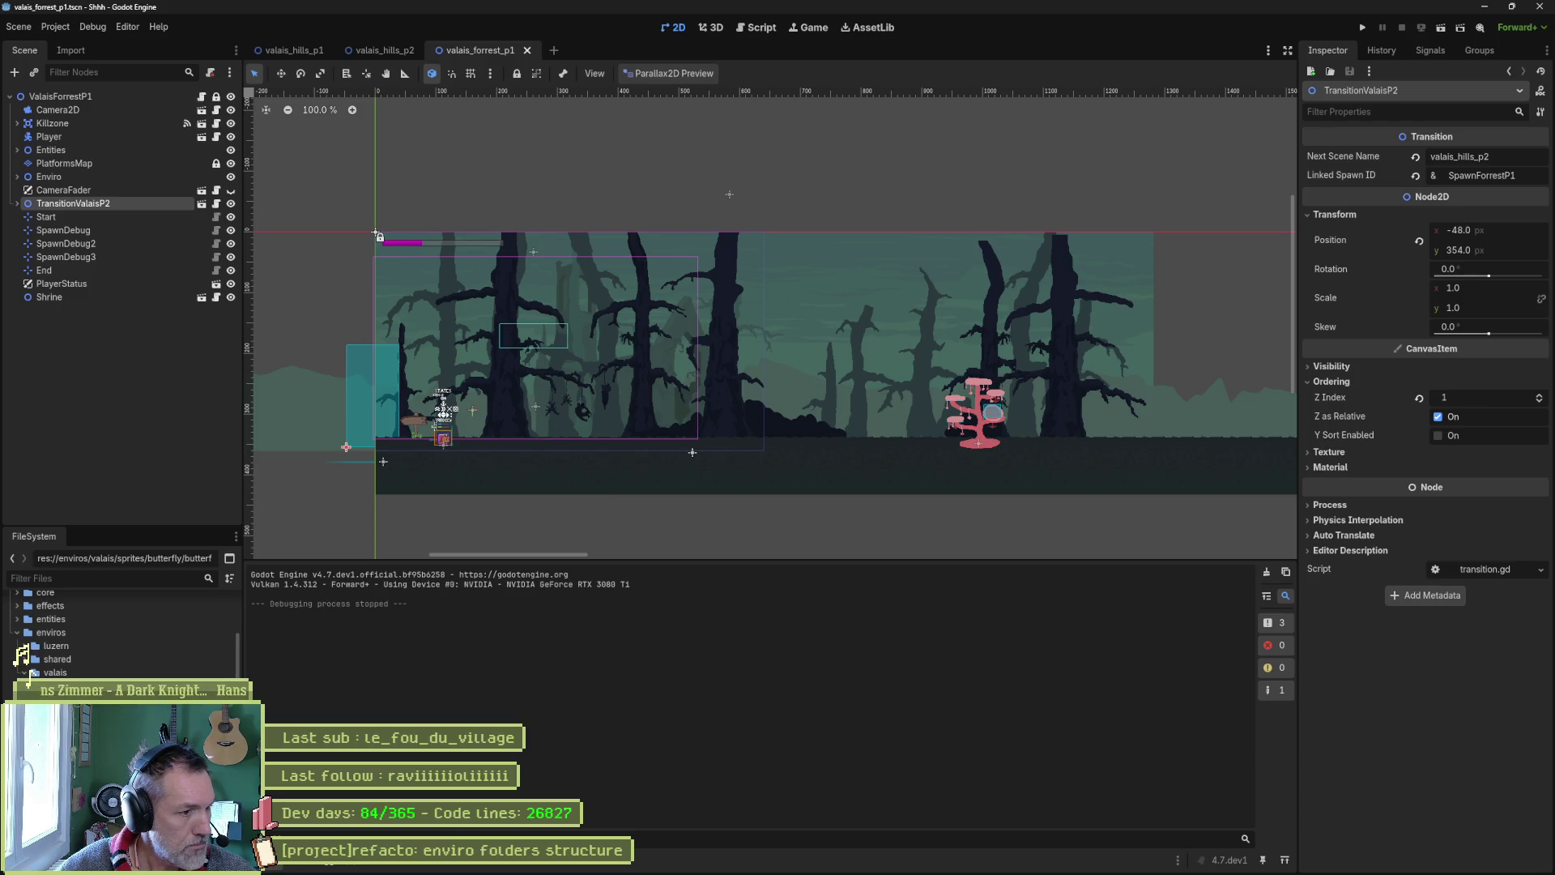
scroll(34, 671, up, 3)
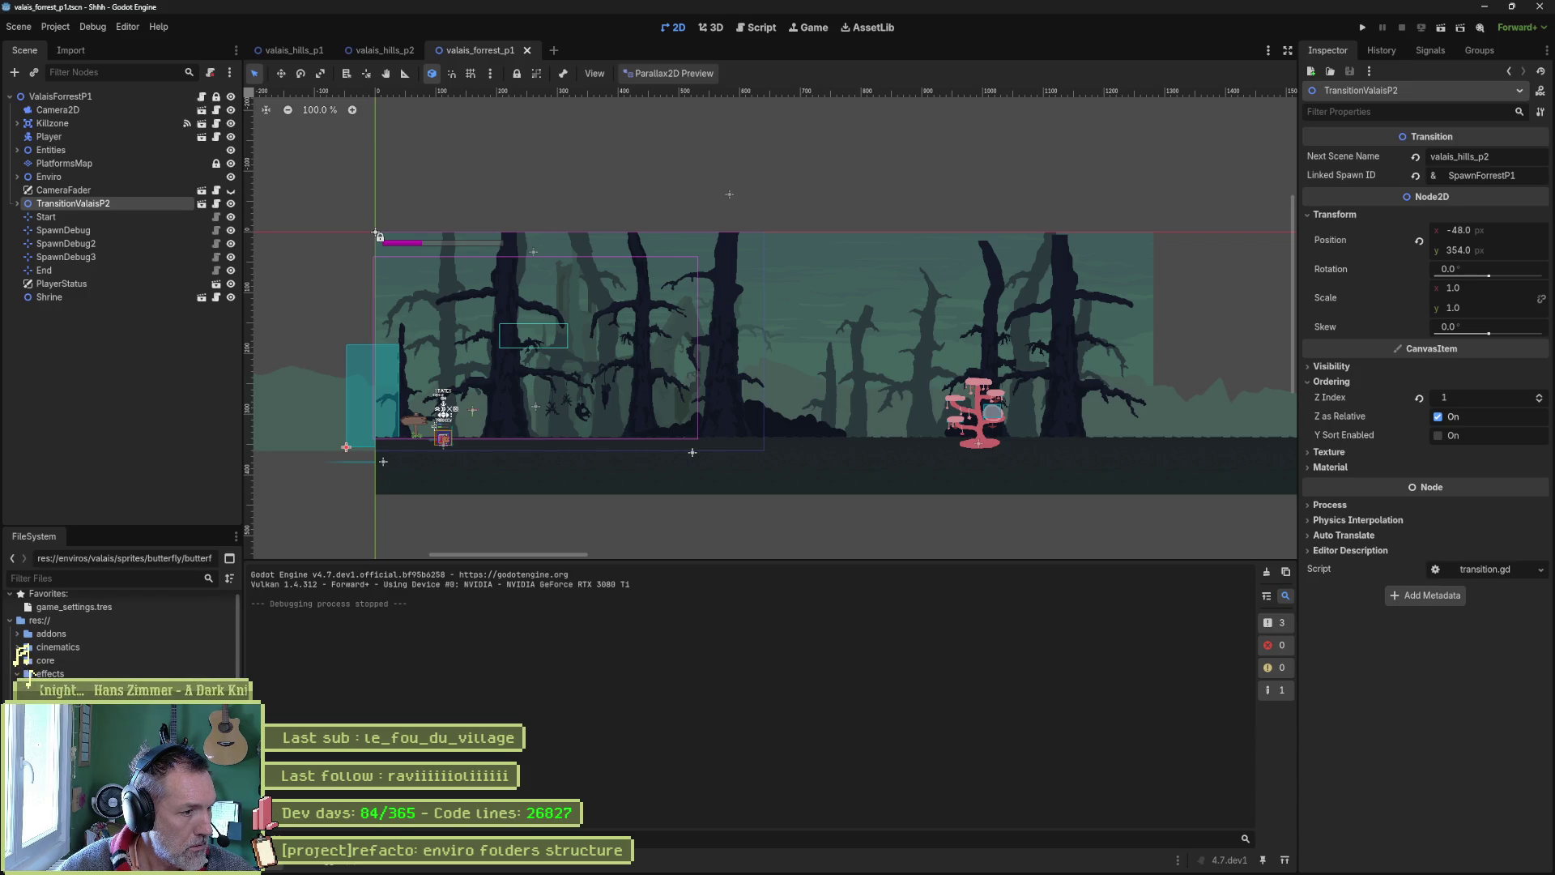
Scroll through the FileSystem dock and select the old valais_forrest_panoramas/exports folder
click(22, 662)
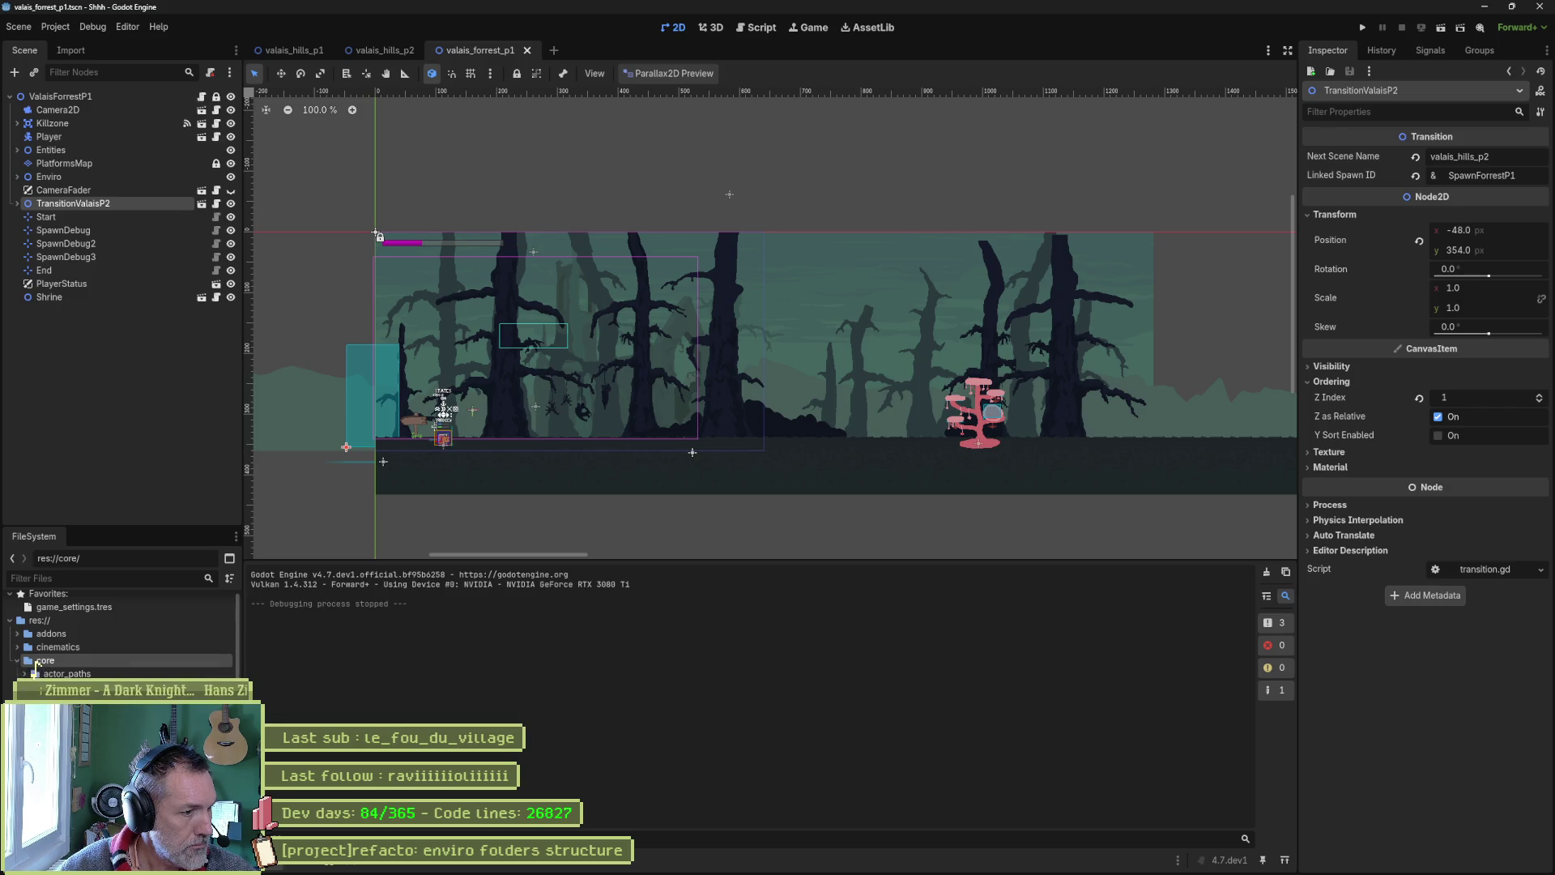
scroll(24, 666, down, 2)
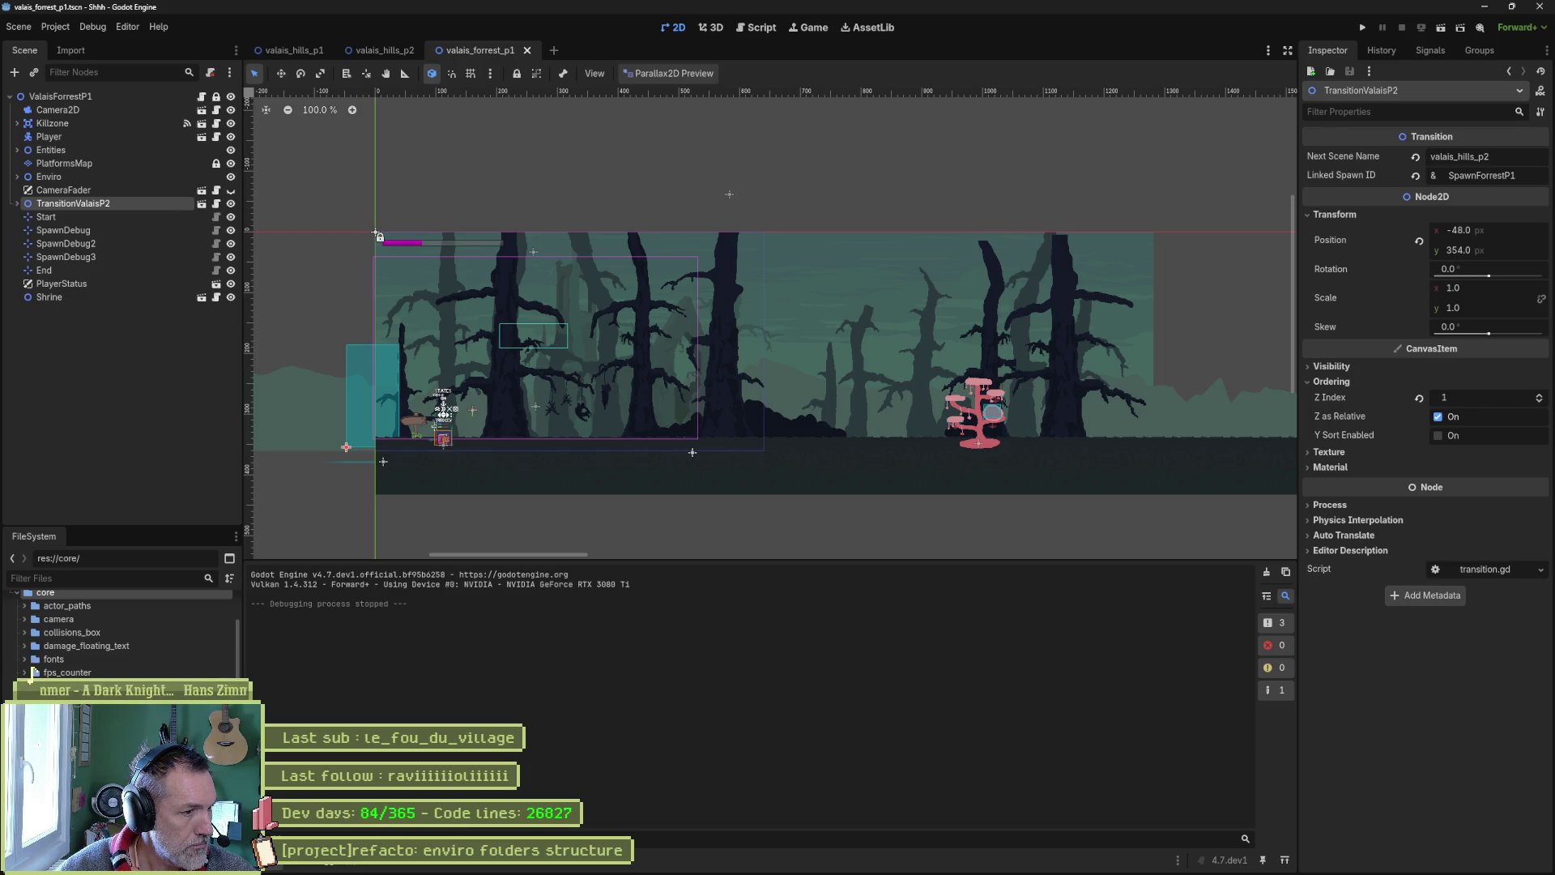
scroll(24, 666, up, 2)
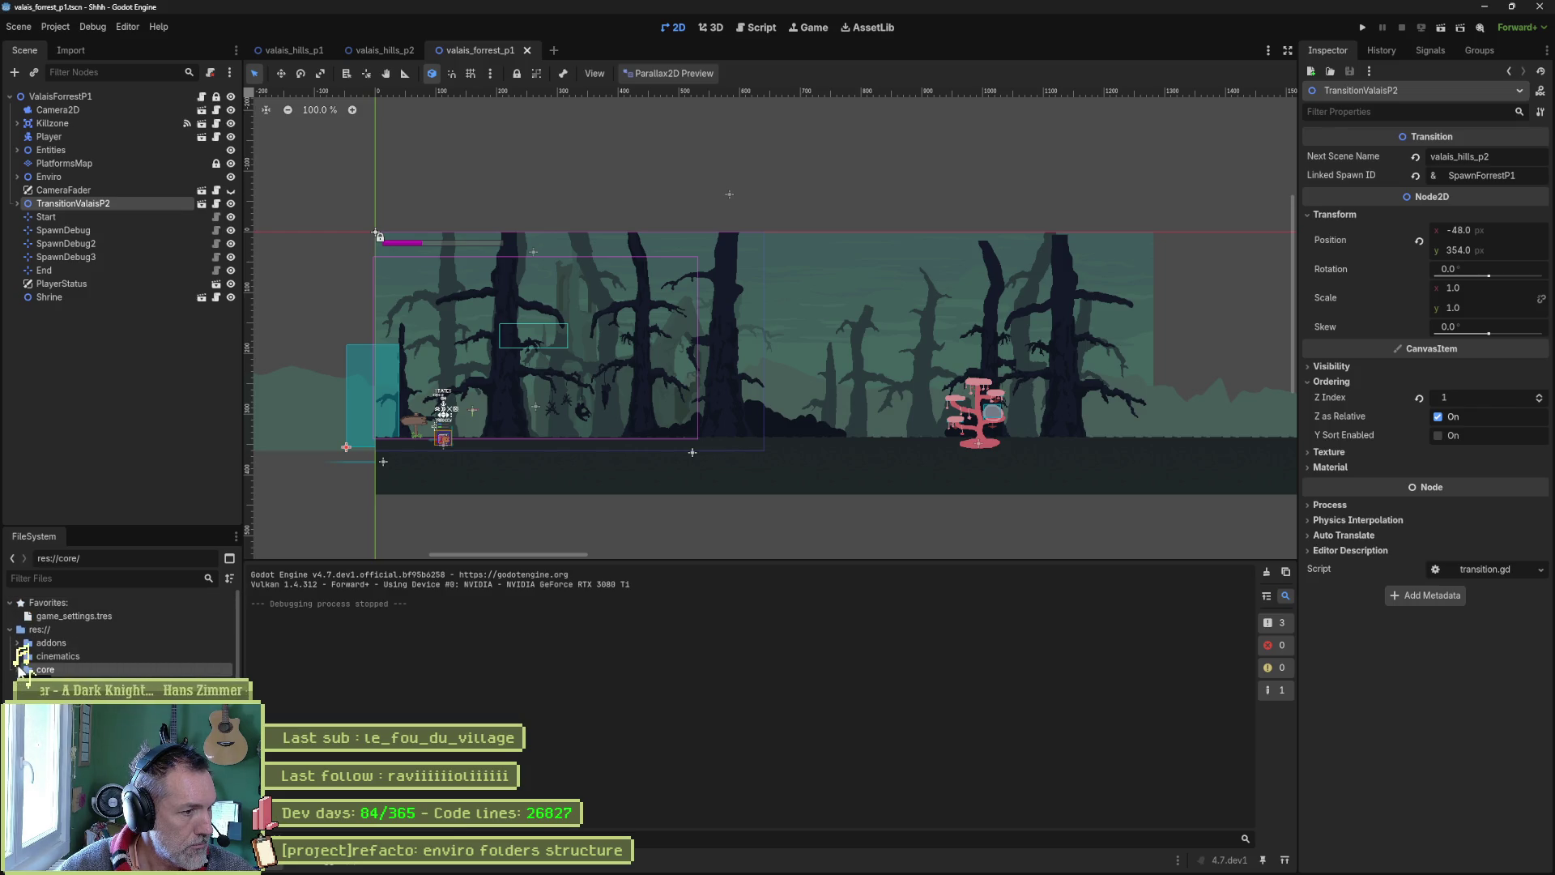
scroll(24, 666, down, 4)
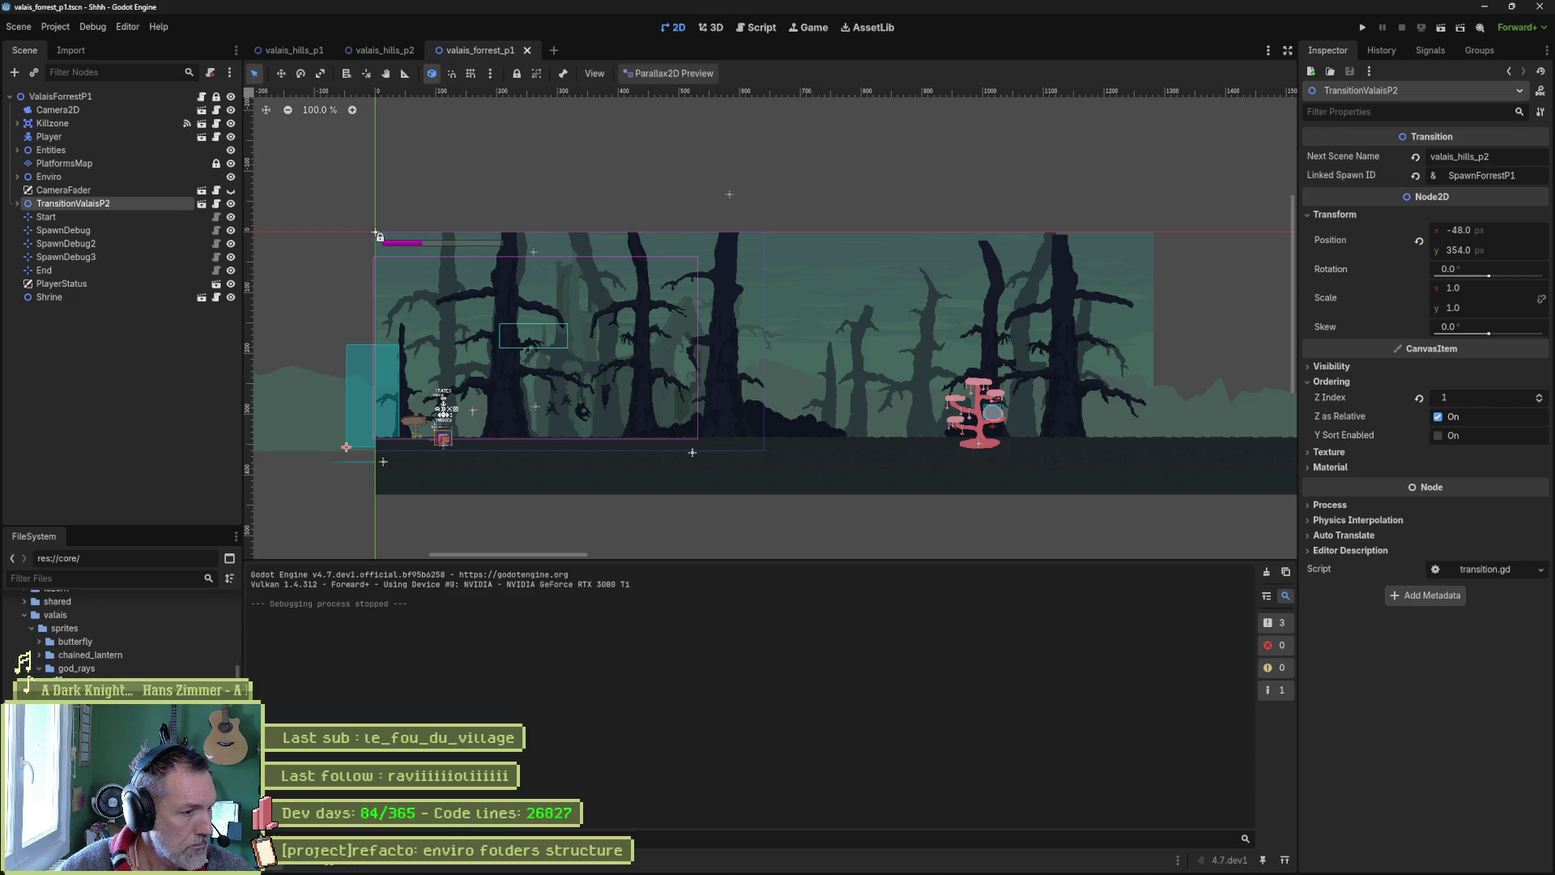
scroll(122, 632, down, 1)
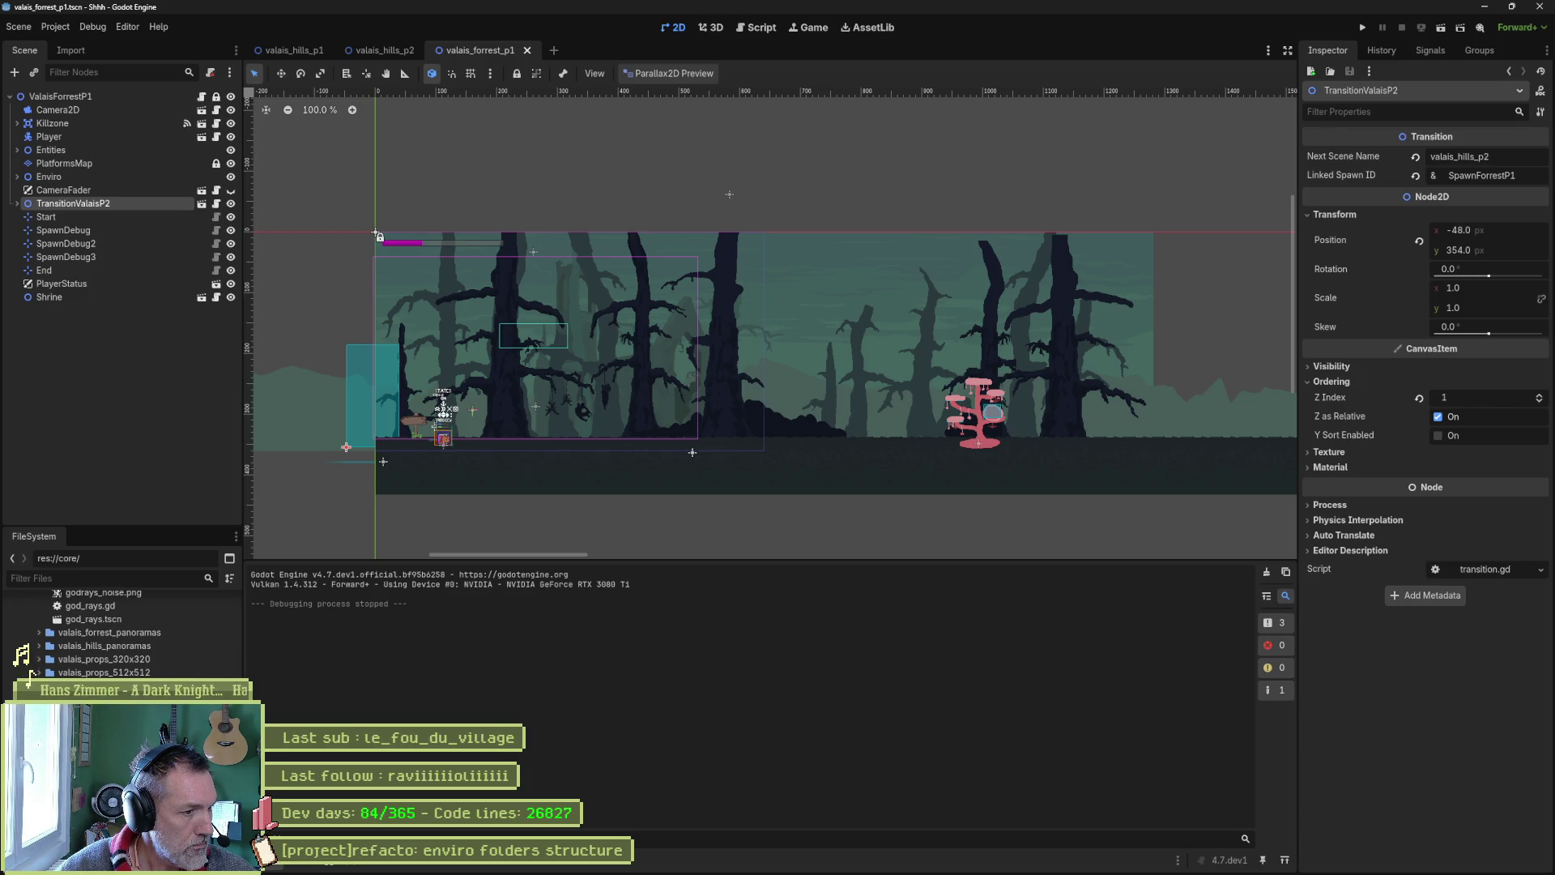
scroll(122, 632, up, 5)
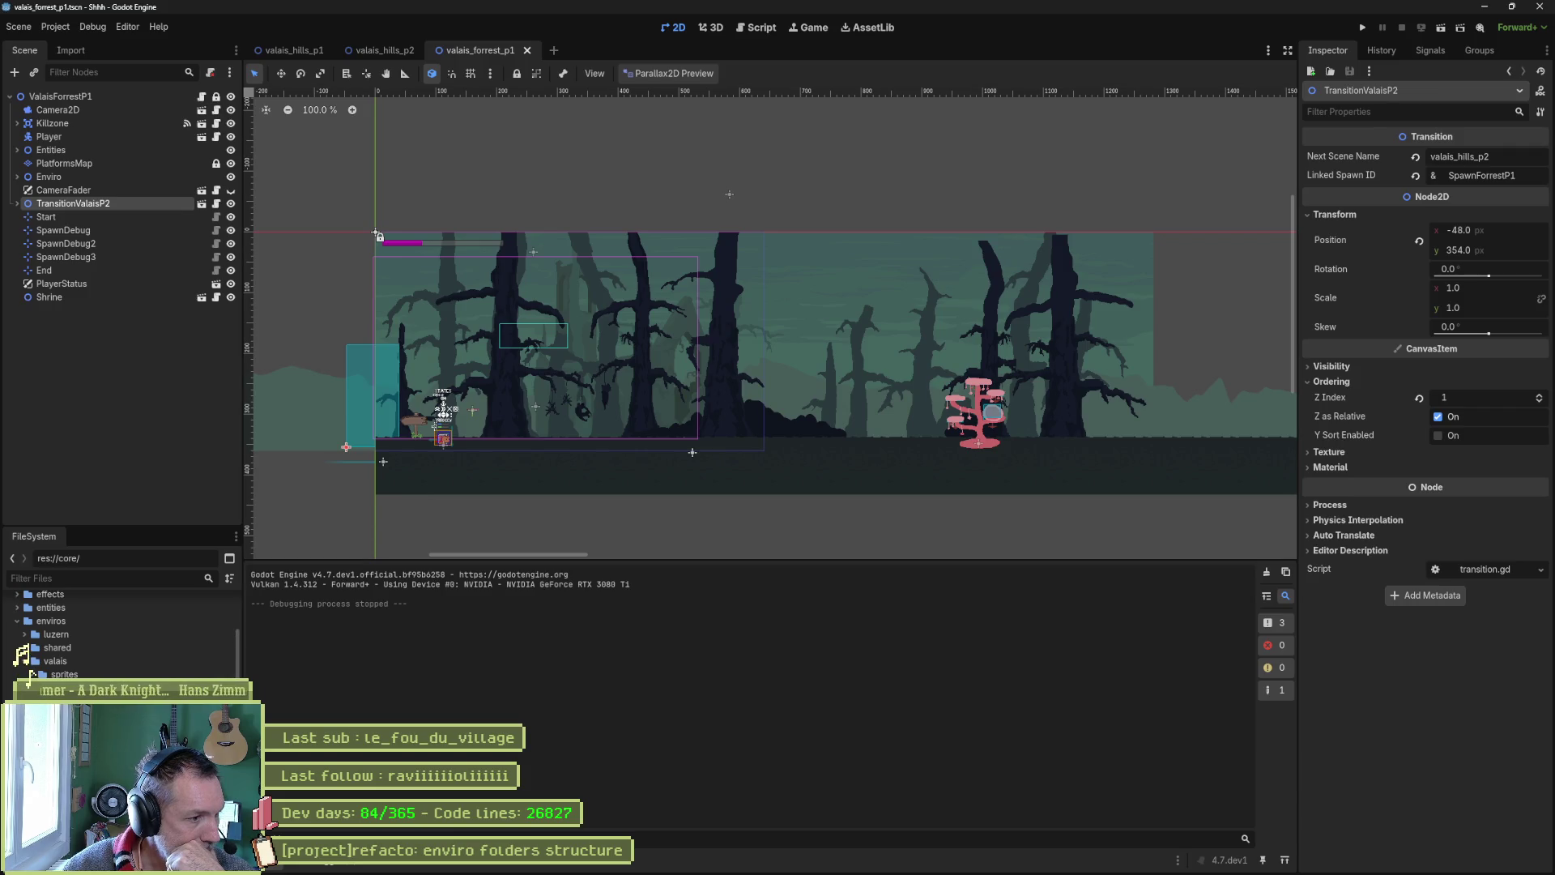
click(33, 667)
Delete the valais_forrest_panoramas/exports folder and close the open scenes
key(Delete)
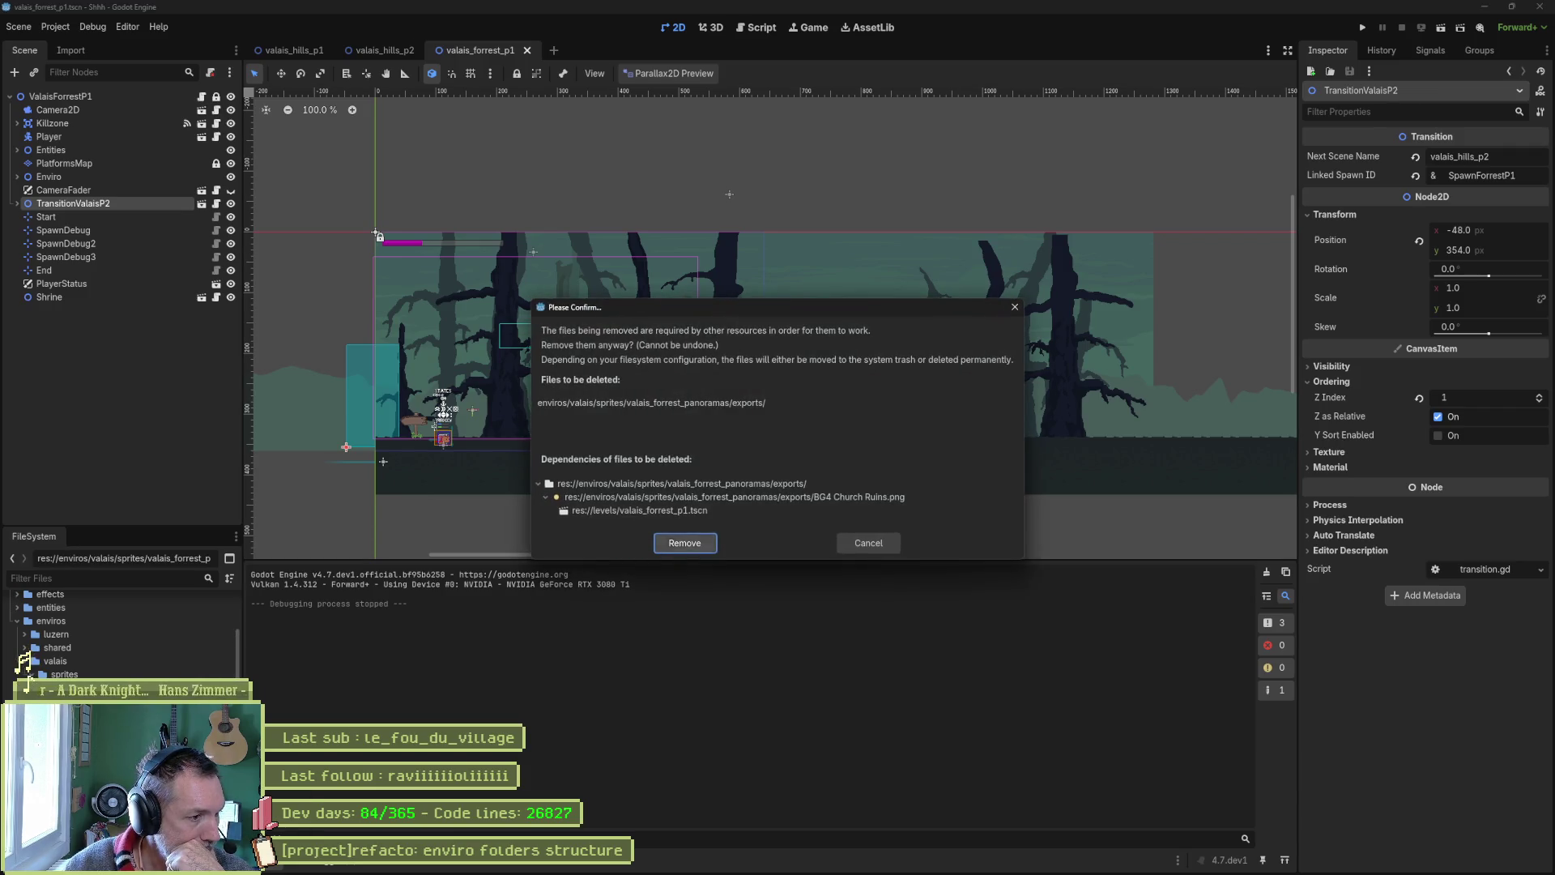
key(Escape)
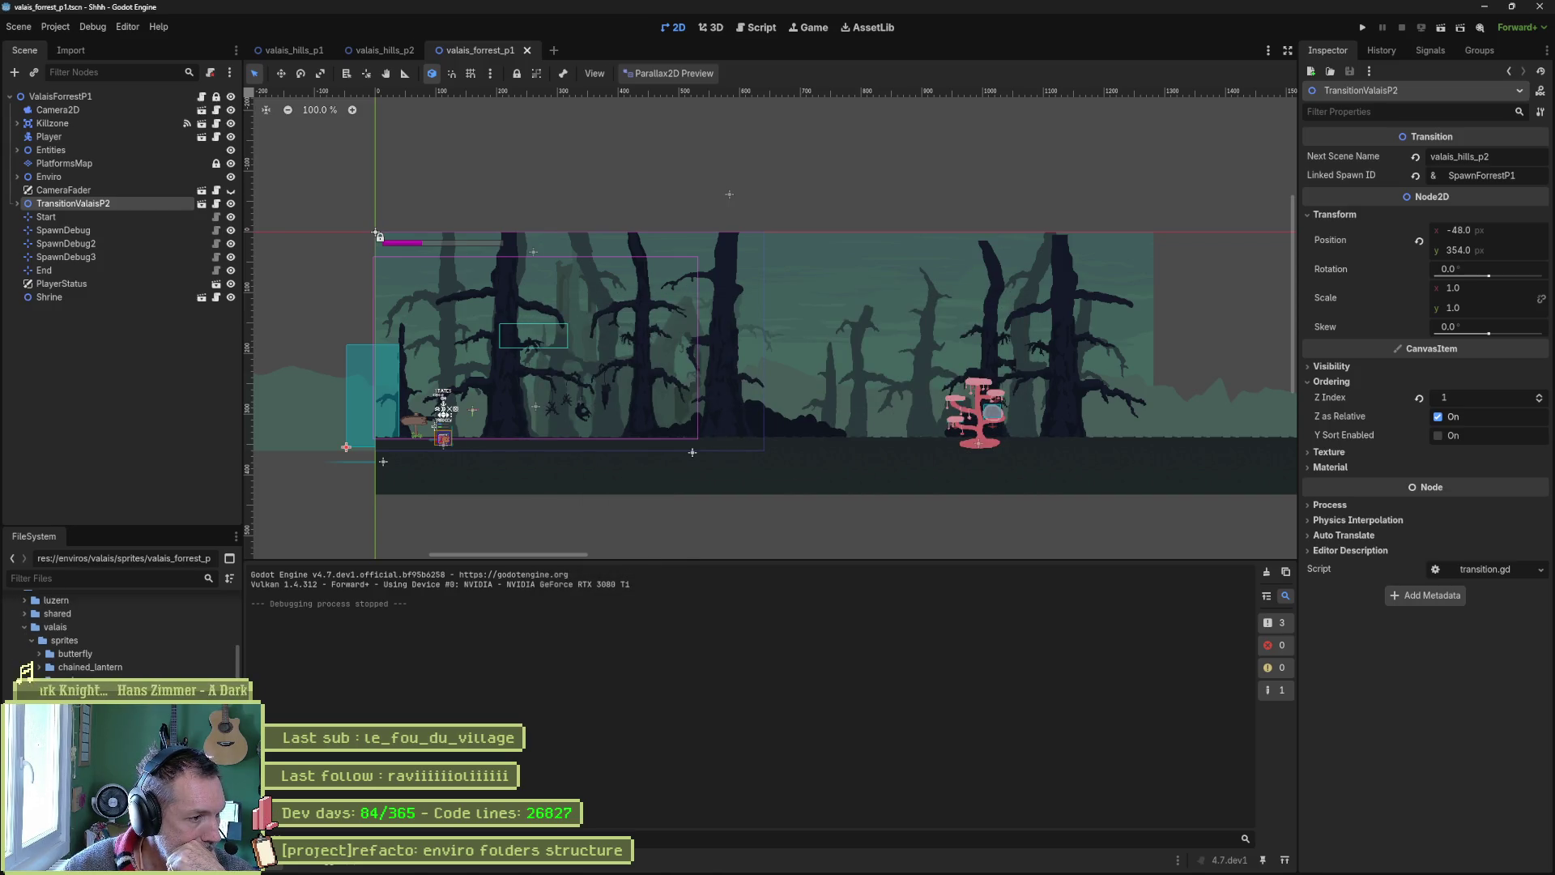
middle_click(289, 50)
middle_click(290, 50)
middle_click(290, 50)
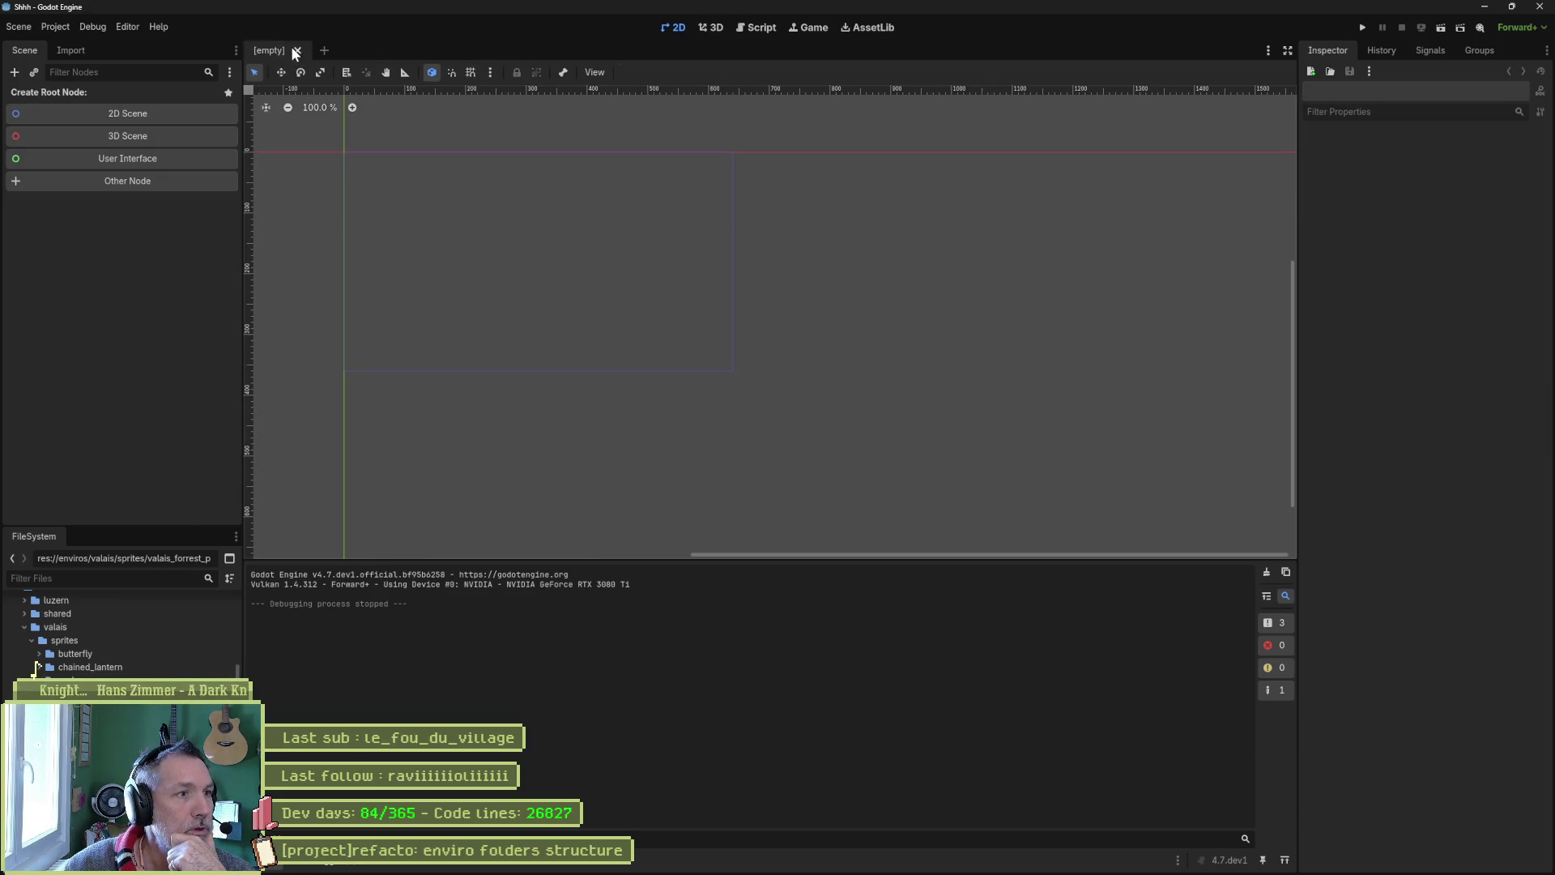
Quick Open valais_hills_p1 and valais_forrest_p1, opening it despite missing BG4 Church Ruins.png
key(ctrl+shift+o)
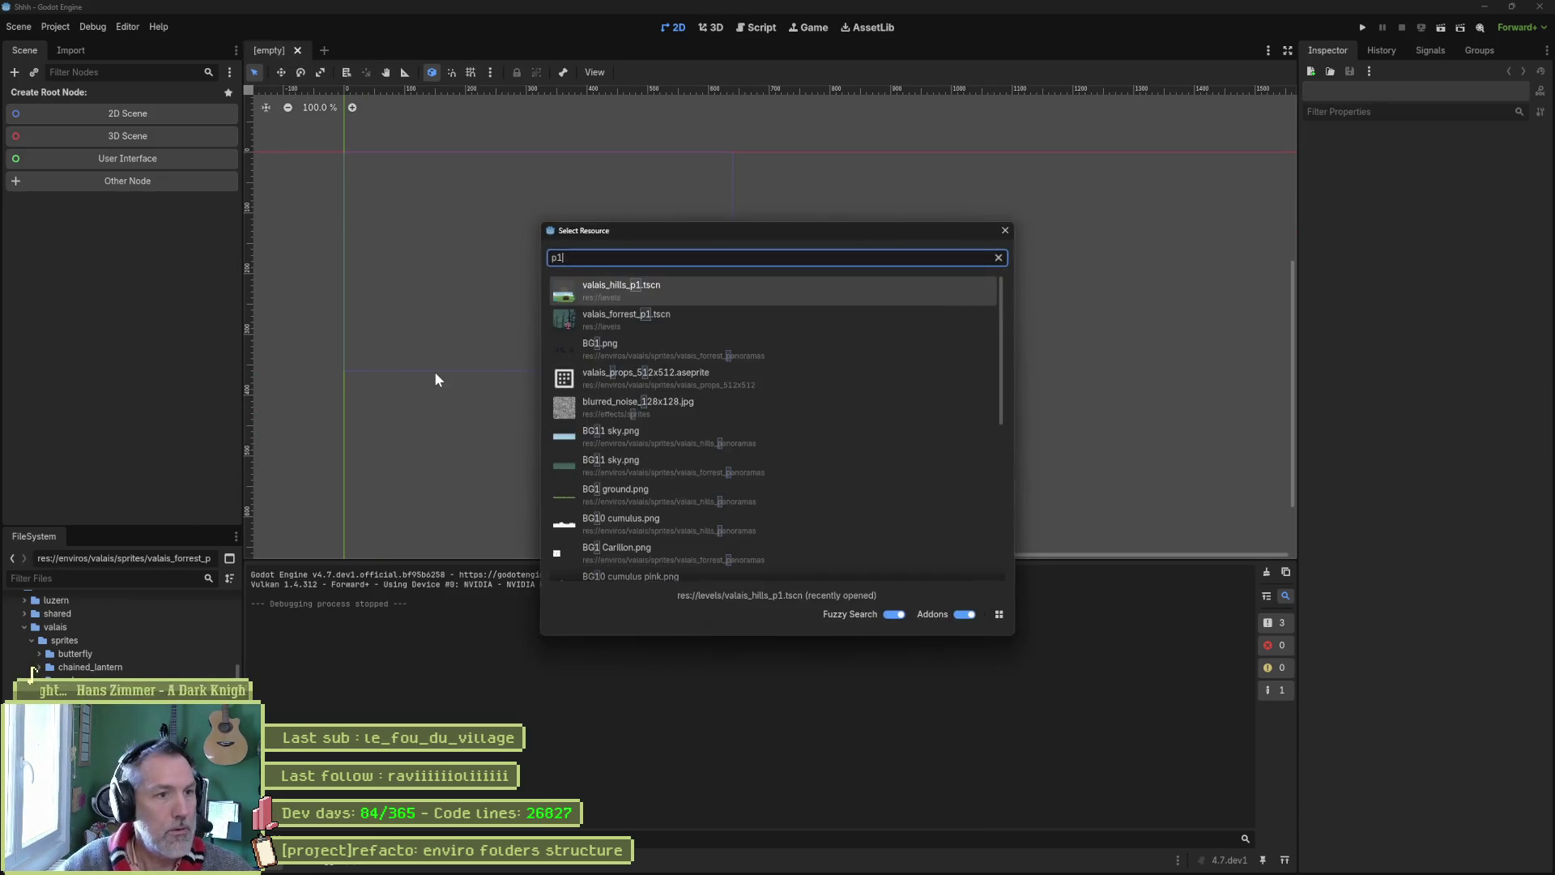
key(Return)
key(ctrl+shift+o)
text(forrest)
key(Return)
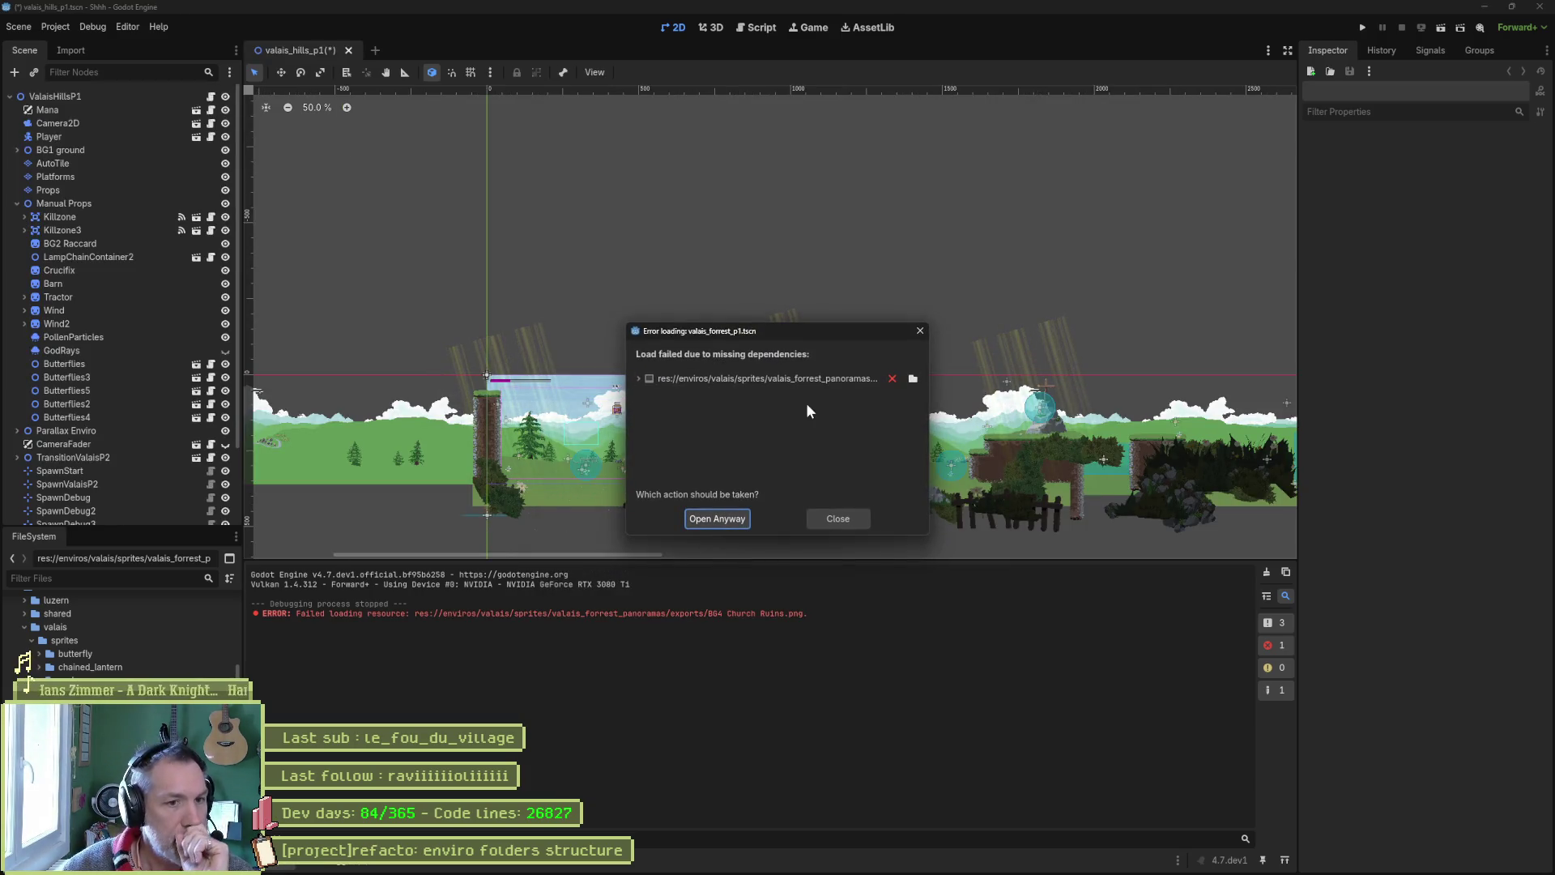
click(639, 380)
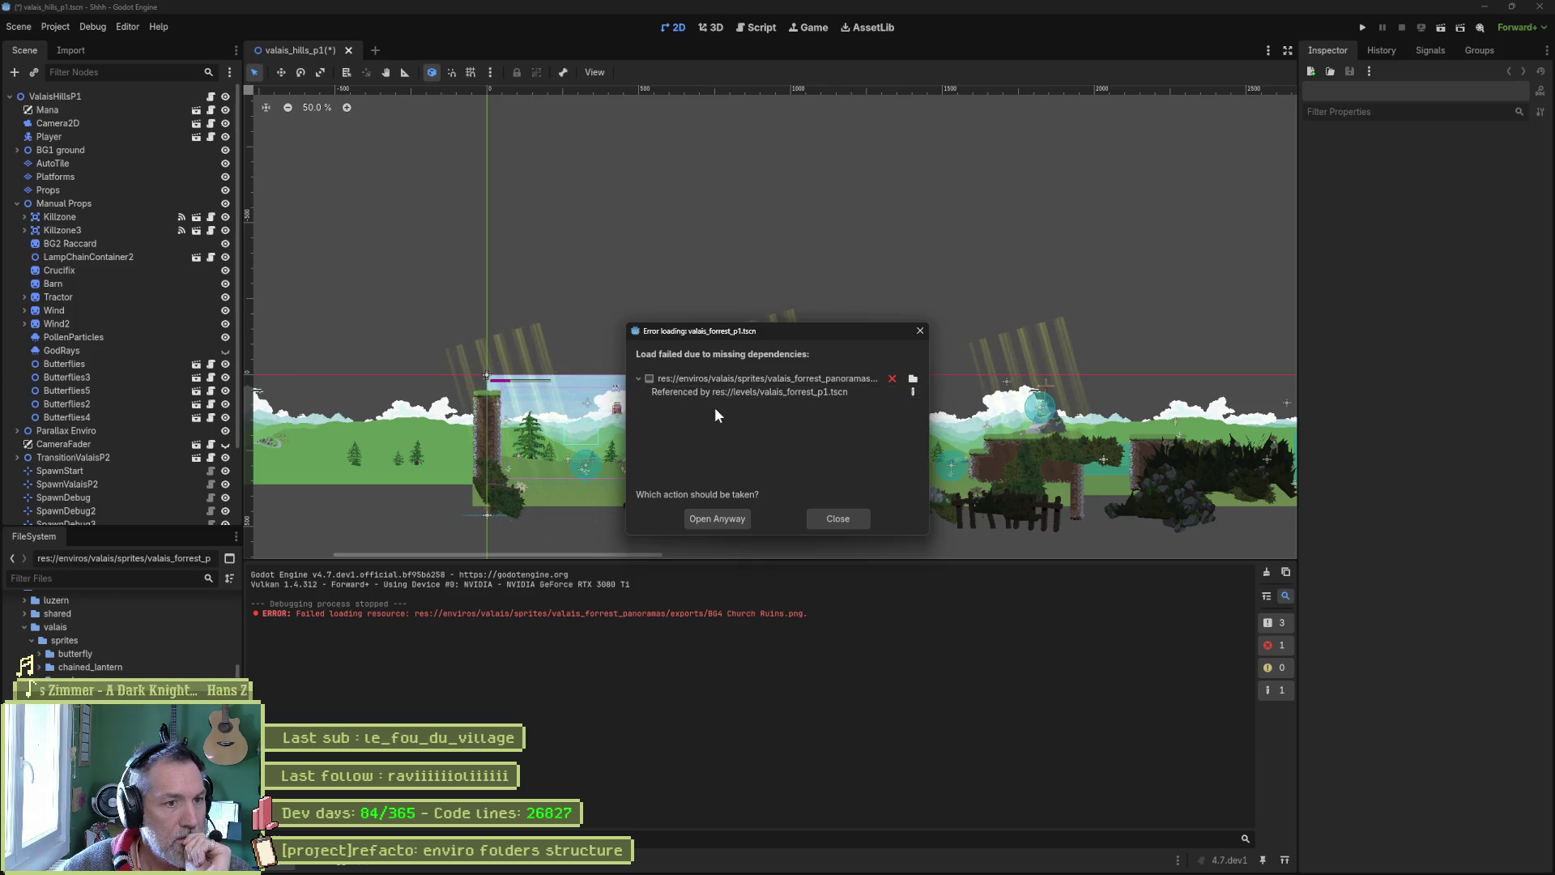
drag(930, 518, 1087, 524)
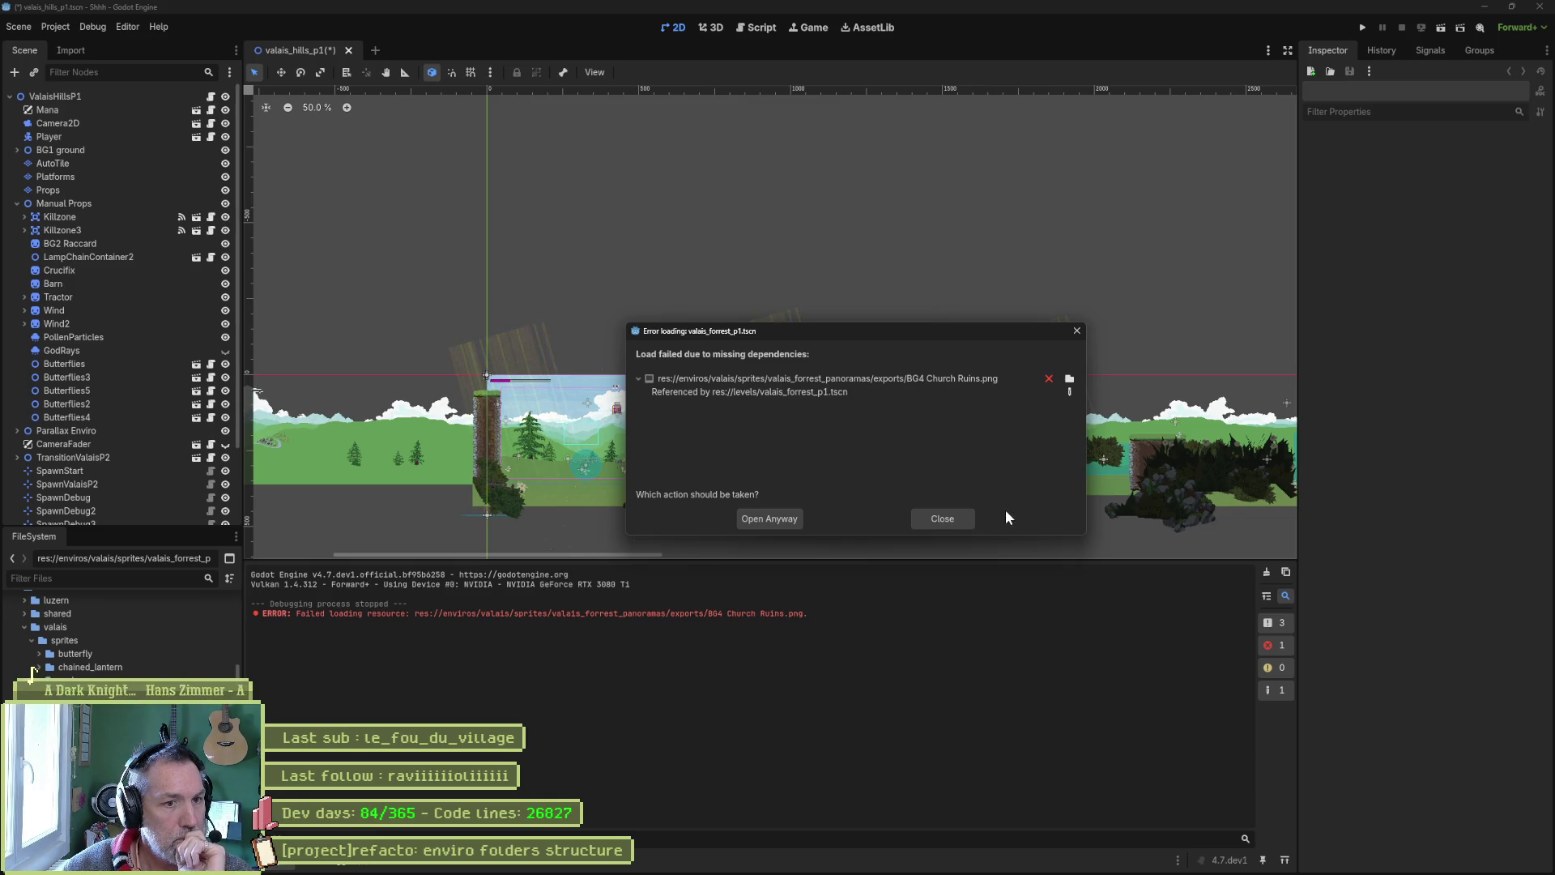
click(770, 519)
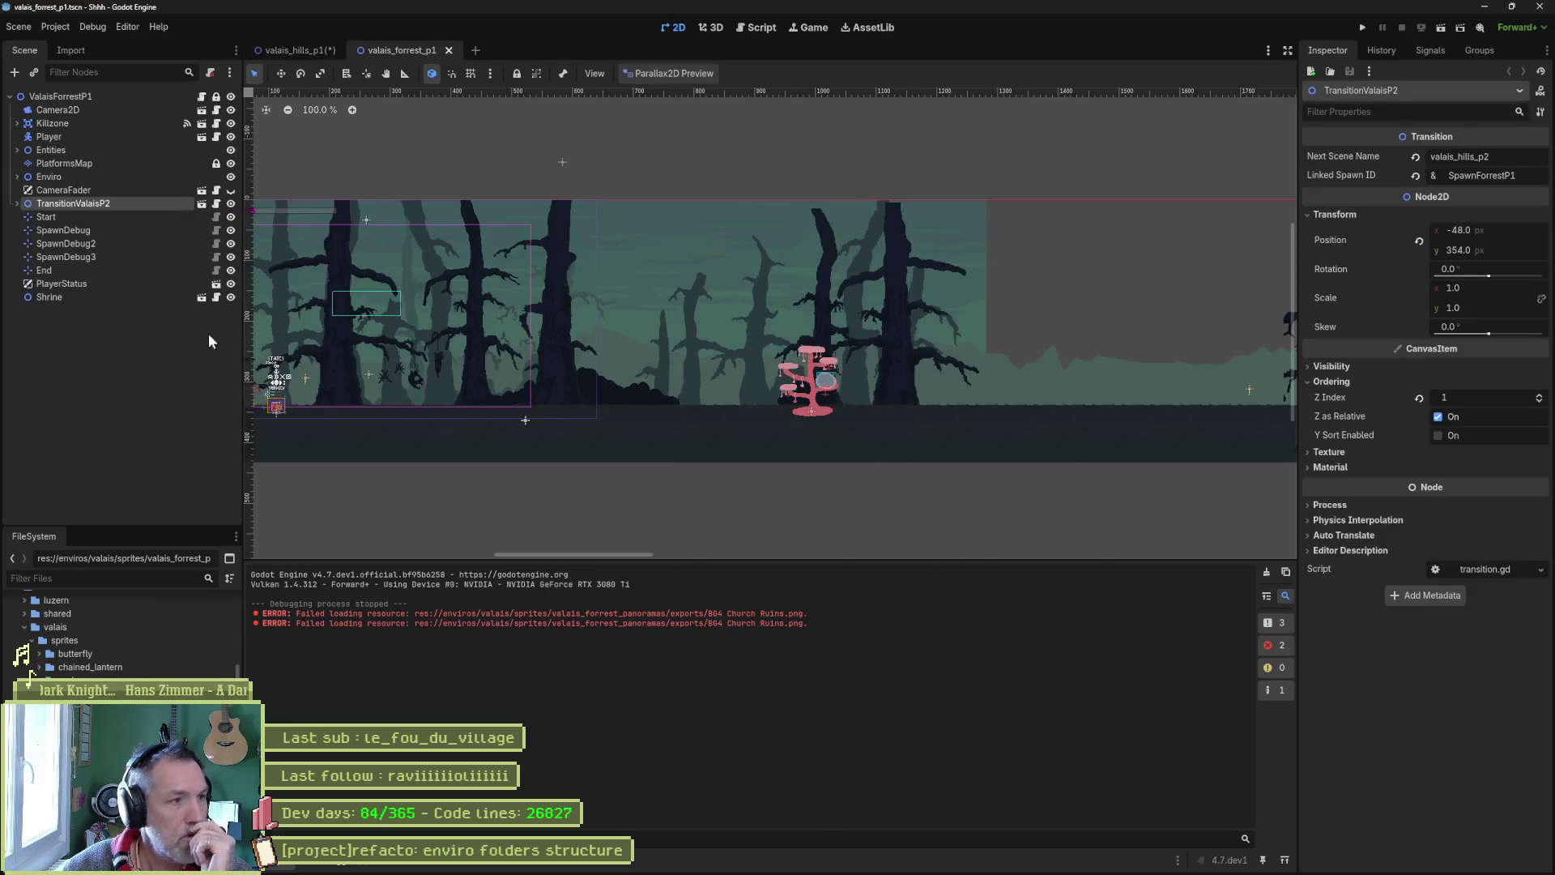
Set the BG4 Church Ruins sprite's Aseprite output folder to enviros/valais/.../valais_forrest_panoramas
click(16, 178)
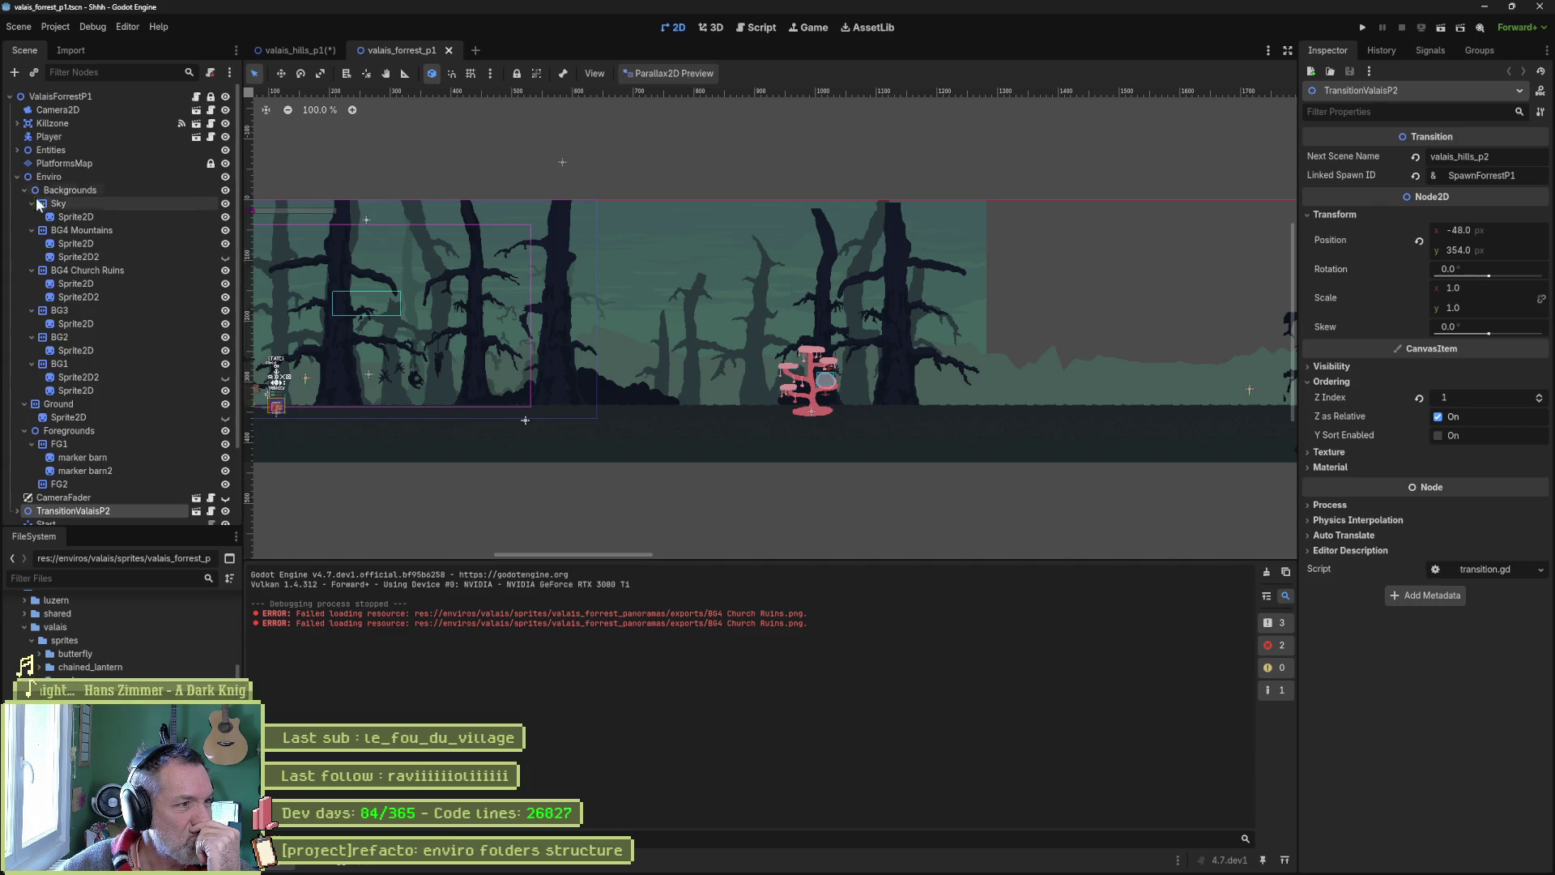
click(106, 283)
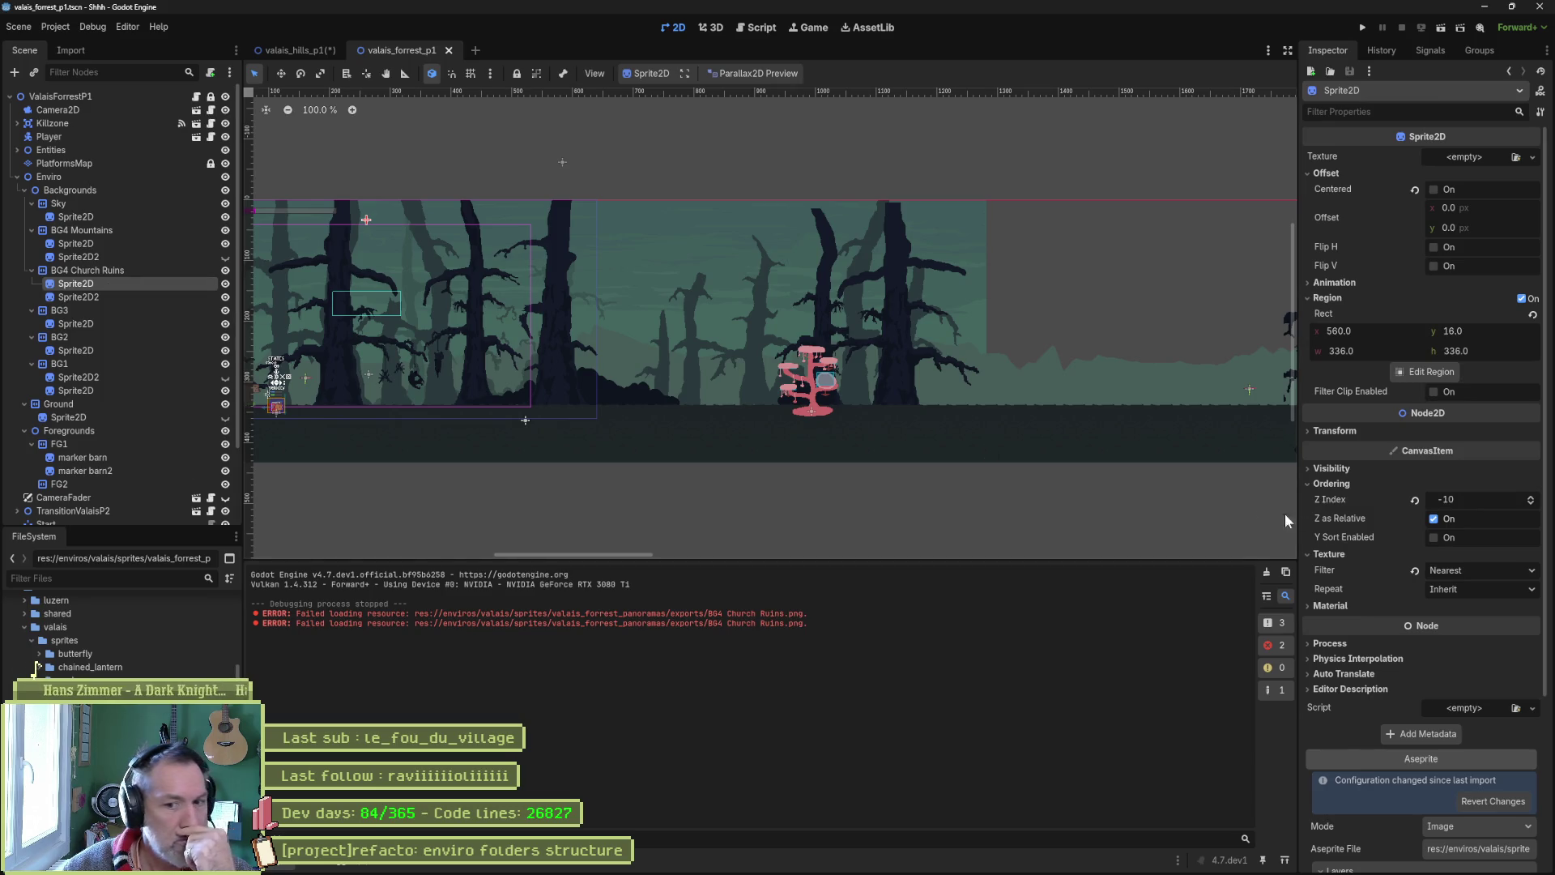
scroll(1332, 523, down, 5)
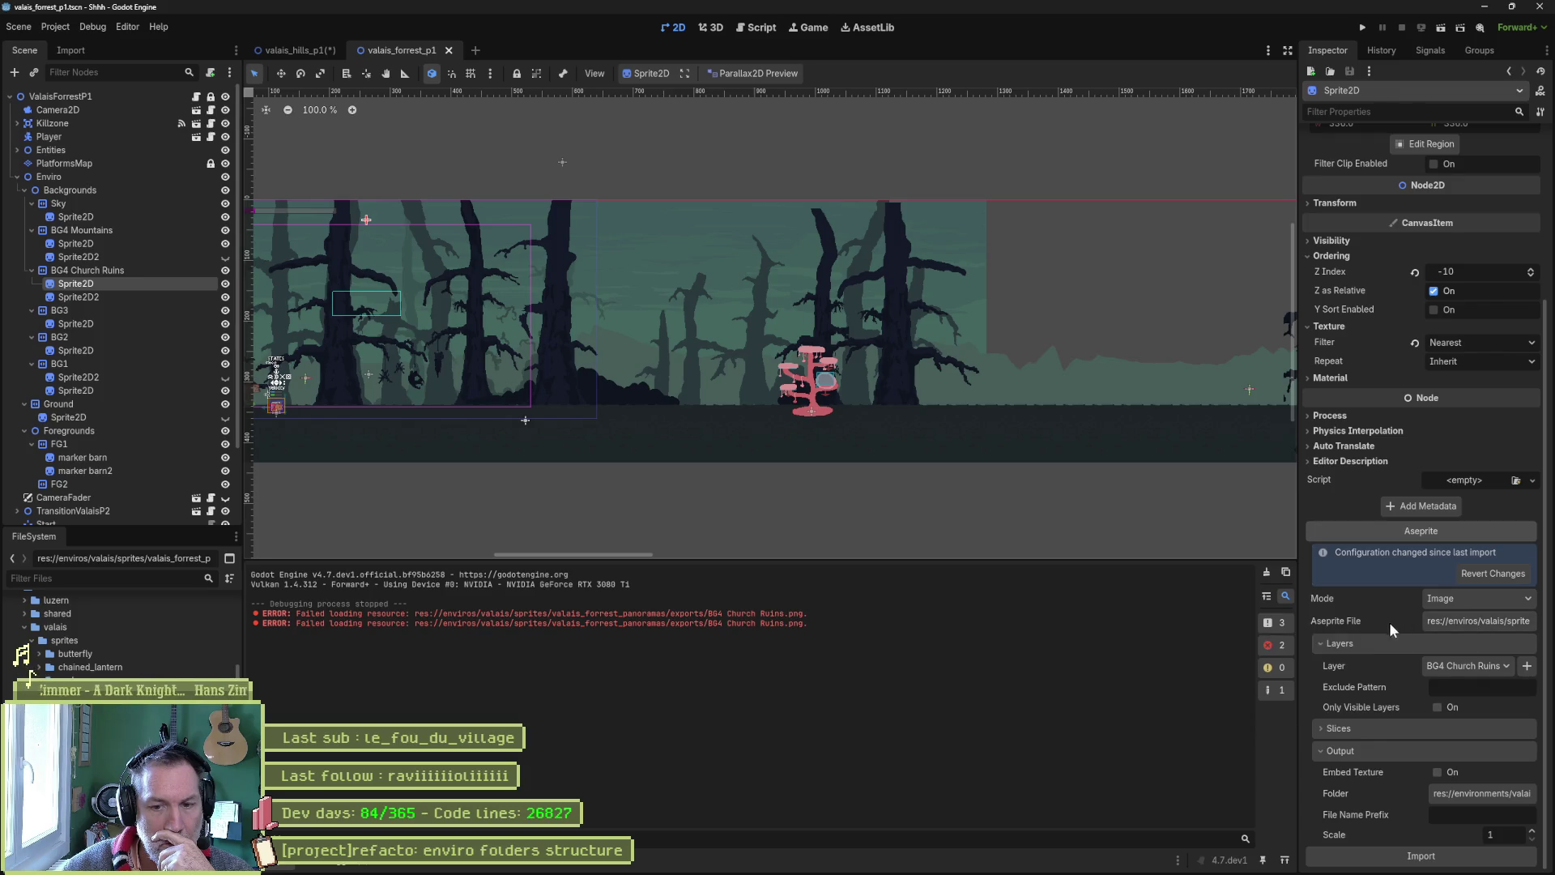
click(1466, 791)
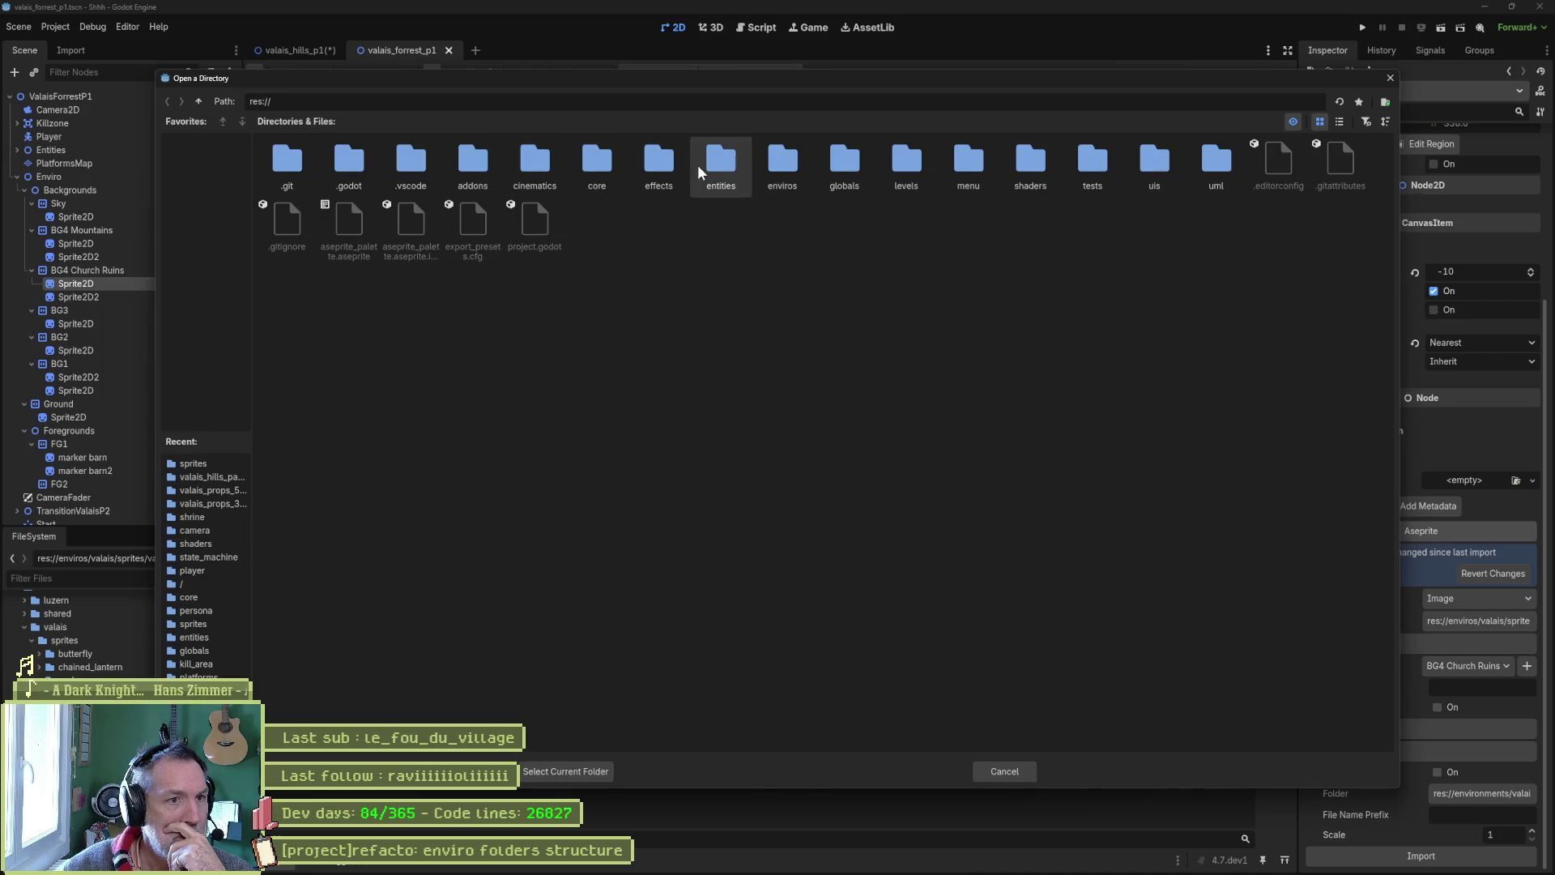
double_click(767, 163)
click(410, 166)
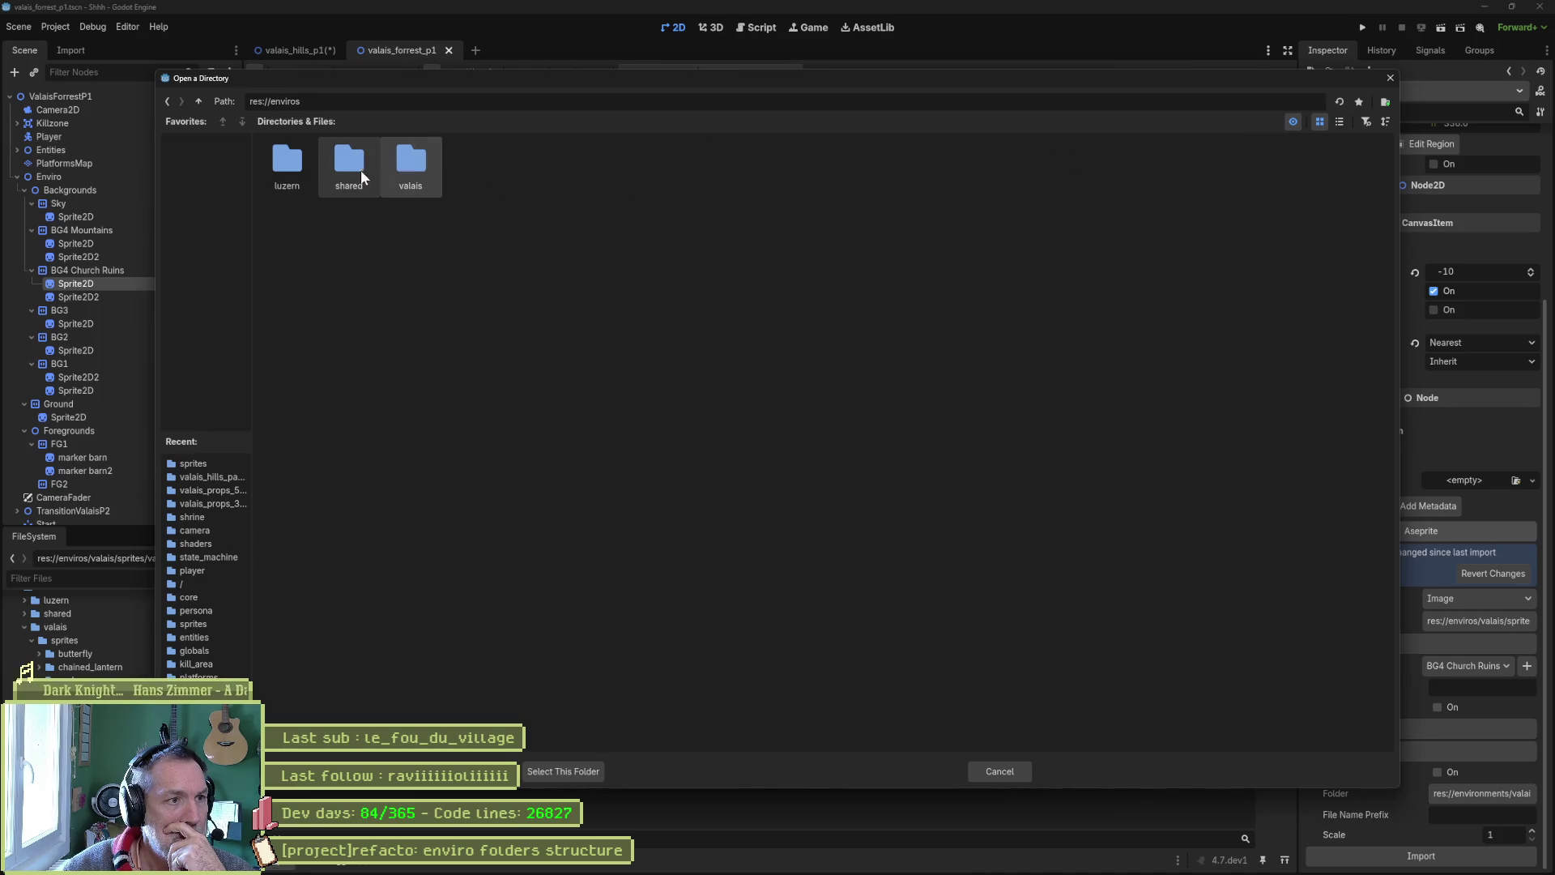
double_click(421, 162)
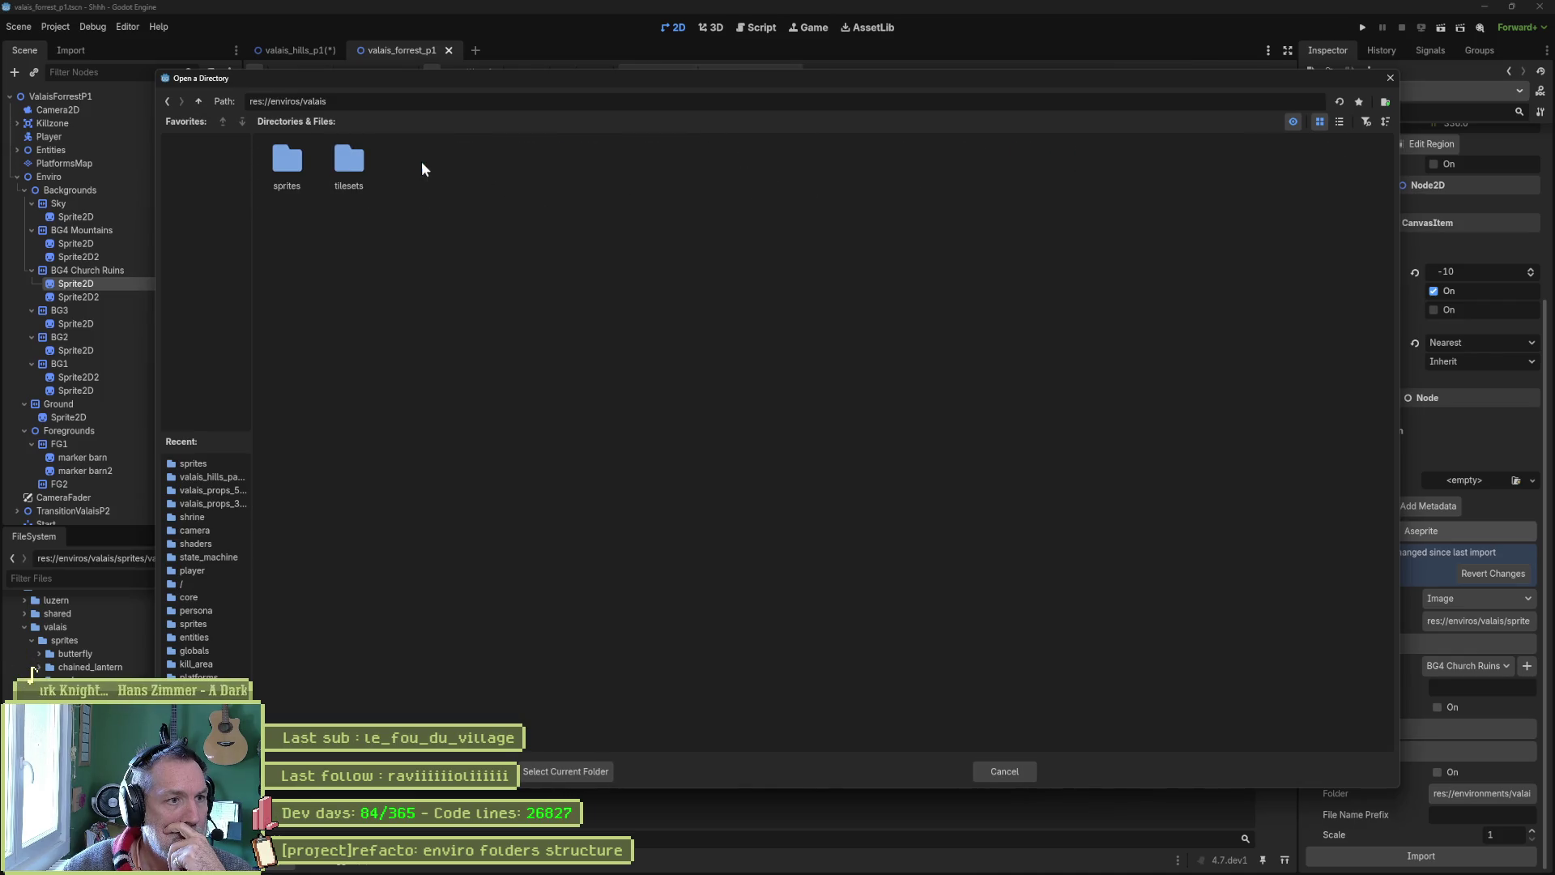
double_click(301, 166)
click(473, 166)
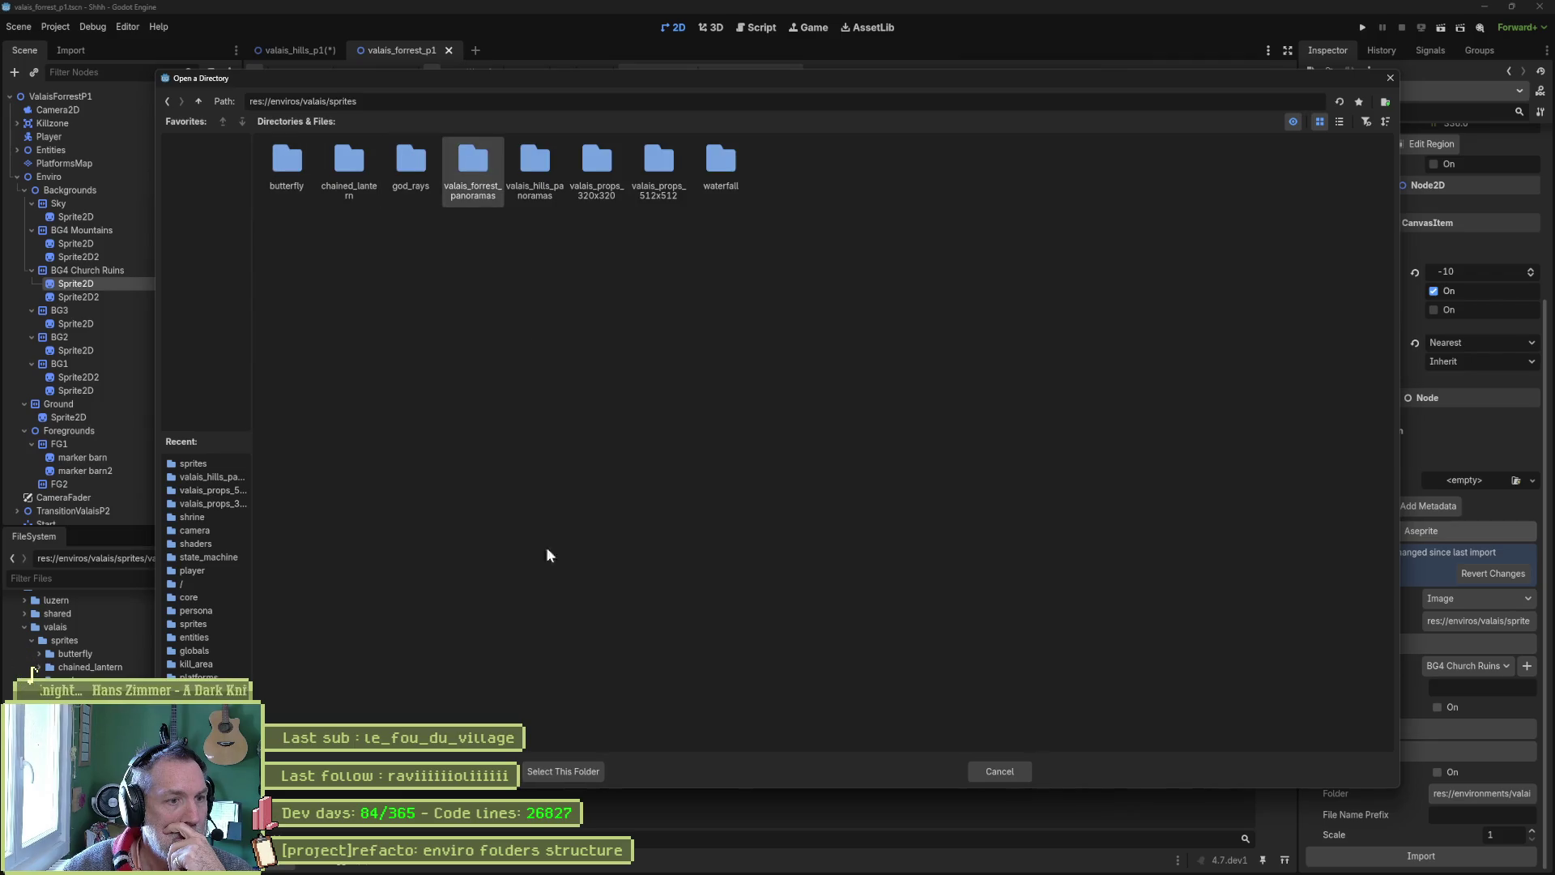
click(569, 773)
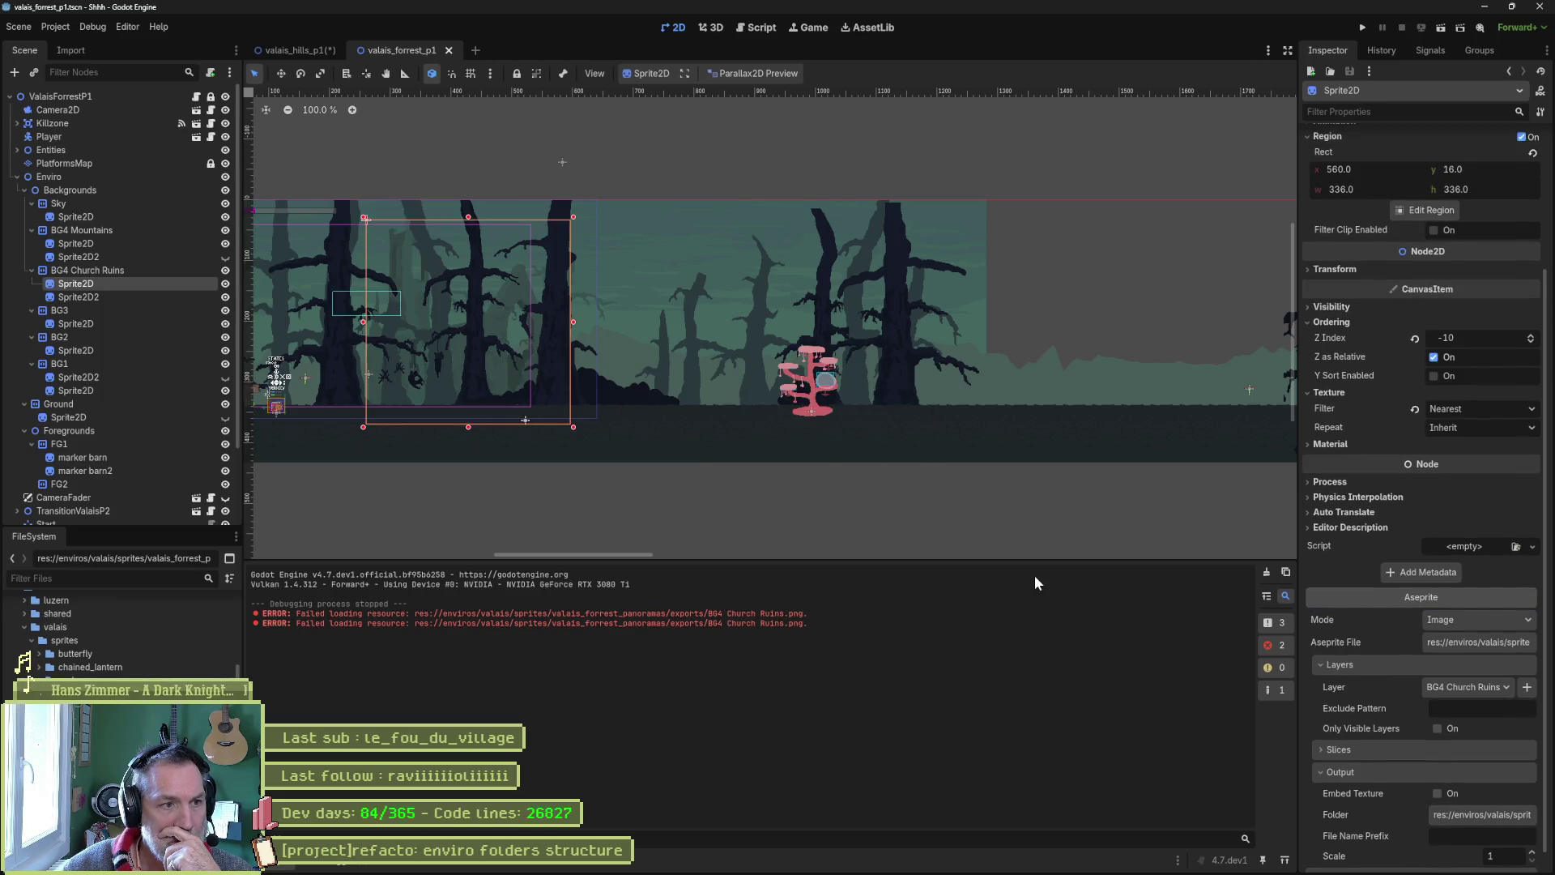
Reimport the BG4 Church Plants sprite, clear the Output log, and close valais_forrest_p1
click(102, 300)
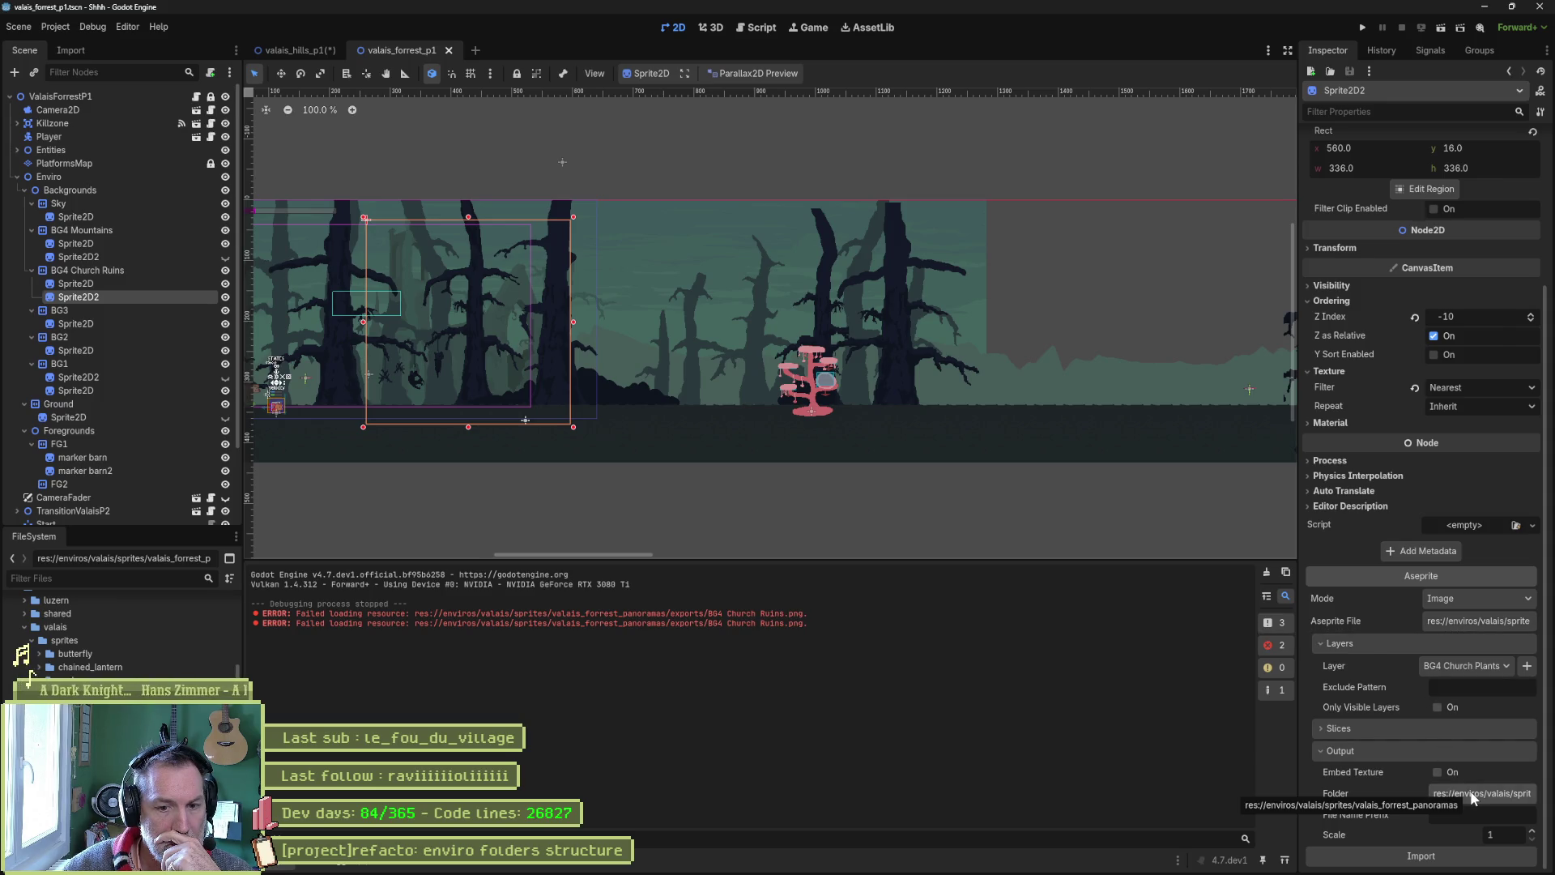
click(1473, 857)
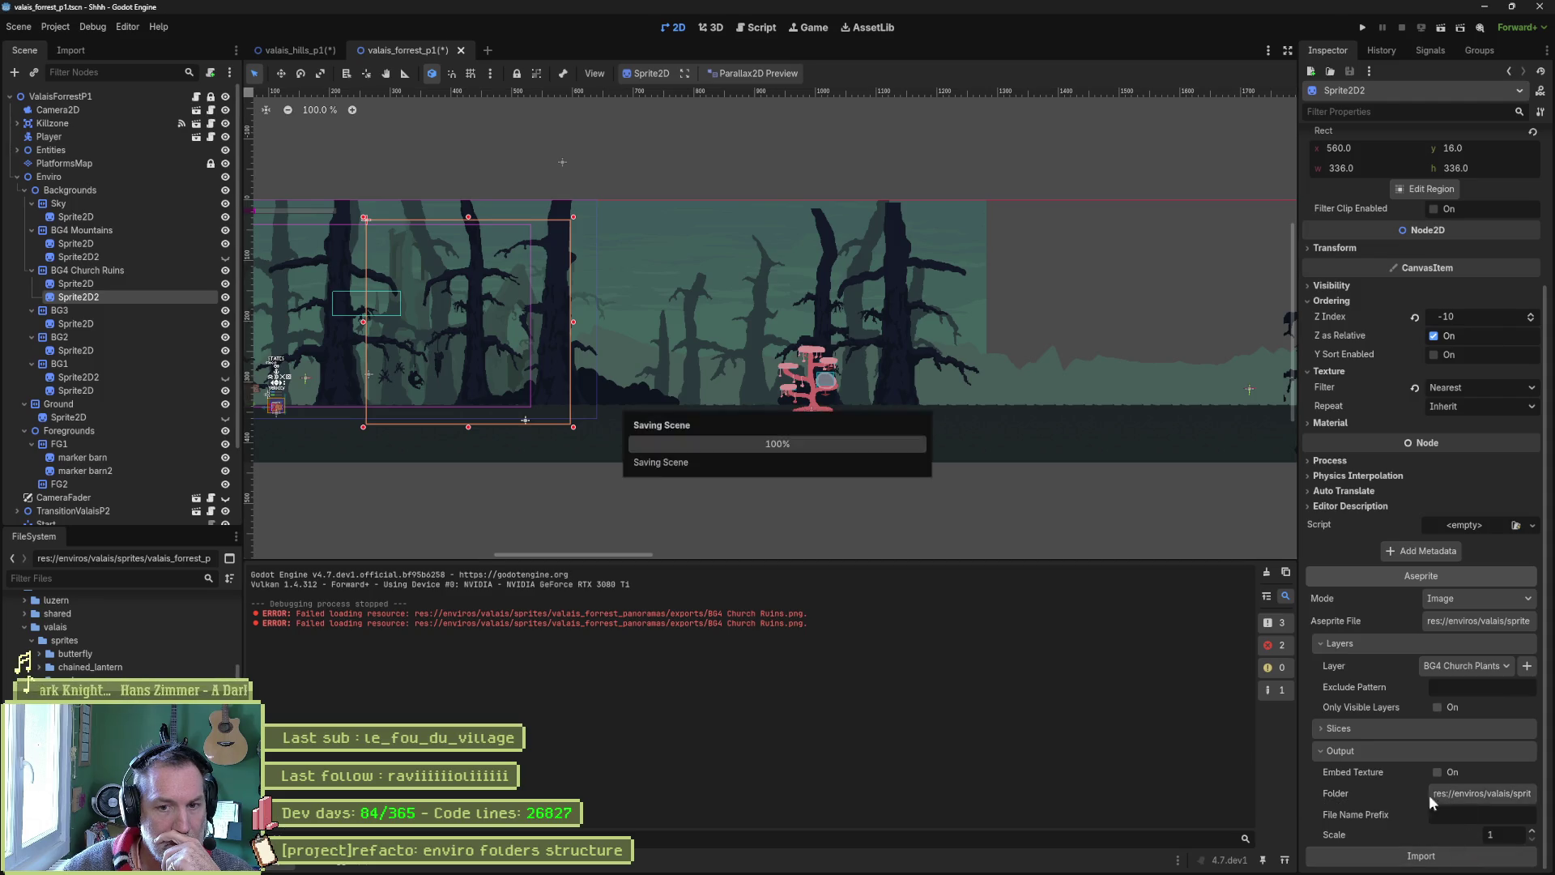
click(1267, 573)
click(449, 50)
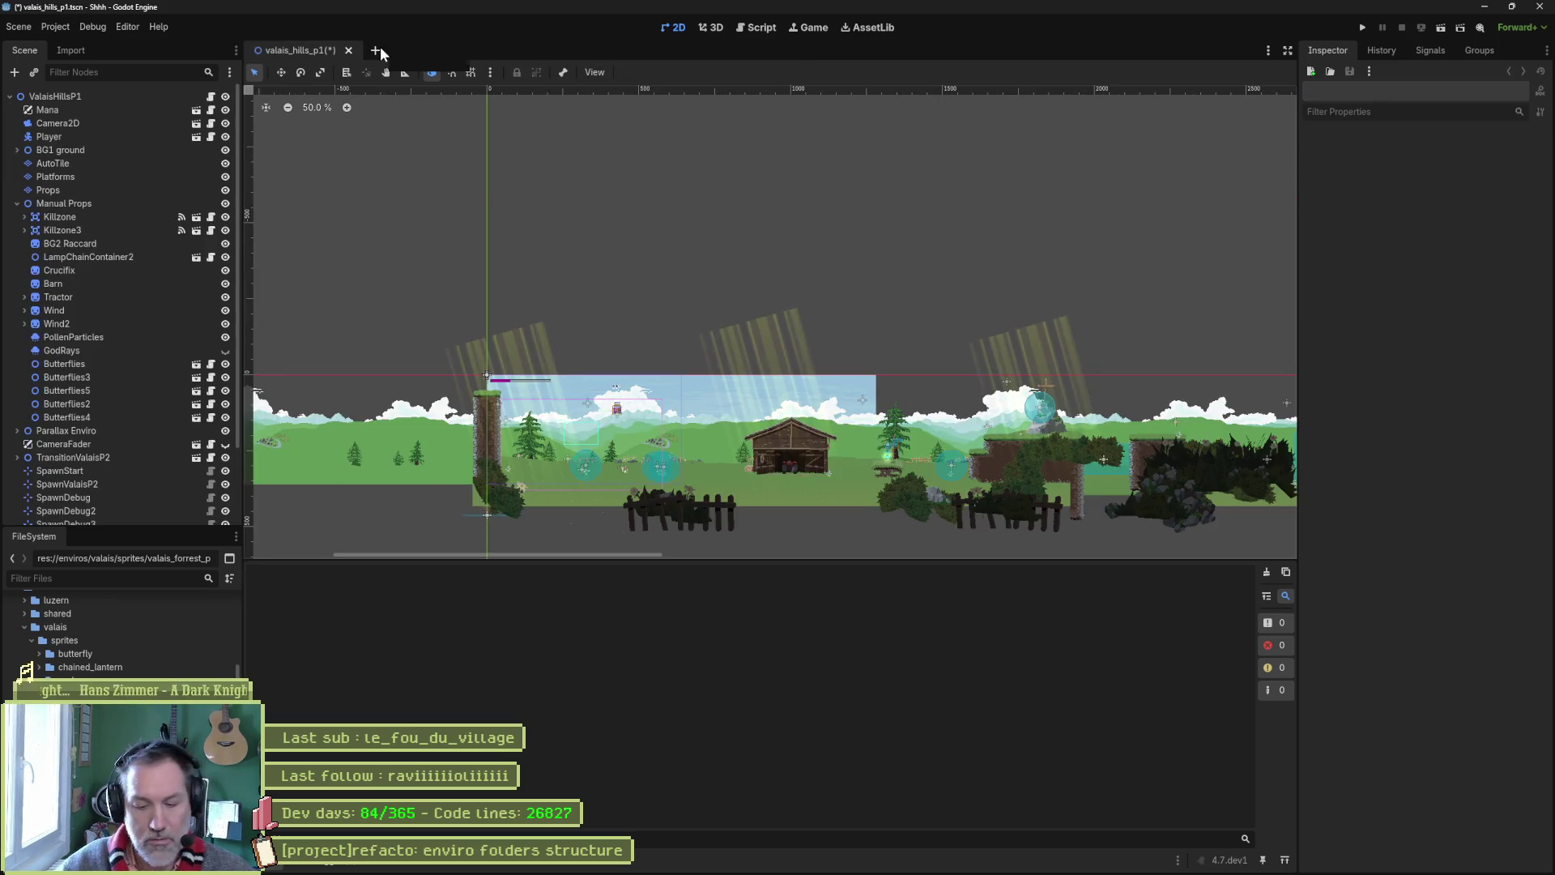
Reopen valais_forrest_p1 via Quick Open and delete a file in valais_forrest_panoramas
key(ctrl+shift+o)
text(forr)
key(Return)
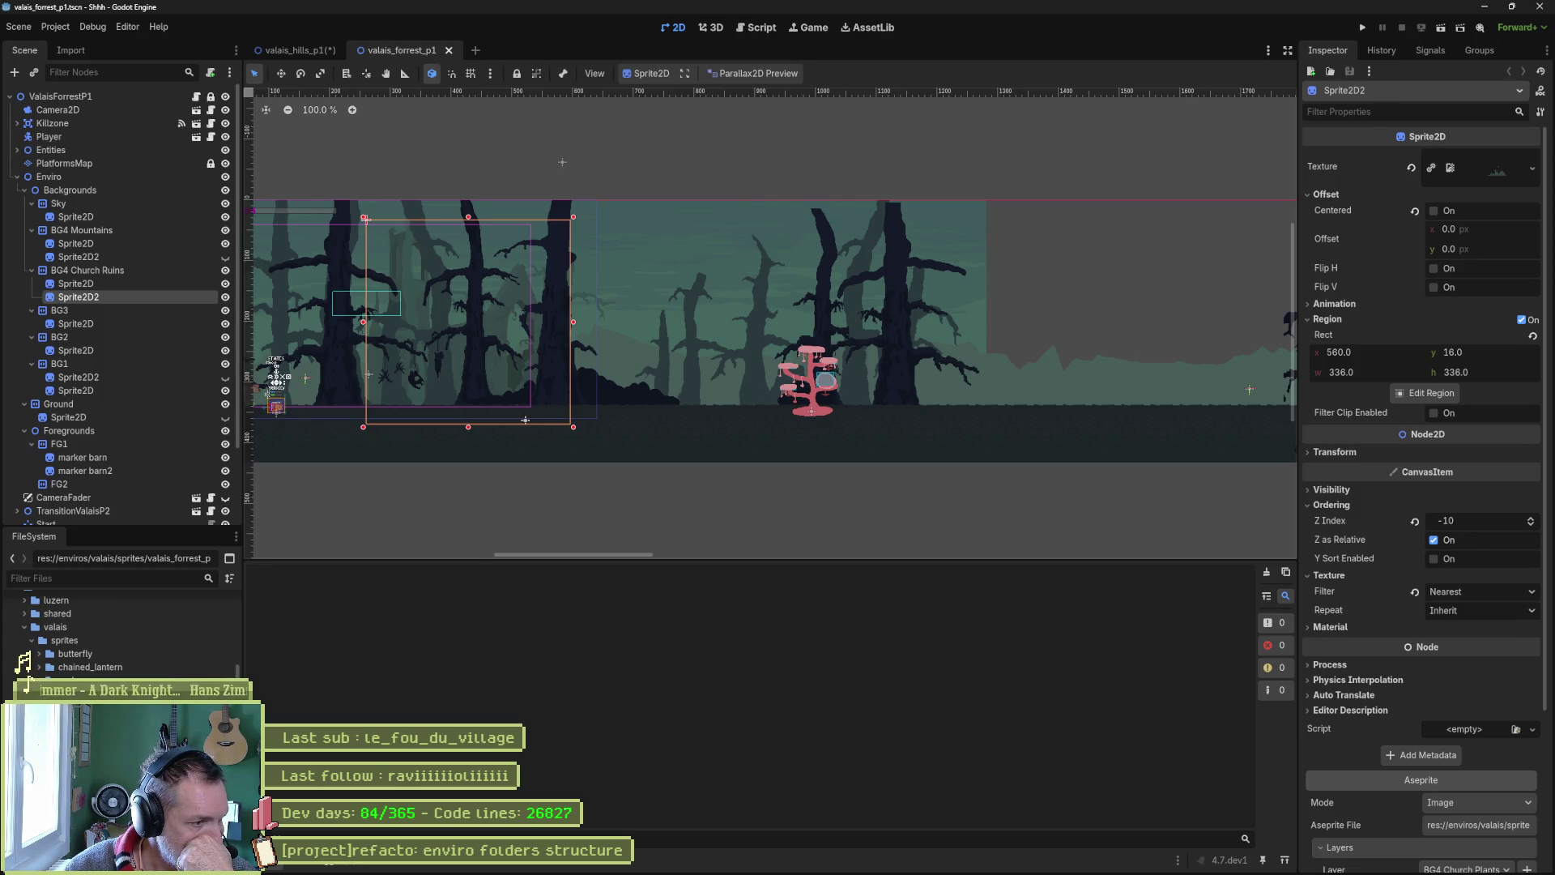
scroll(35, 667, down, 3)
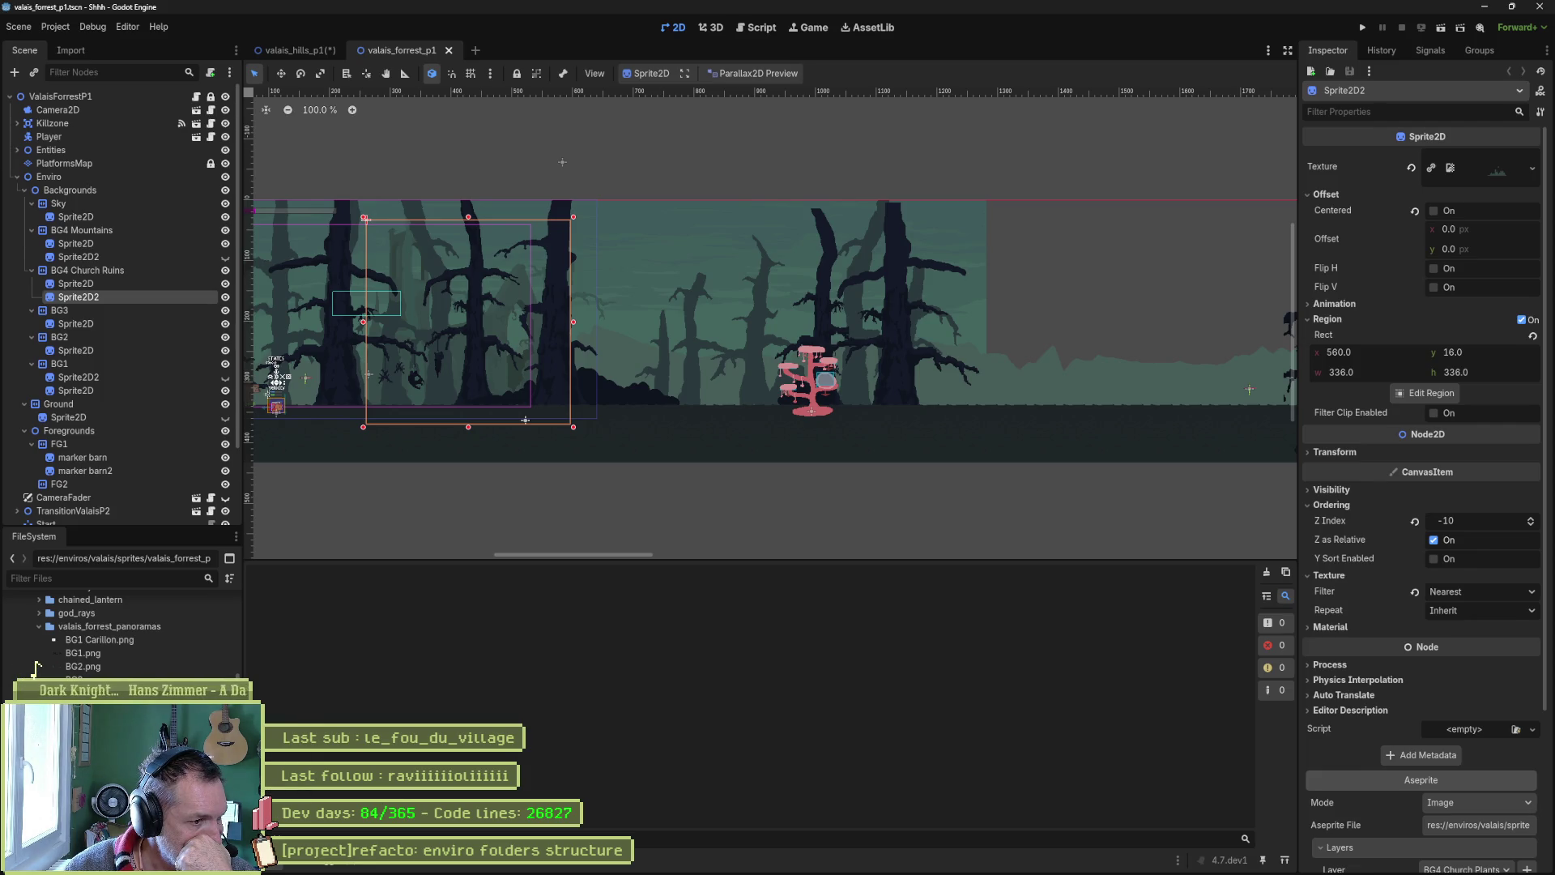
mouse_move(83, 666)
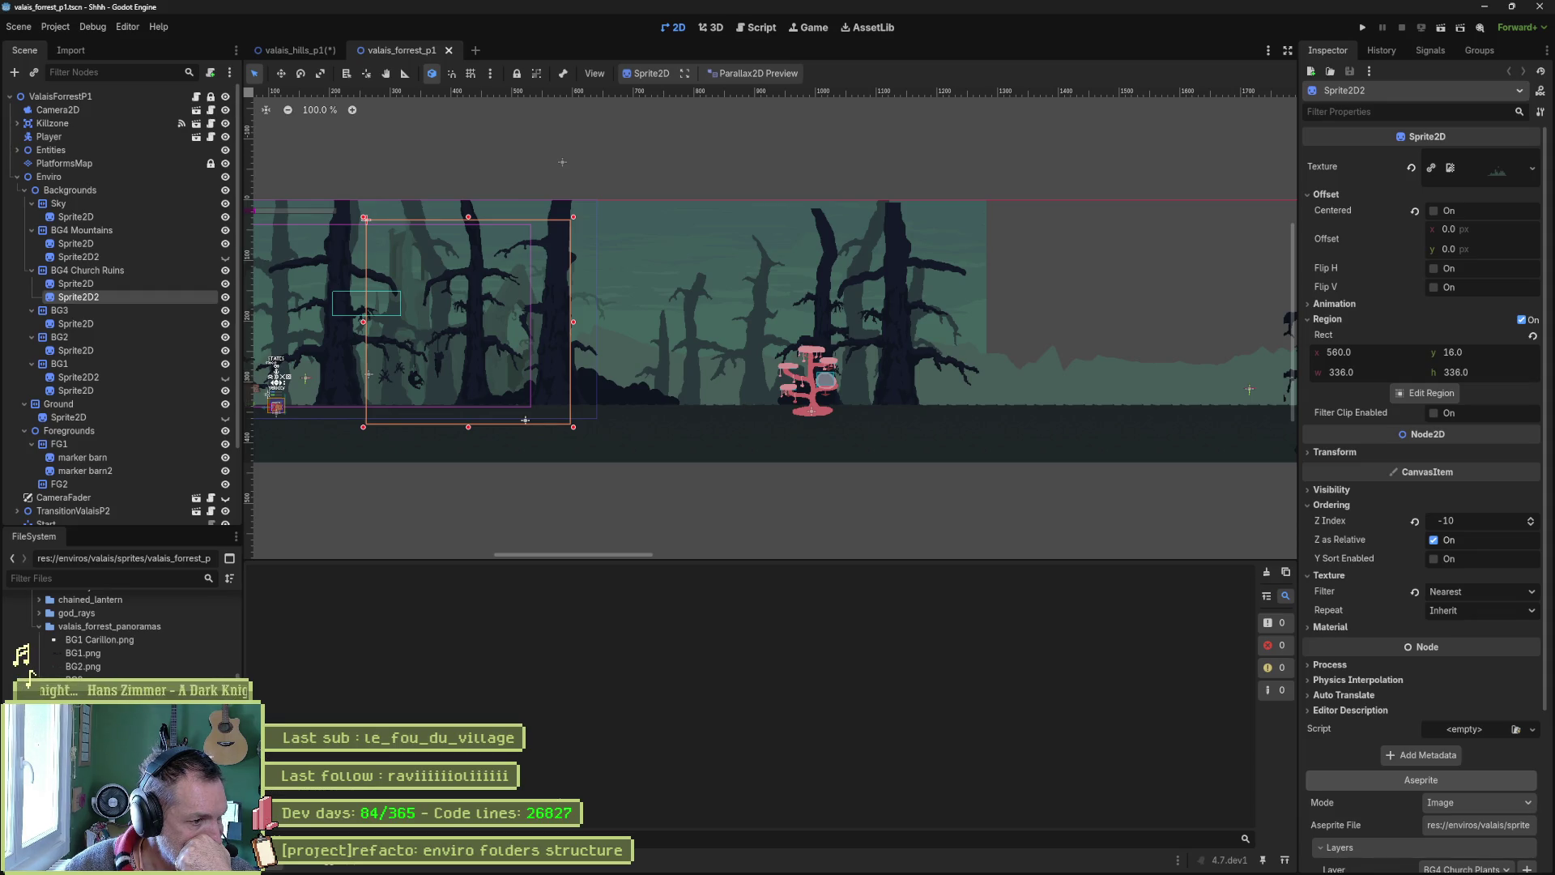
key(Delete)
key(Escape)
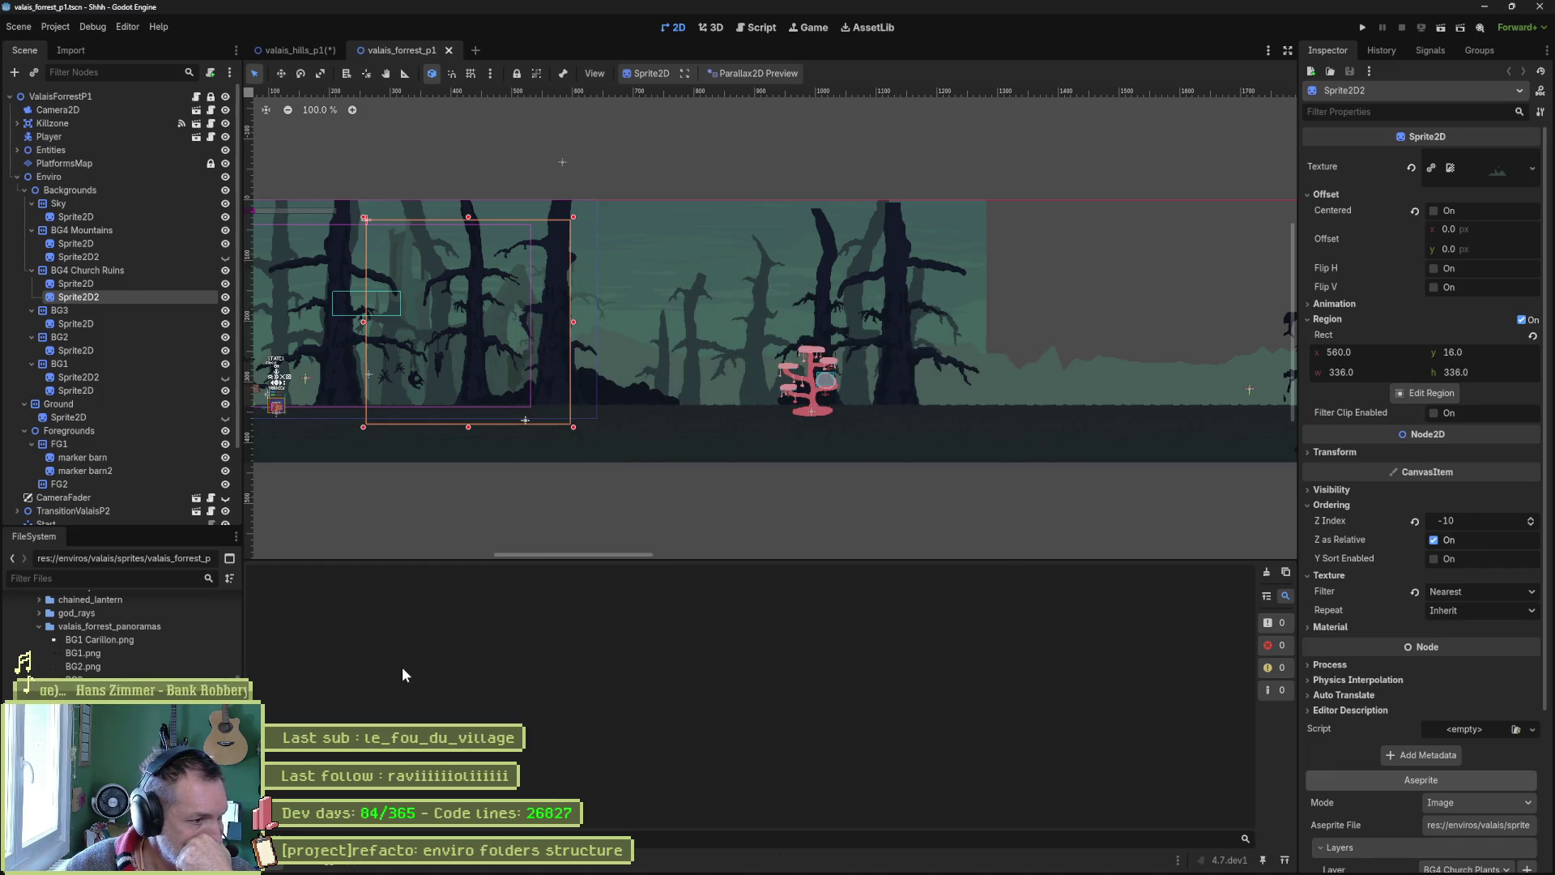
Close and reopen valais_forrest_p1, opening it anyway despite the missing valais_forrest_panoramas.png
middle_click(392, 51)
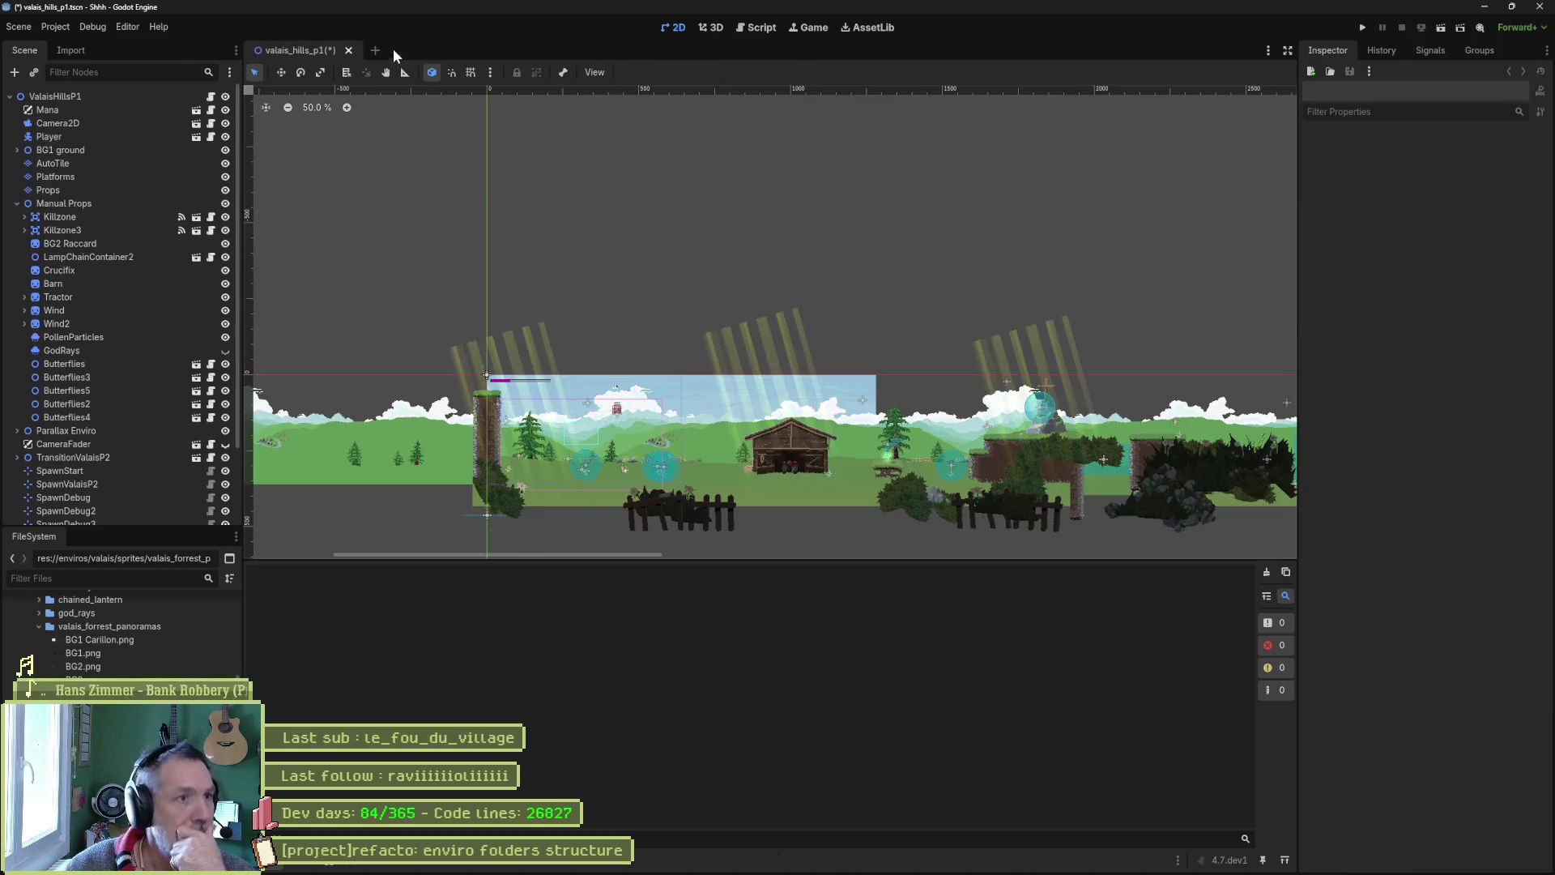
key(ctrl+shift+o)
key(Return)
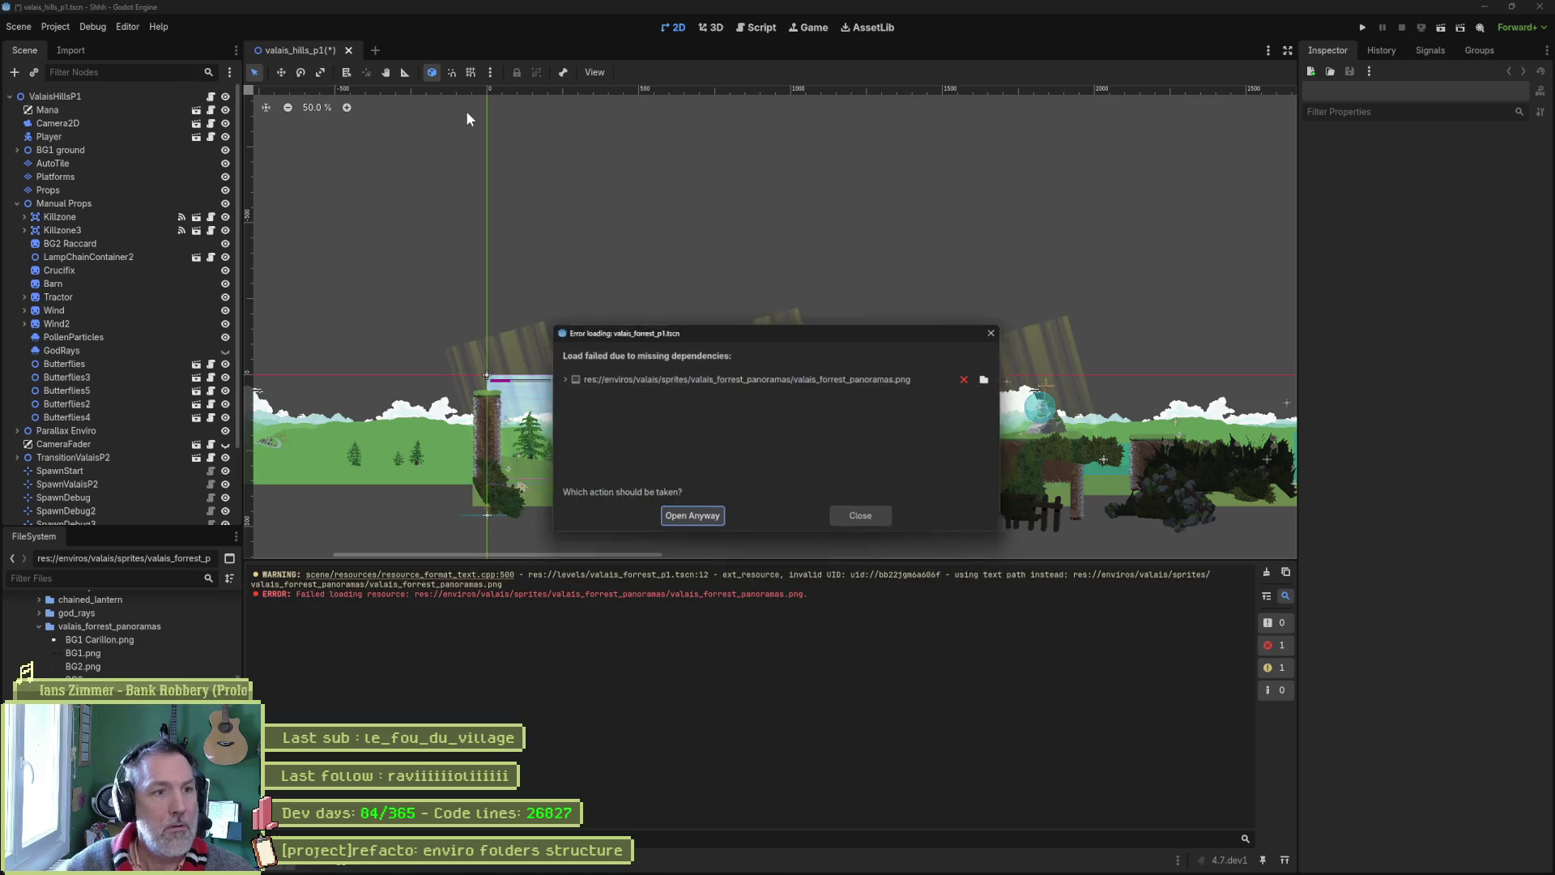
click(559, 378)
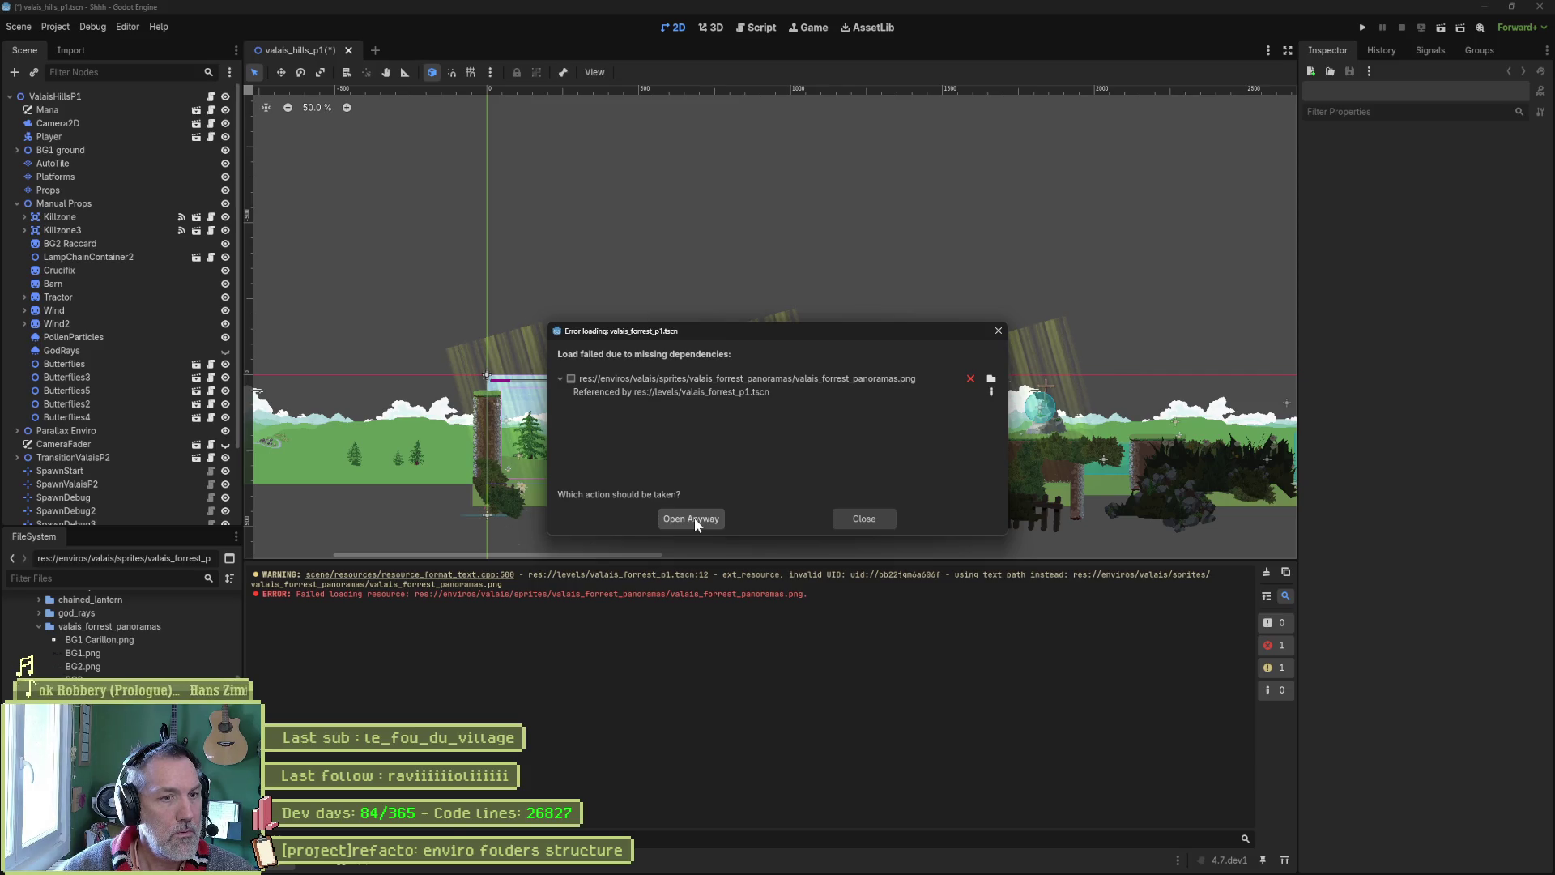
click(694, 522)
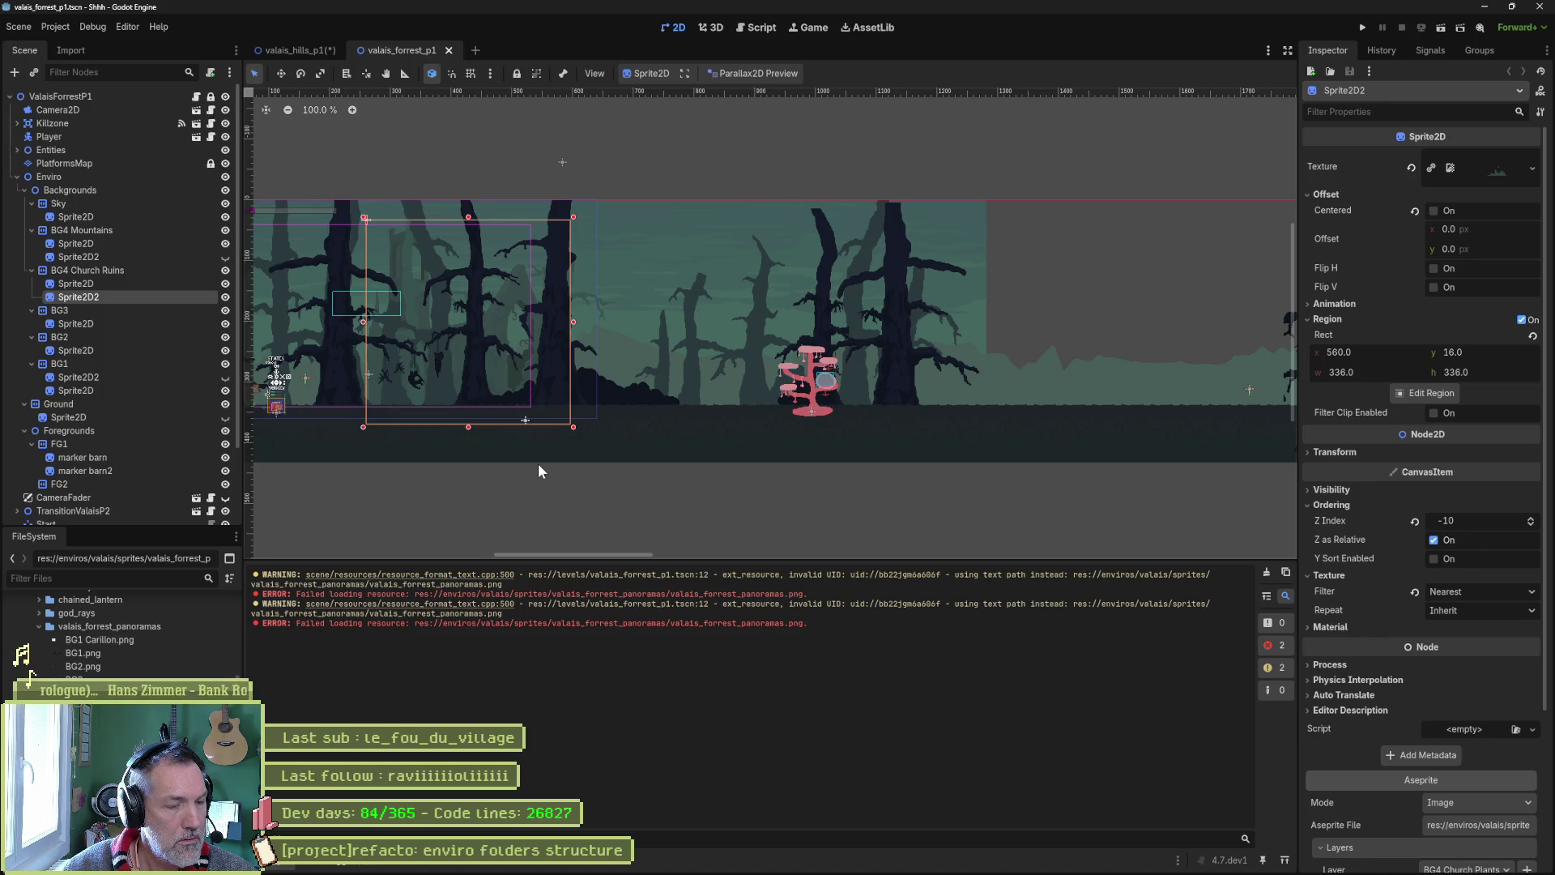
Toggle BG1's Sprite2D2 visibility off and on, save the forest scene, and close it
scroll(489, 454, down, 3)
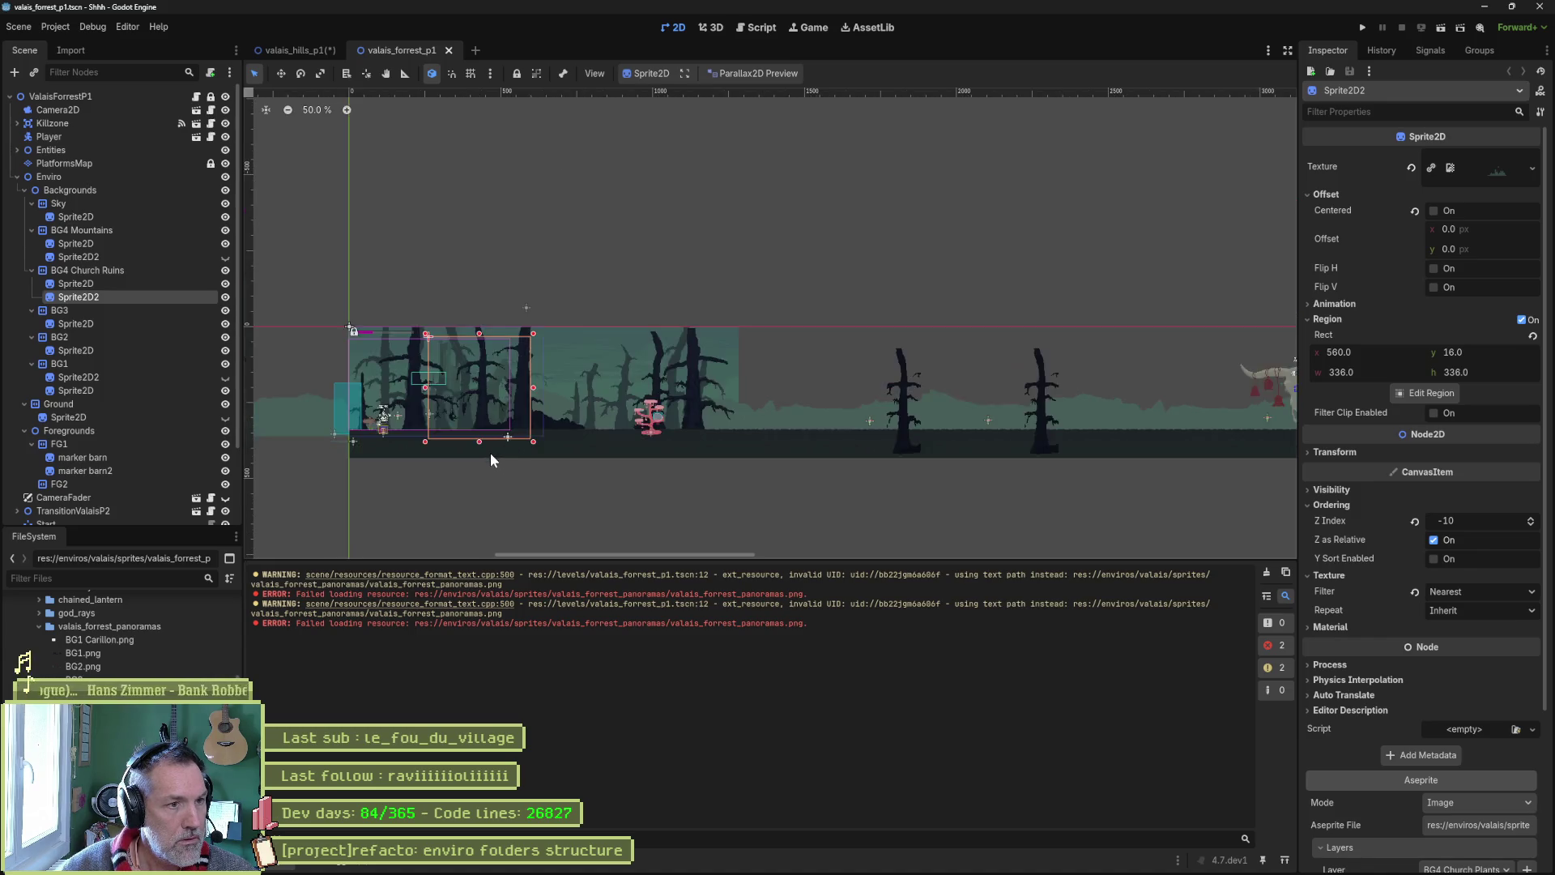
click(120, 376)
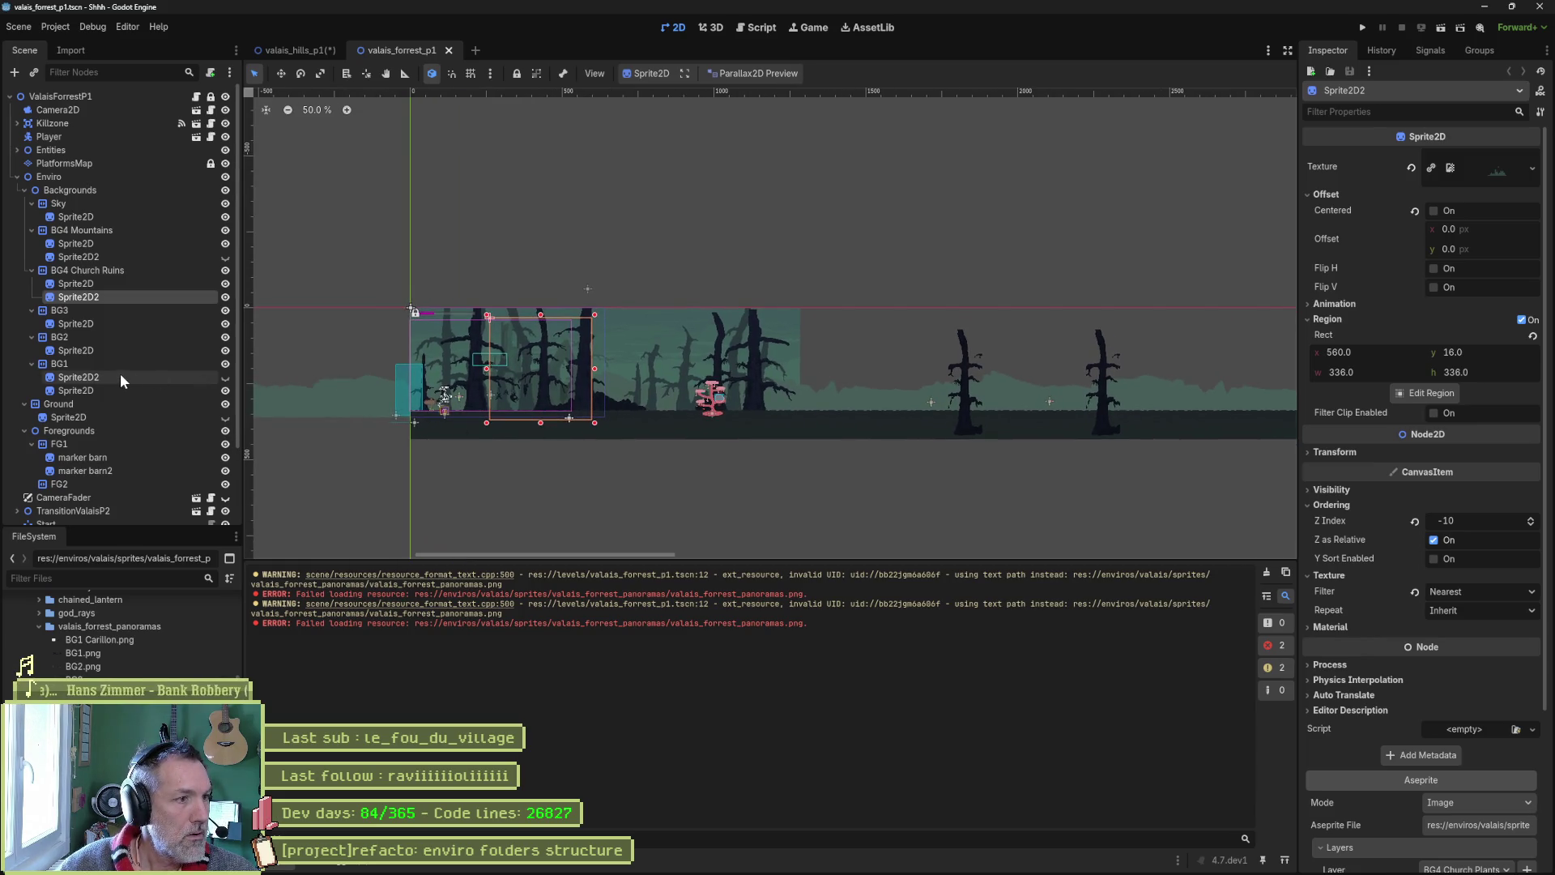
click(226, 375)
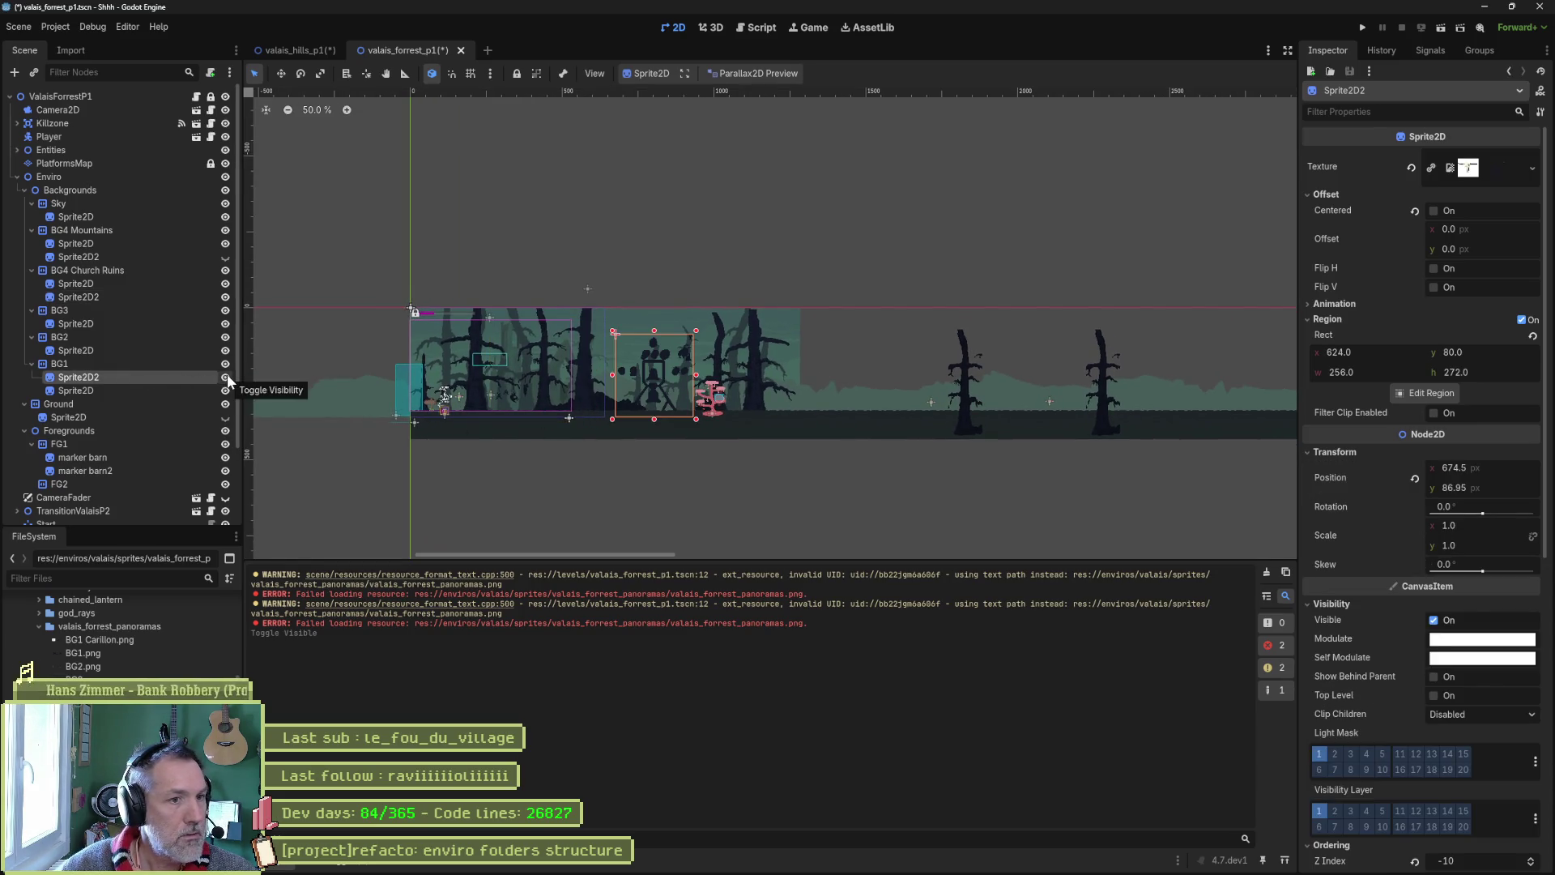
click(227, 372)
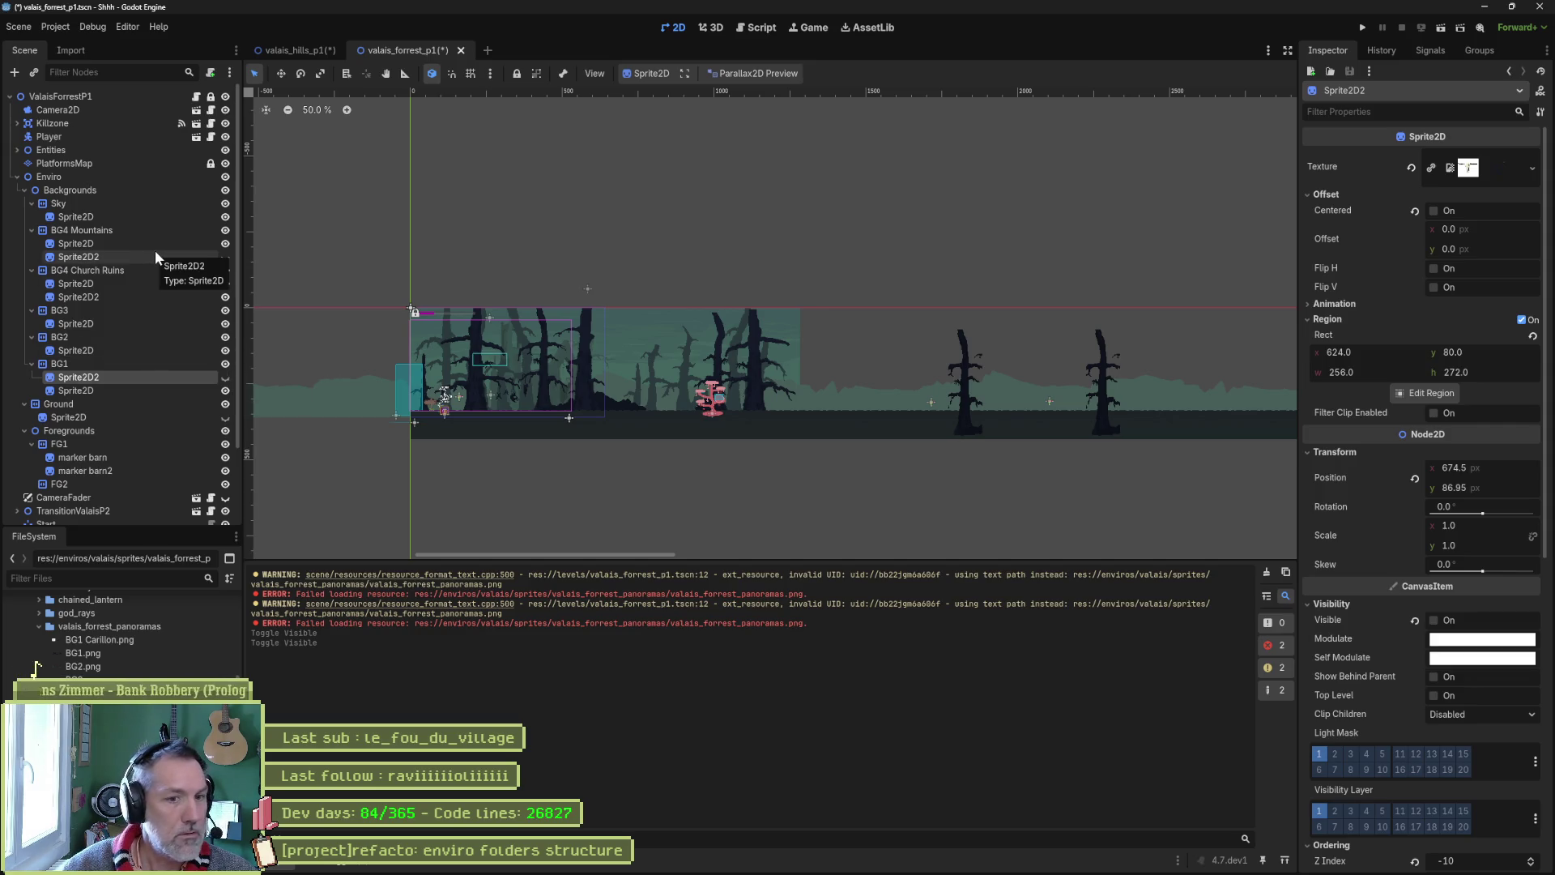
key(ctrl+s)
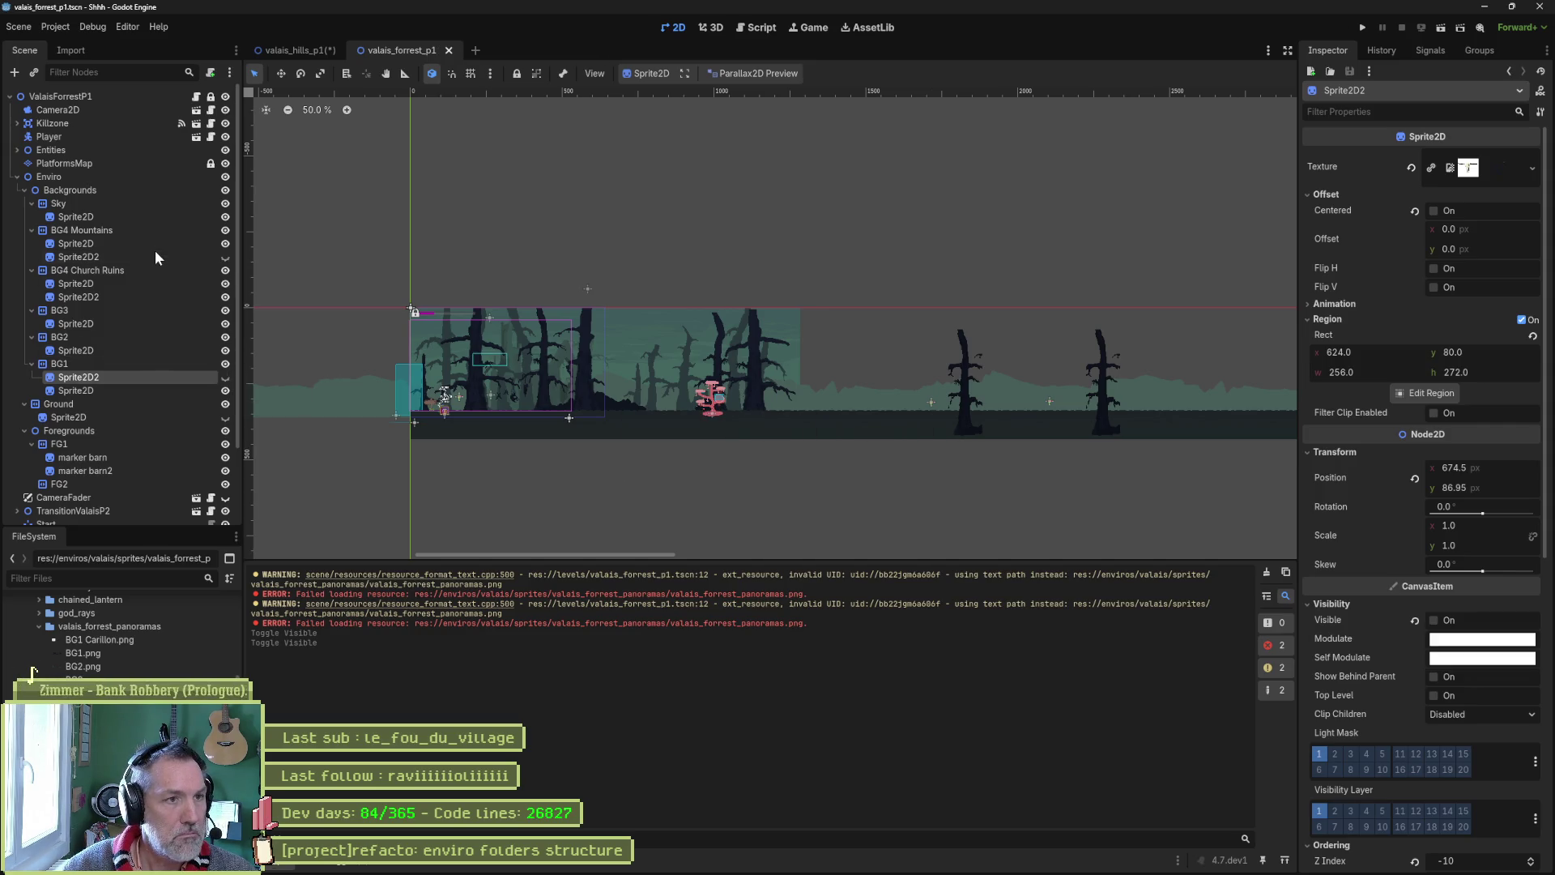
middle_click(387, 51)
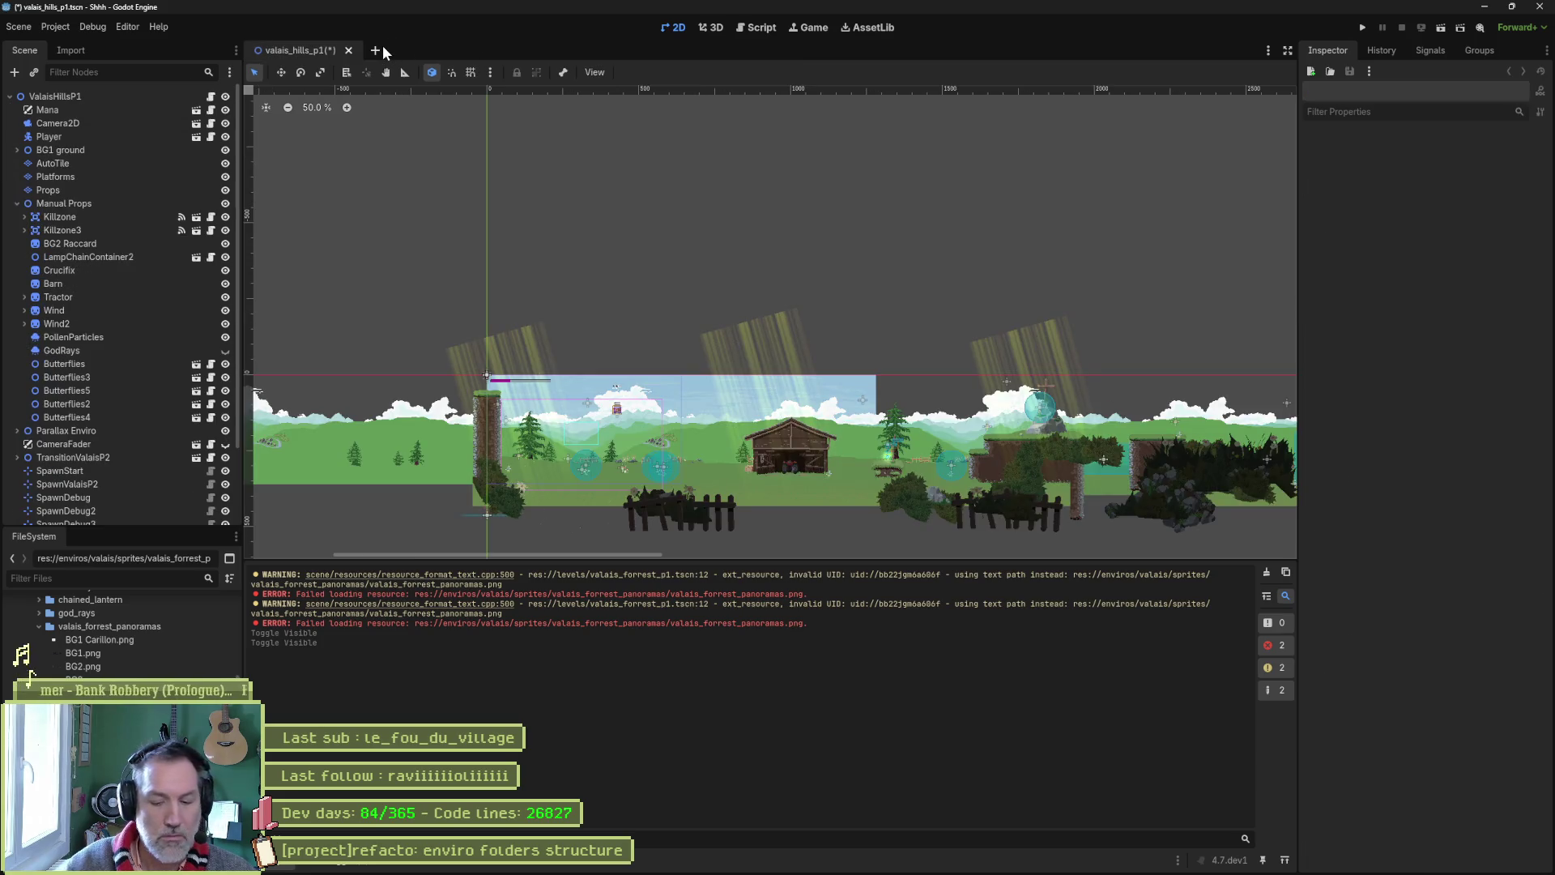
Reopen valais_forrest_p1 with Quick Open 'forrest', clear the Output log, and close it
key(ctrl+shift+o)
text(forrest)
key(Return)
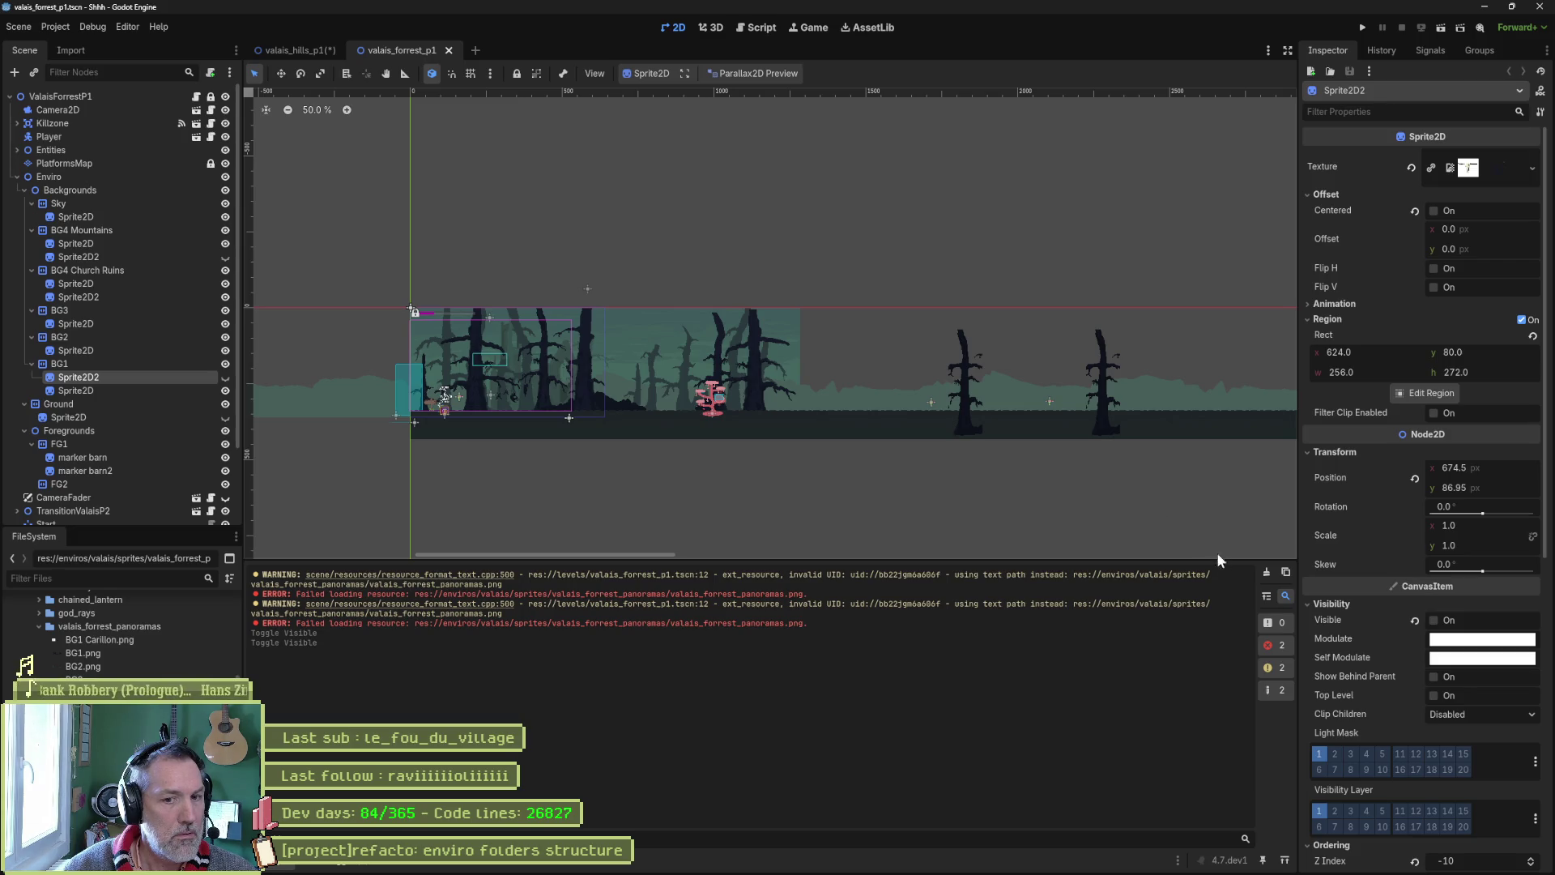
click(1266, 574)
middle_click(414, 51)
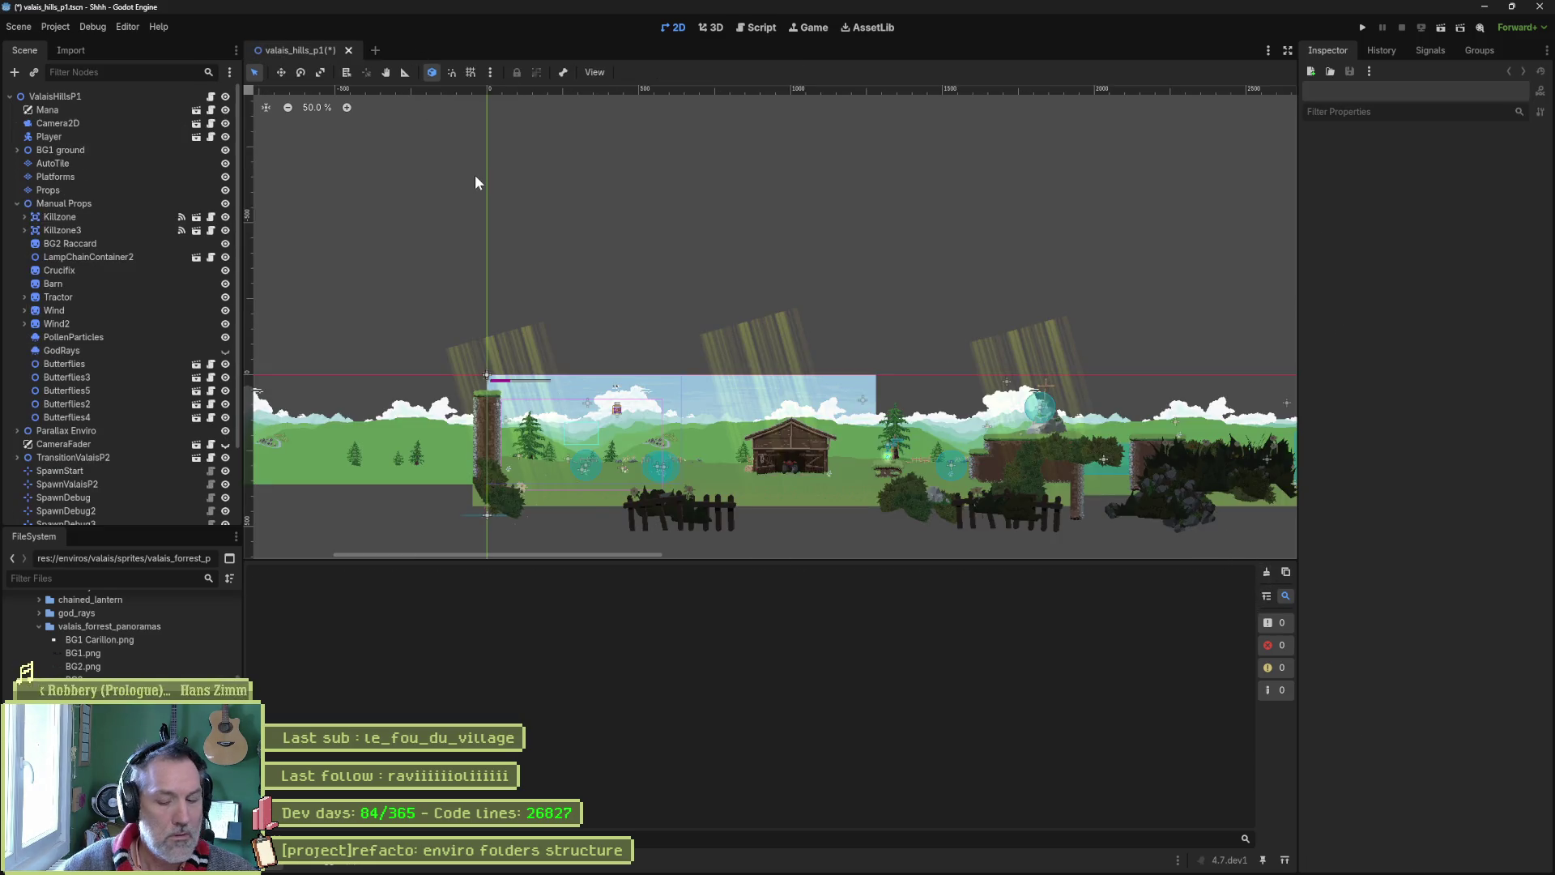
Reopen valais_forrest_p1 to check for errors, close it, and save valais_hills_p1
key(ctrl+shift+o)
text(forrest)
key(Return)
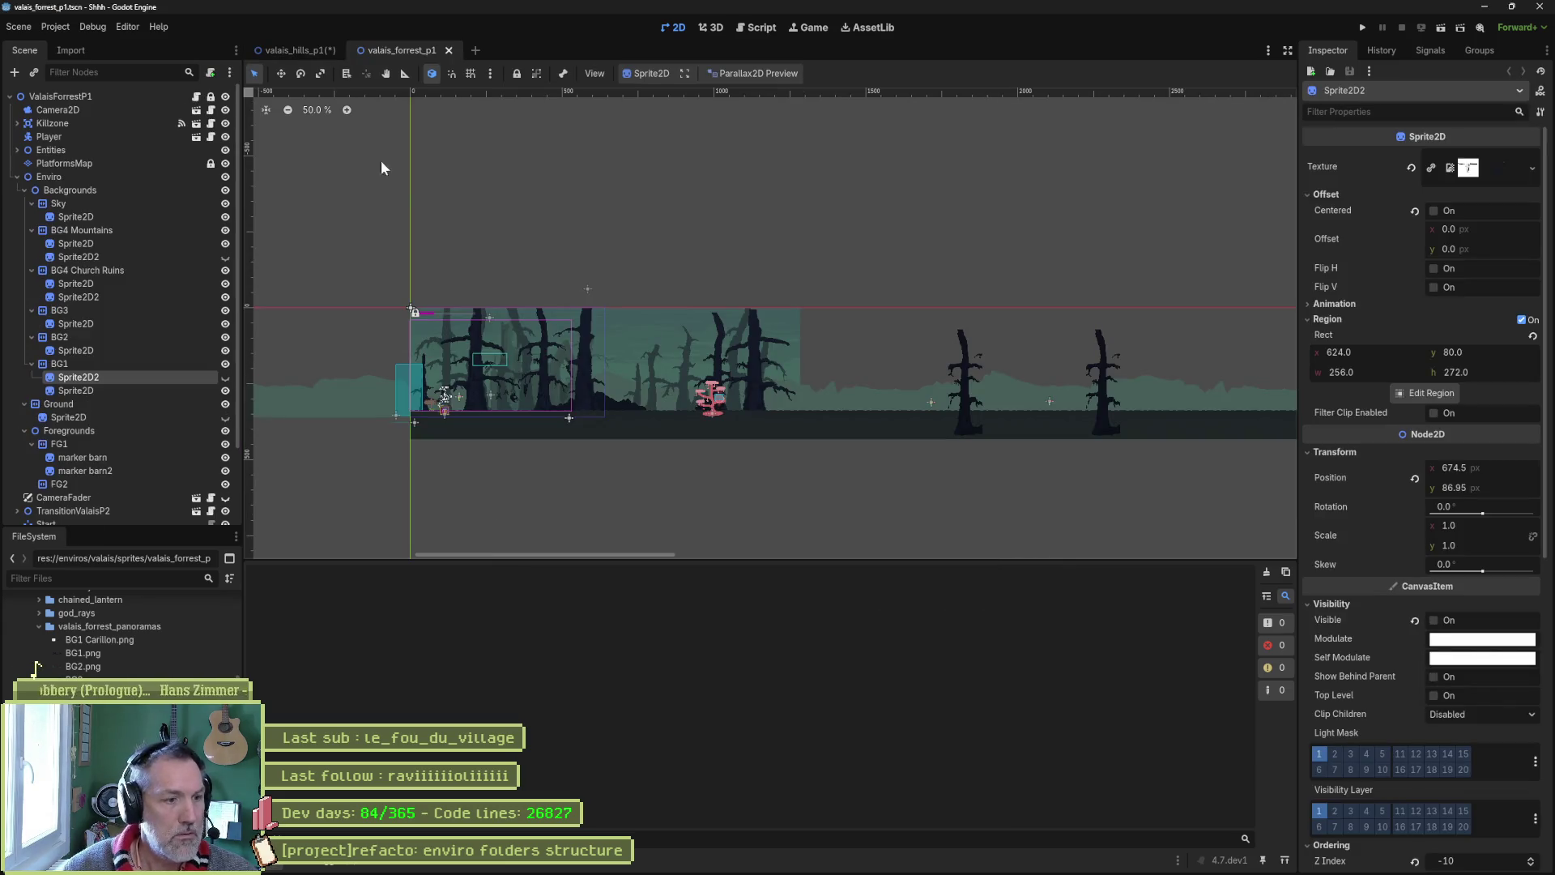
middle_click(379, 49)
key(ctrl+s)
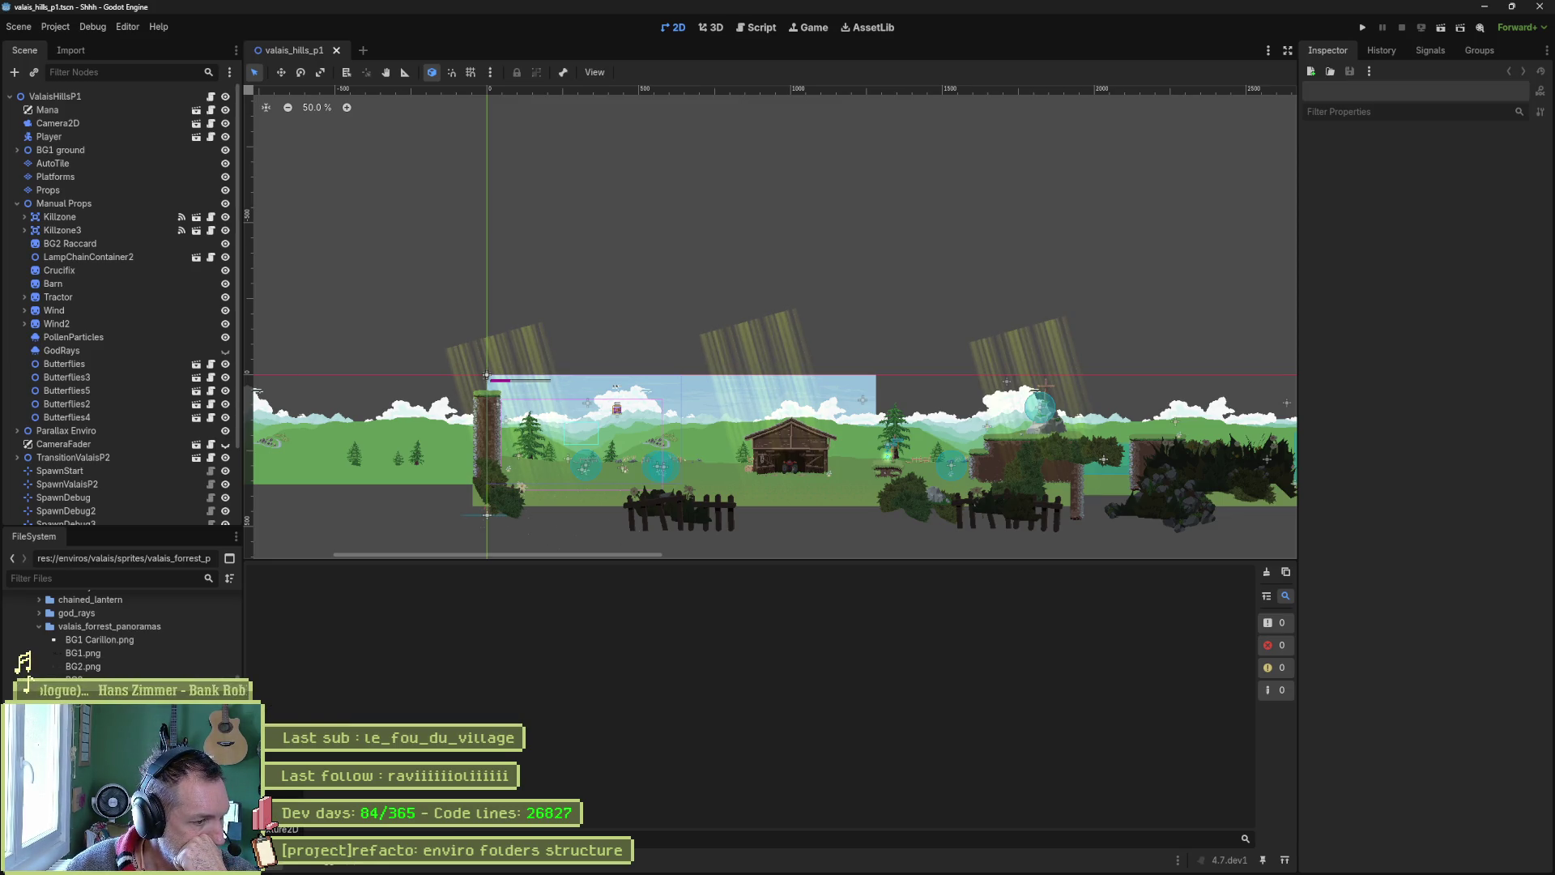
Browse the valais_hills_panoramas and valais_props_320x320 folders, then scroll up to enviros
click(36, 625)
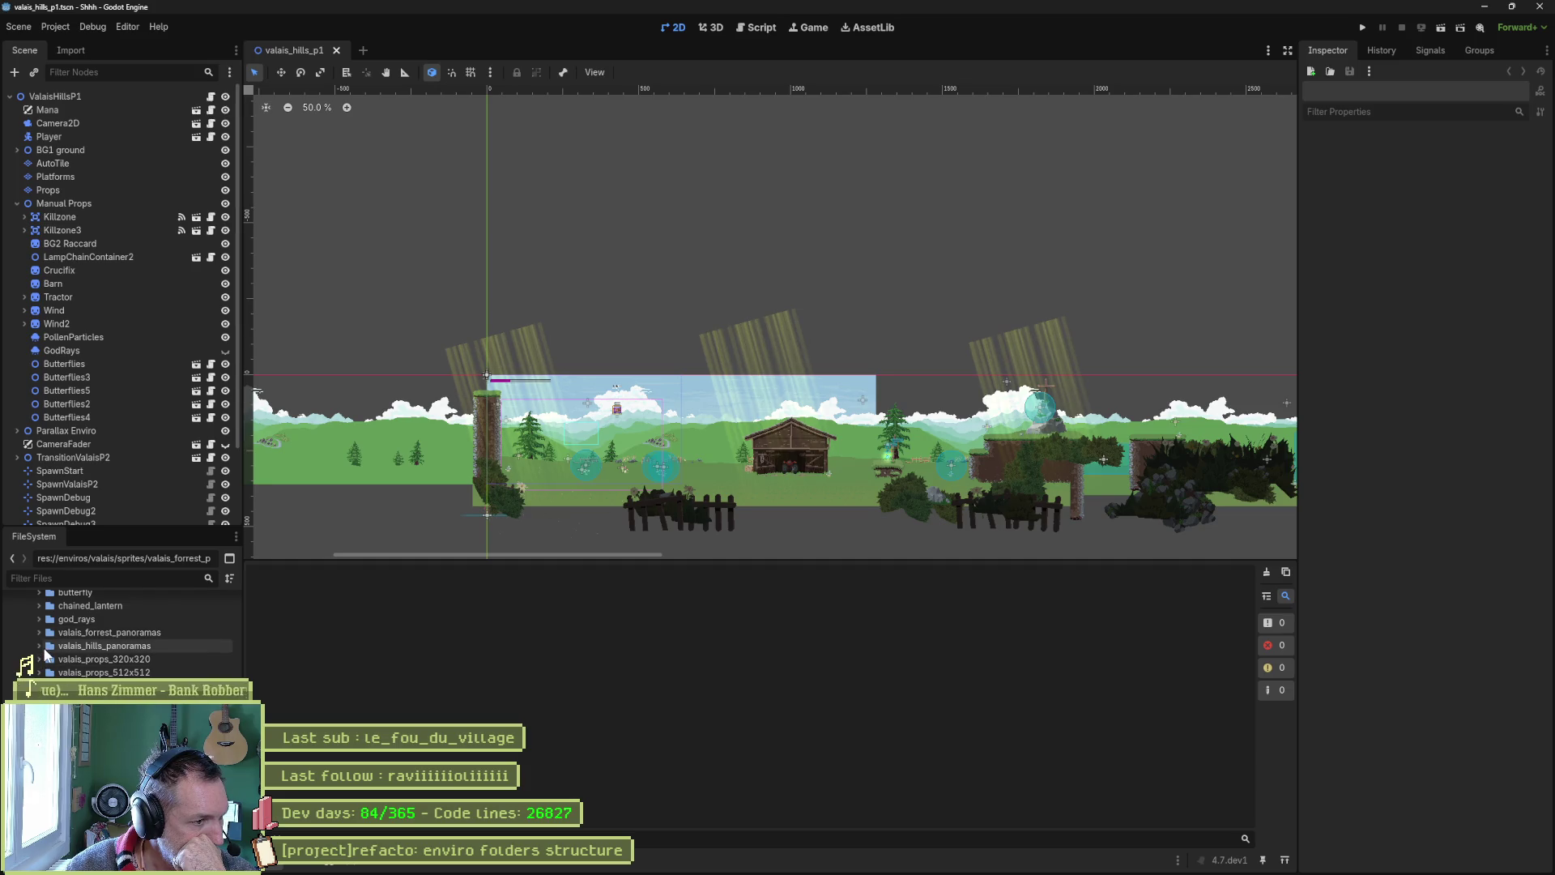
click(39, 647)
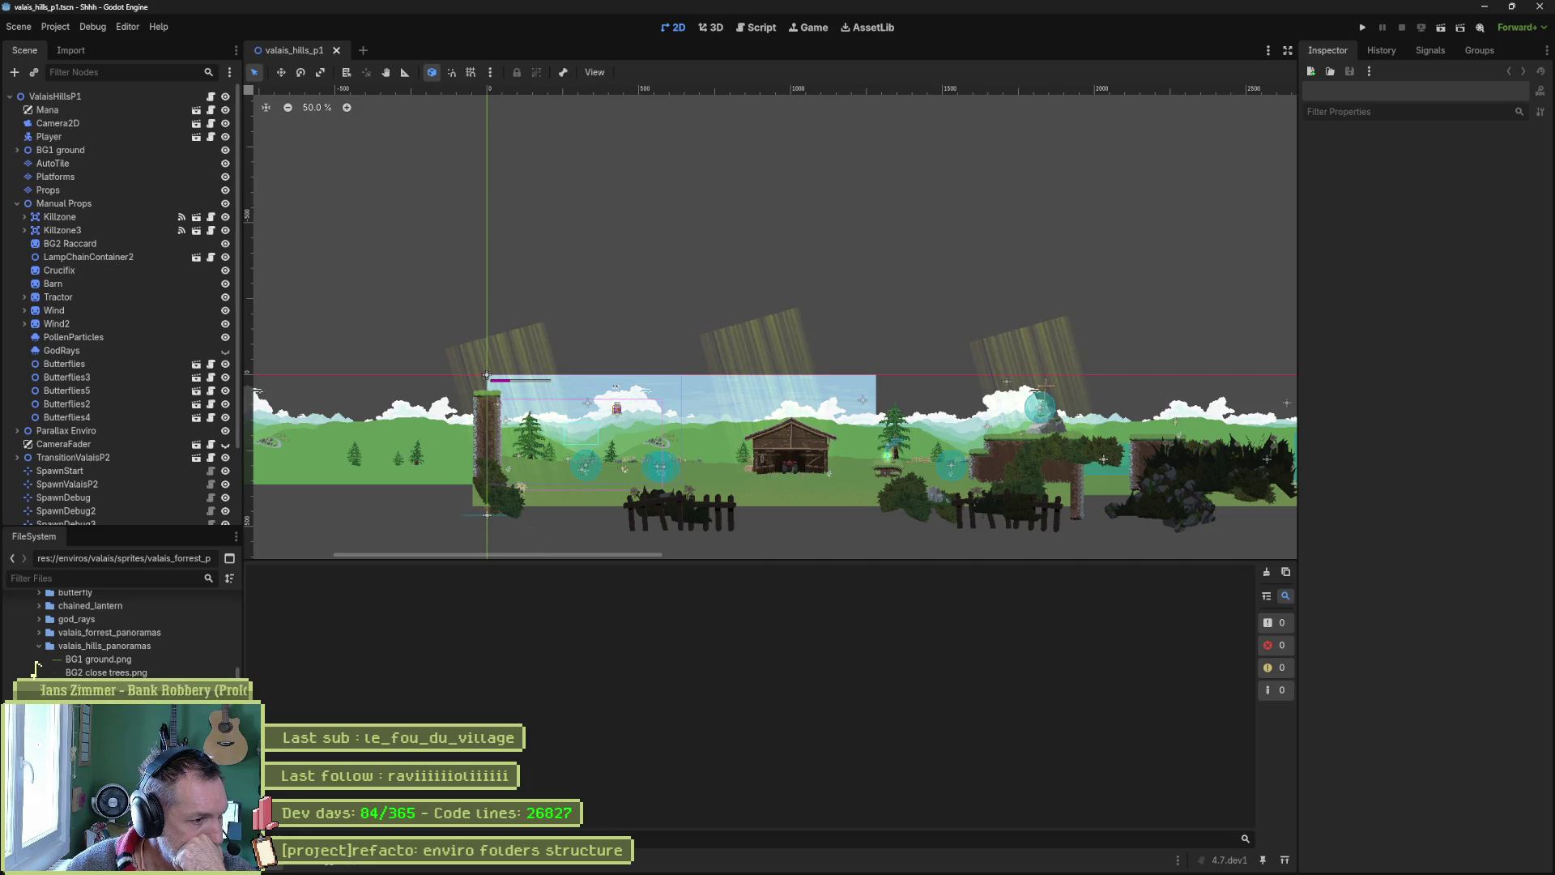
click(39, 646)
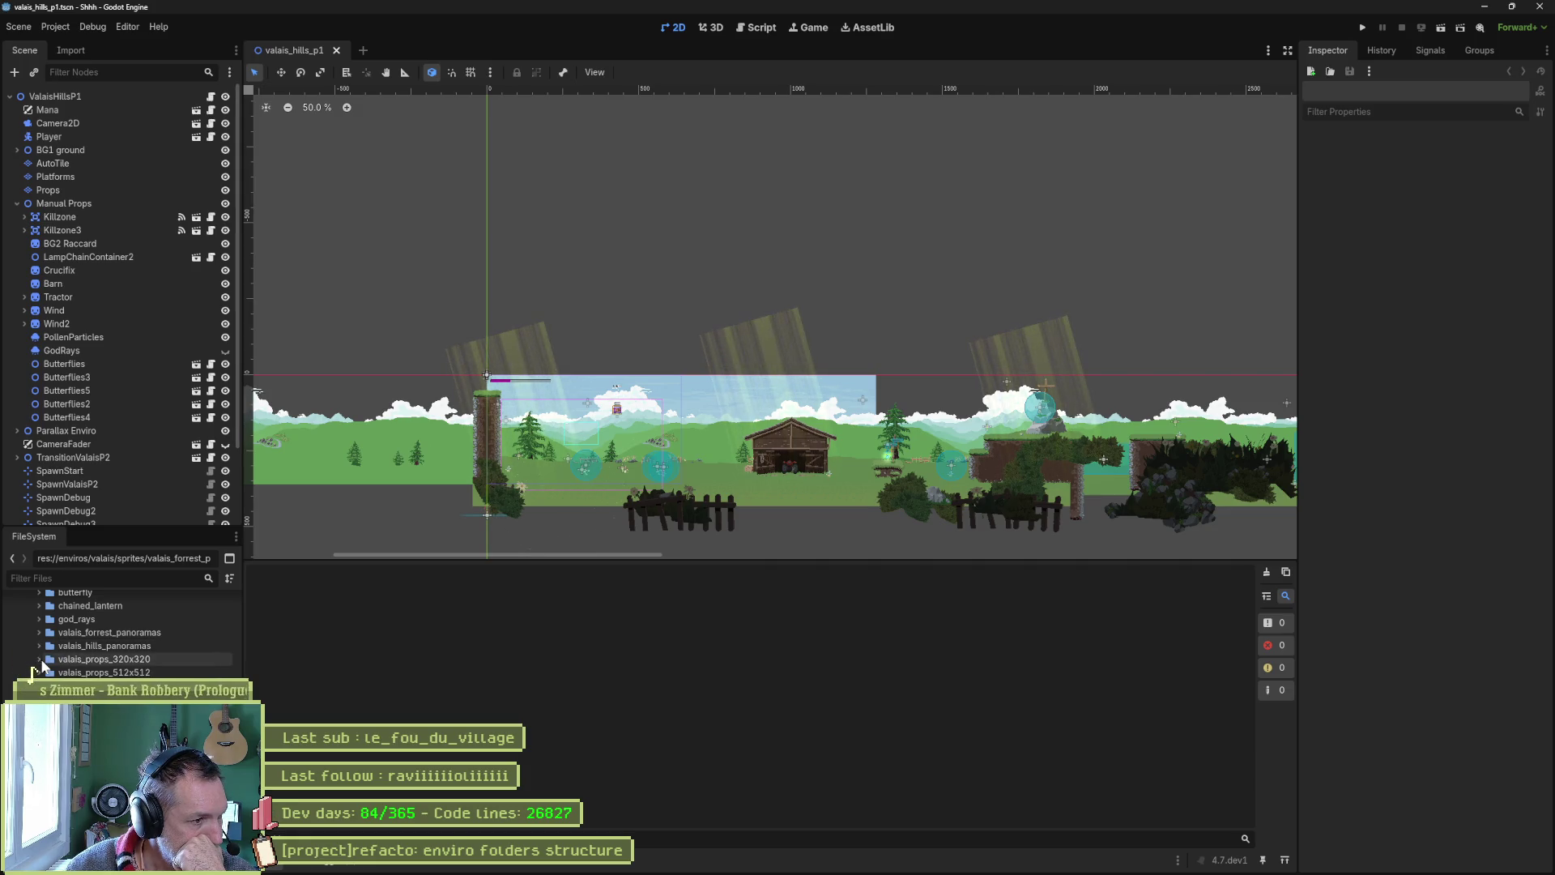
click(39, 658)
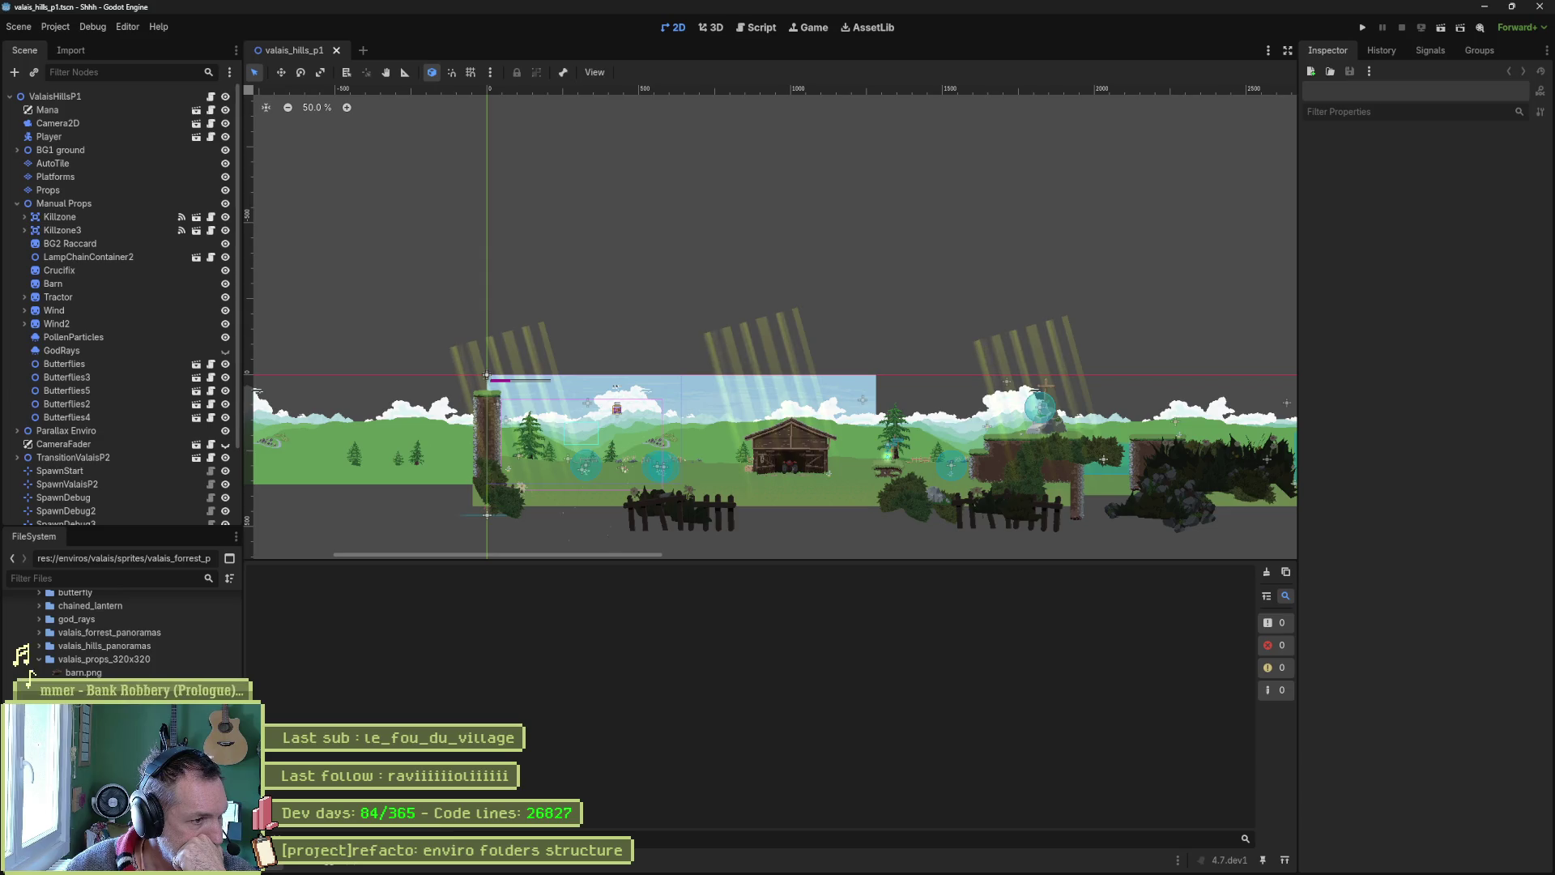
click(39, 658)
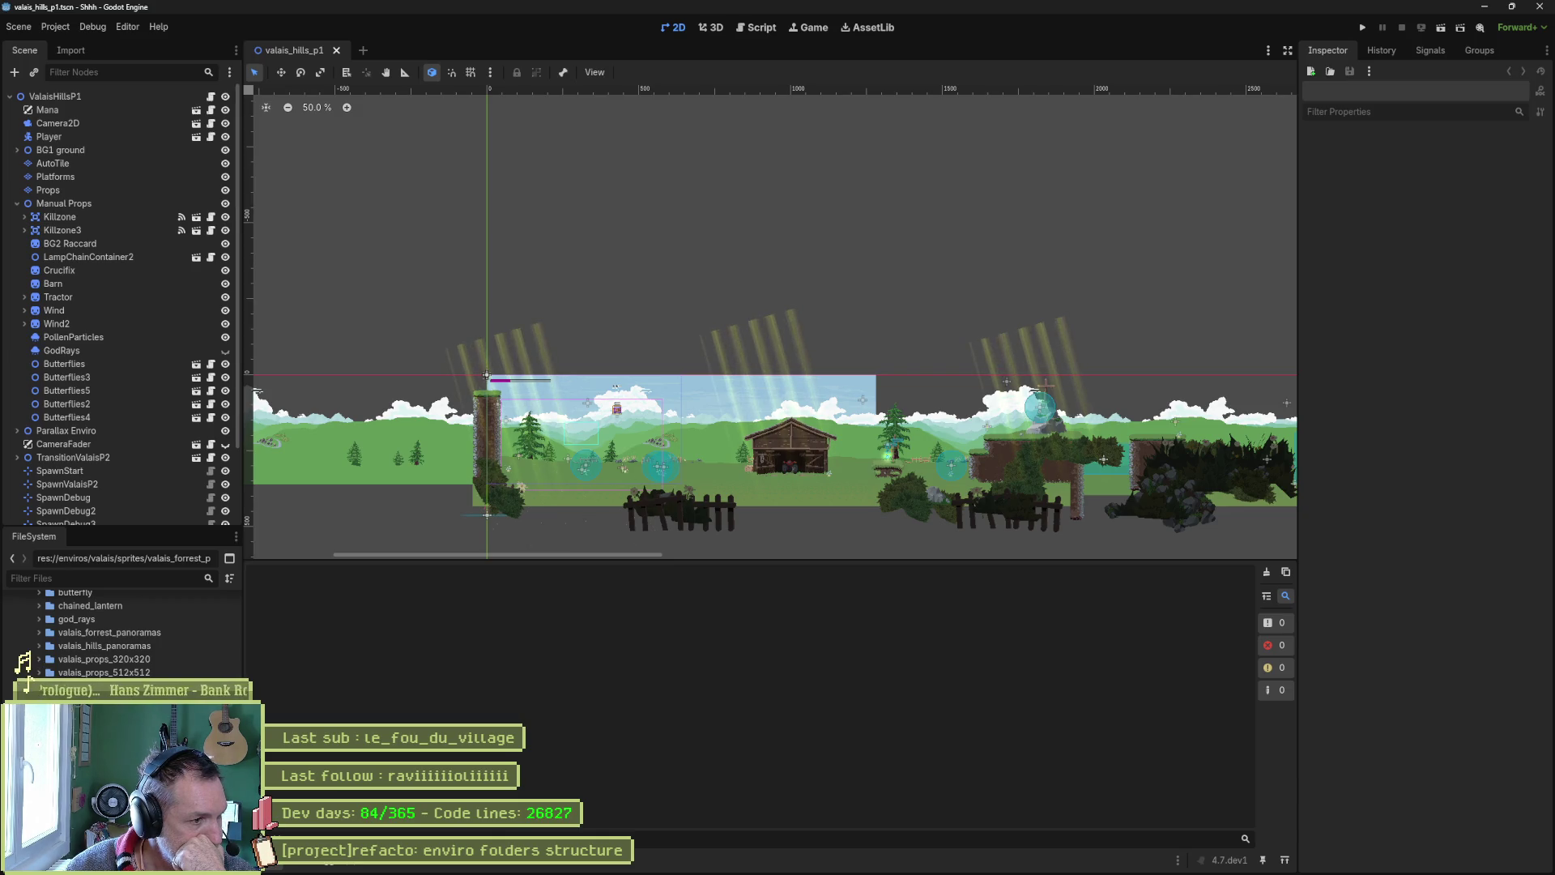
scroll(121, 632, up, 5)
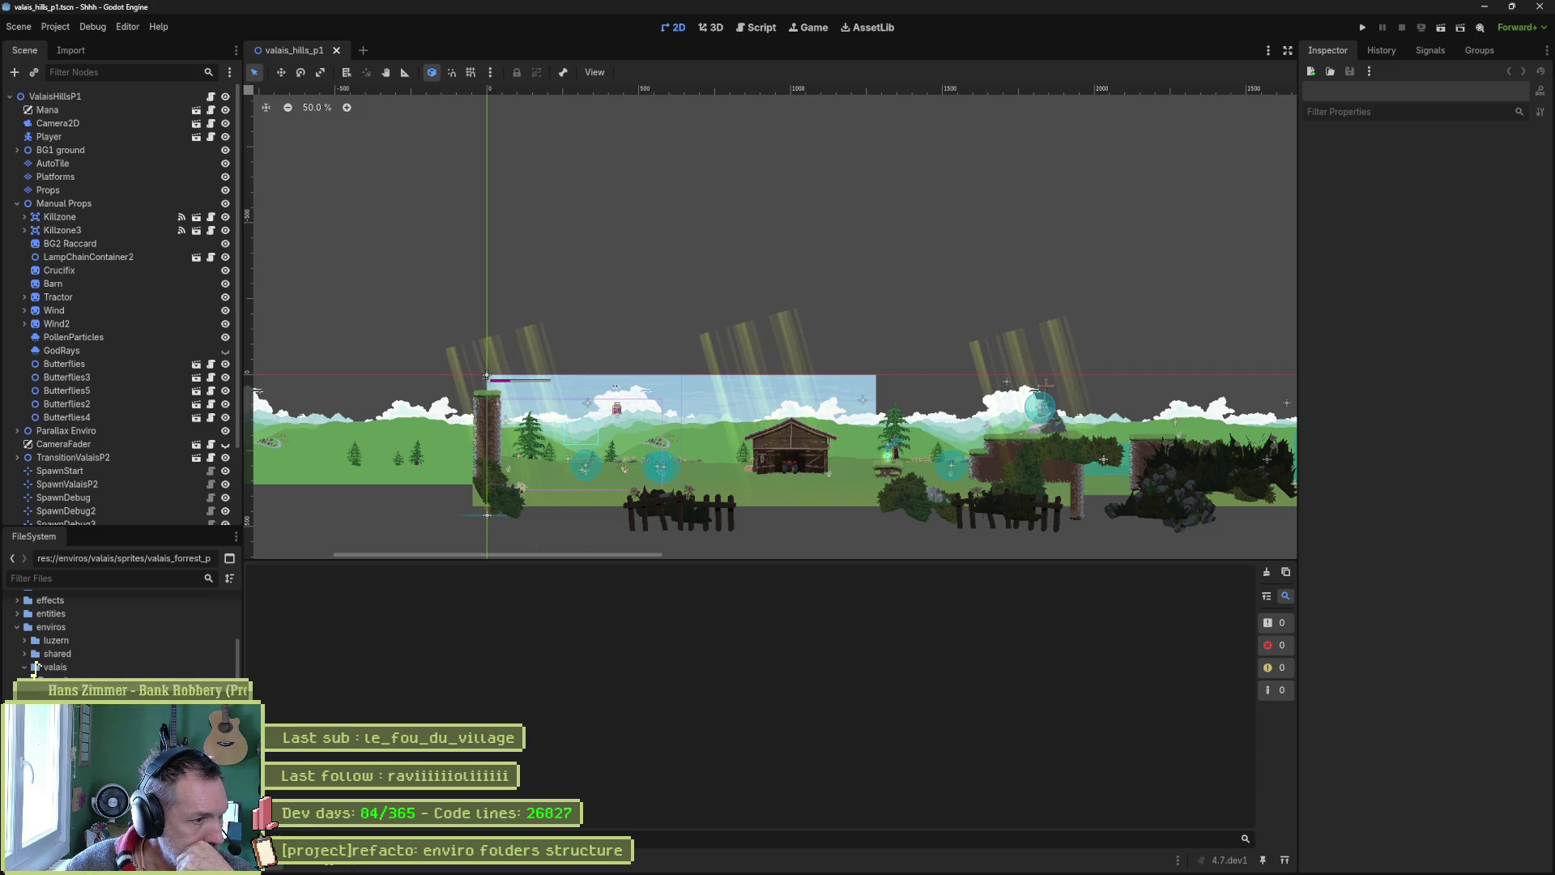
Preview the valais_forrest_auto, platforms, platforms_auto and props tileset PNGs in the Inspector
click(31, 668)
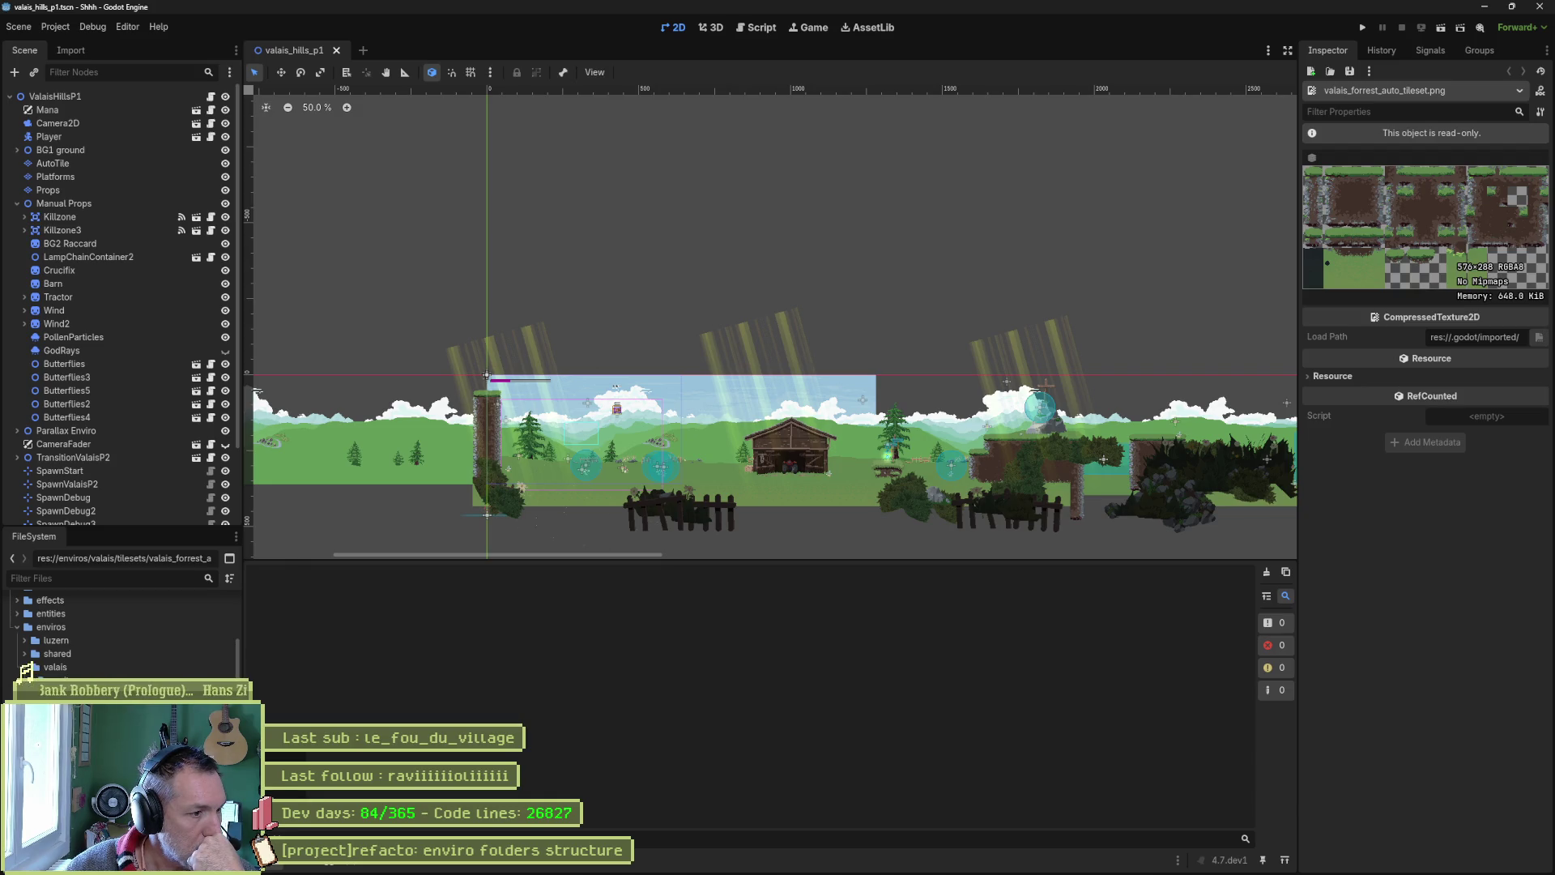
click(202, 745)
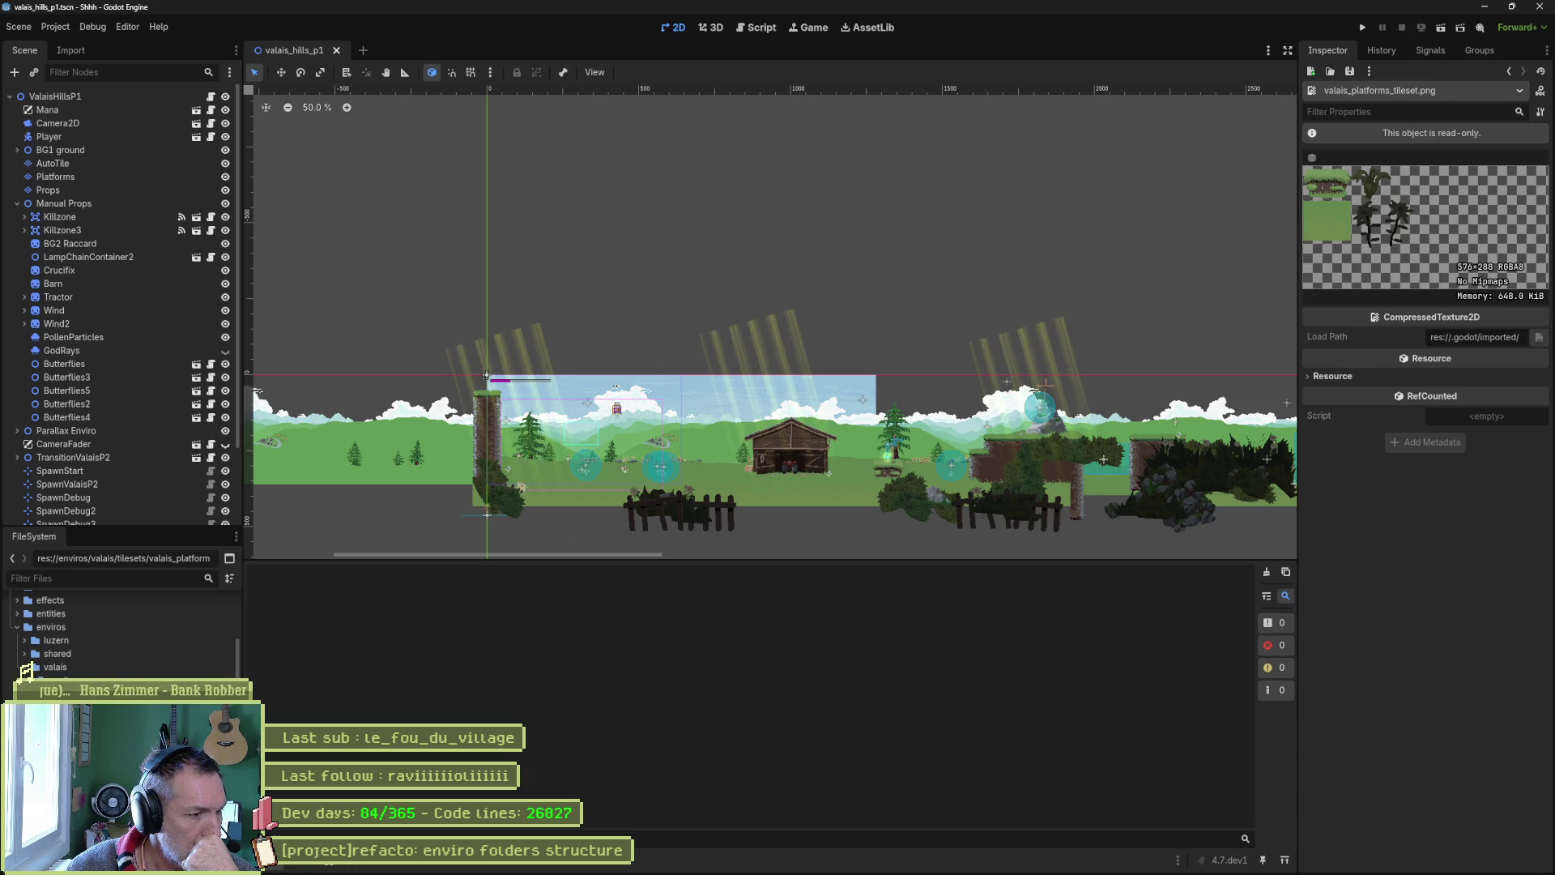
click(235, 779)
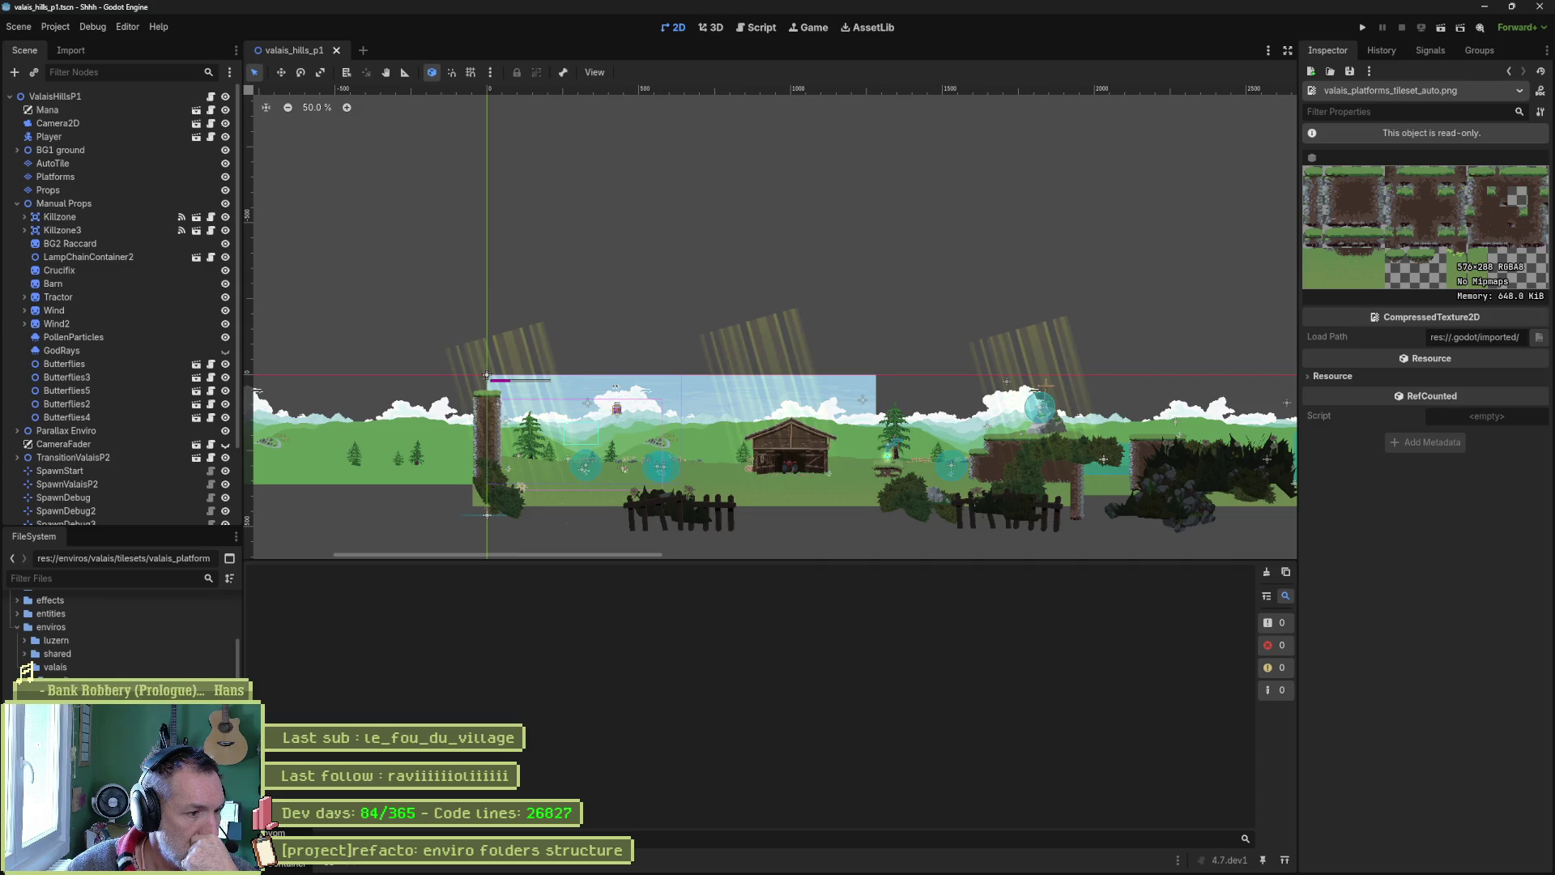
click(97, 713)
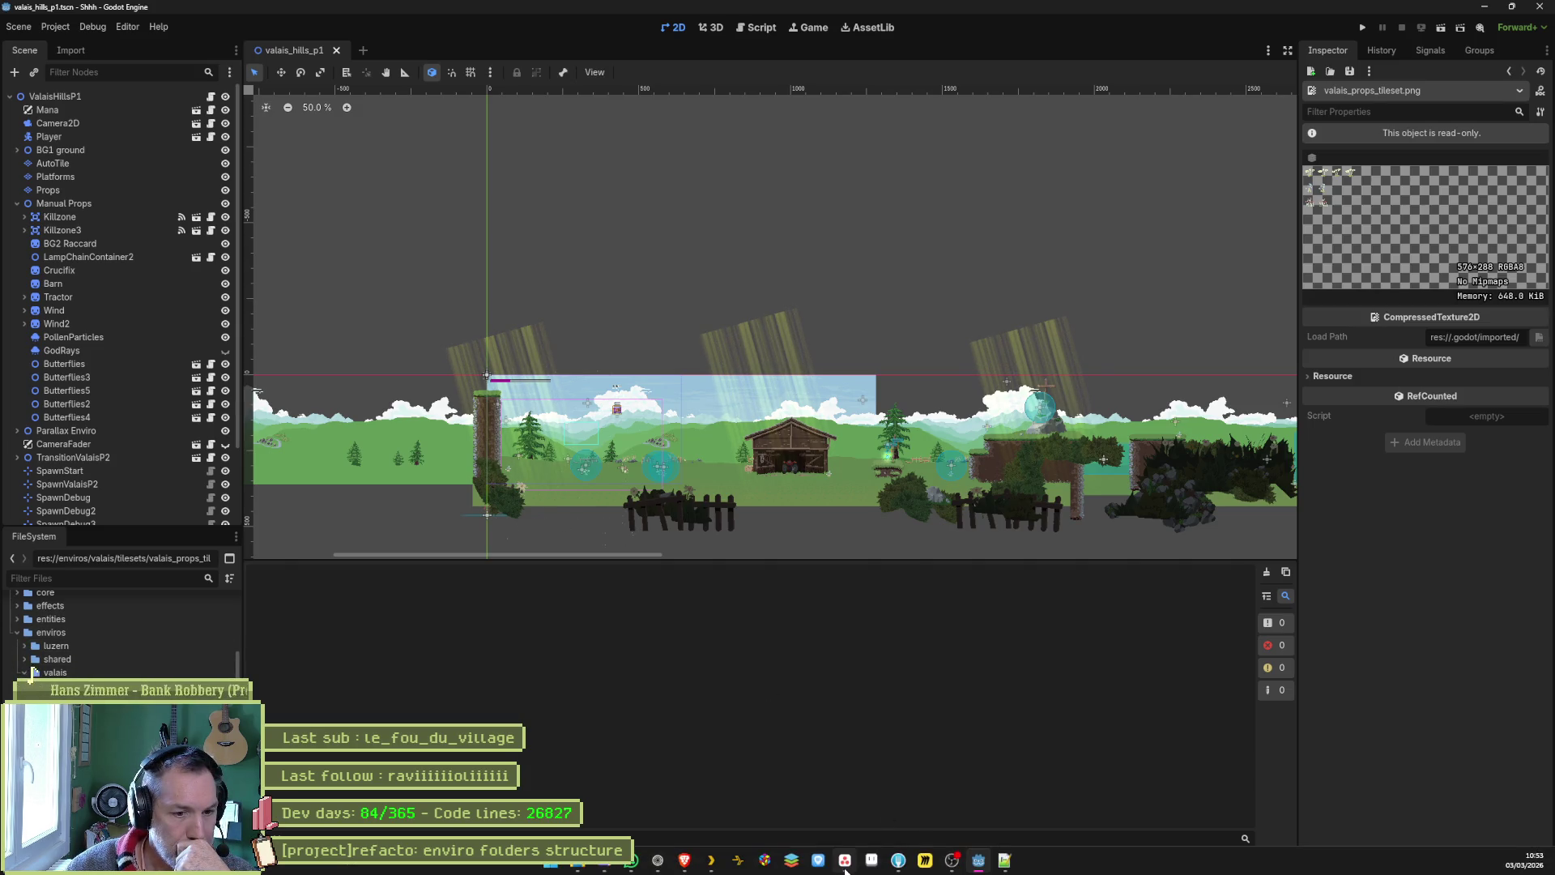
click(897, 860)
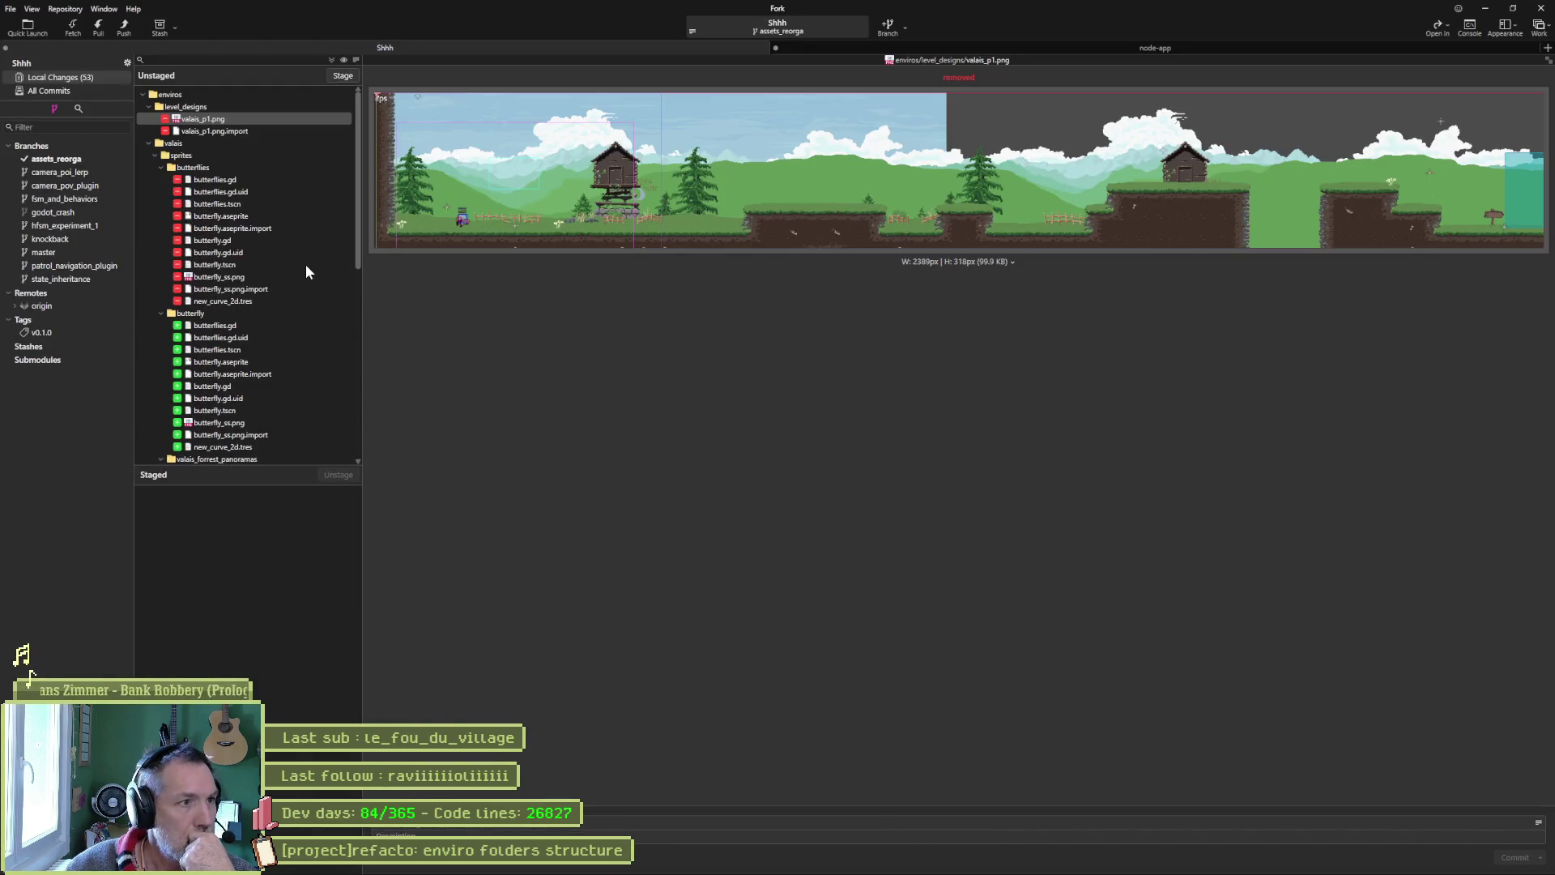
Copy the Asana task title, stage all changes in Fork, and commit the 41 files
scroll(305, 257, down, 5)
scroll(305, 256, up, 4)
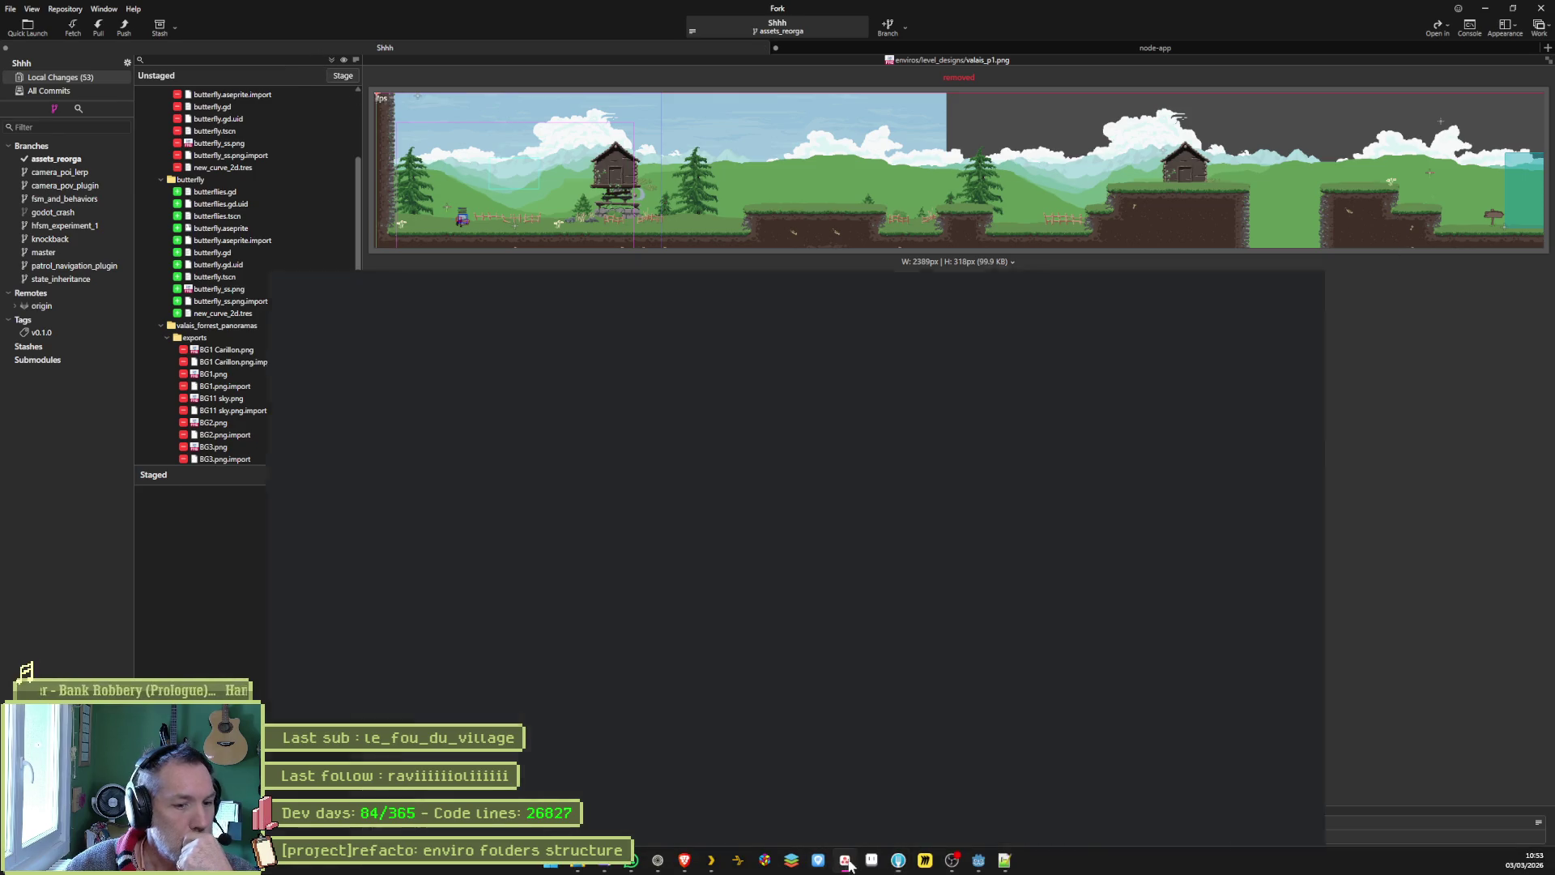
click(820, 860)
triple_click(1265, 110)
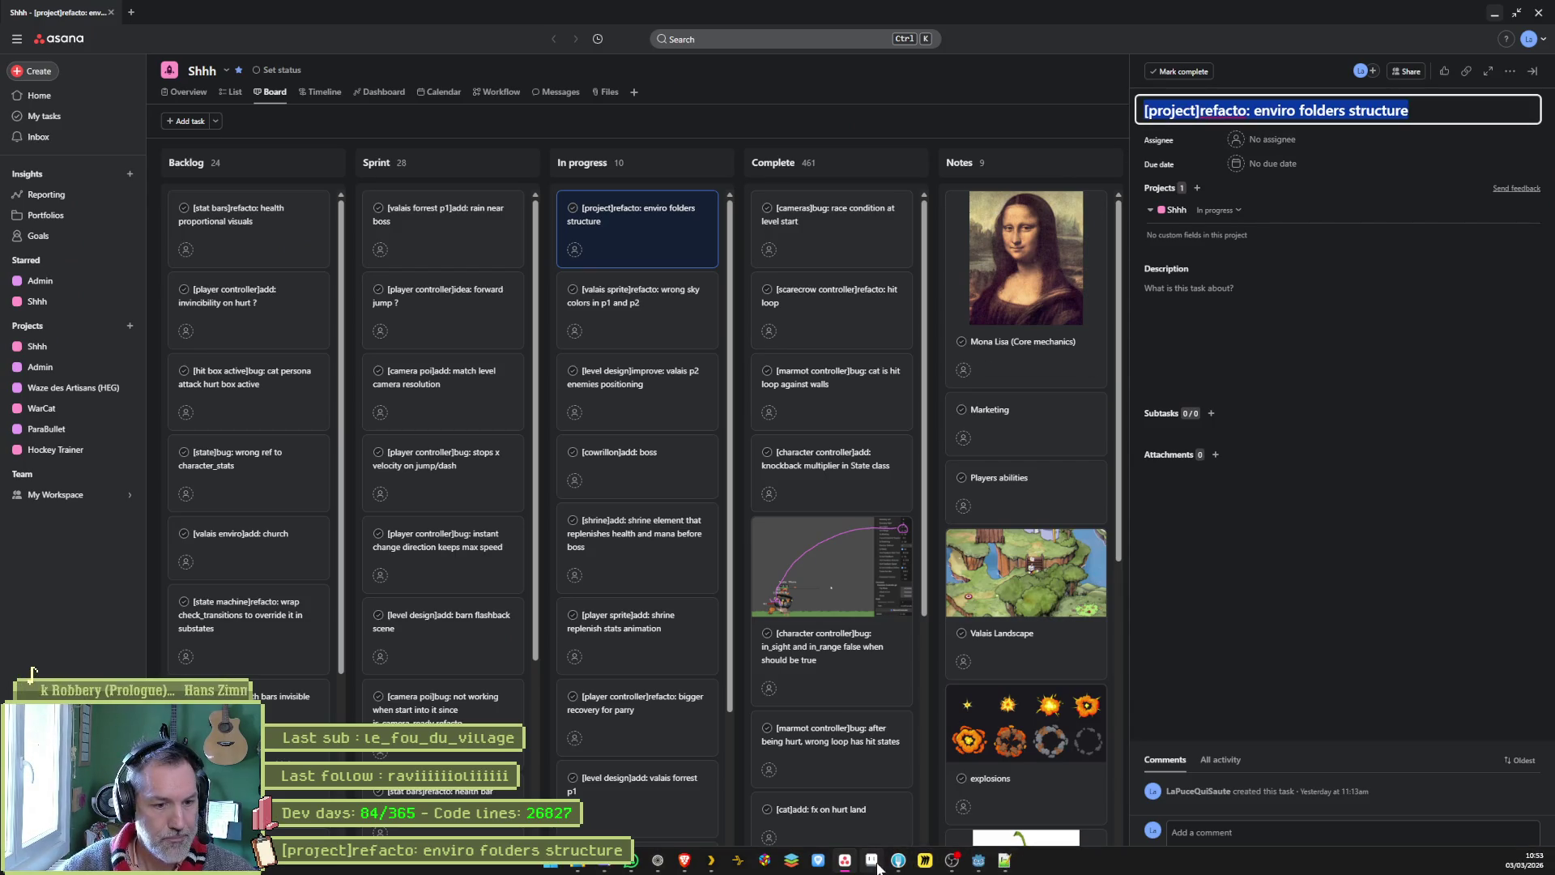
click(899, 860)
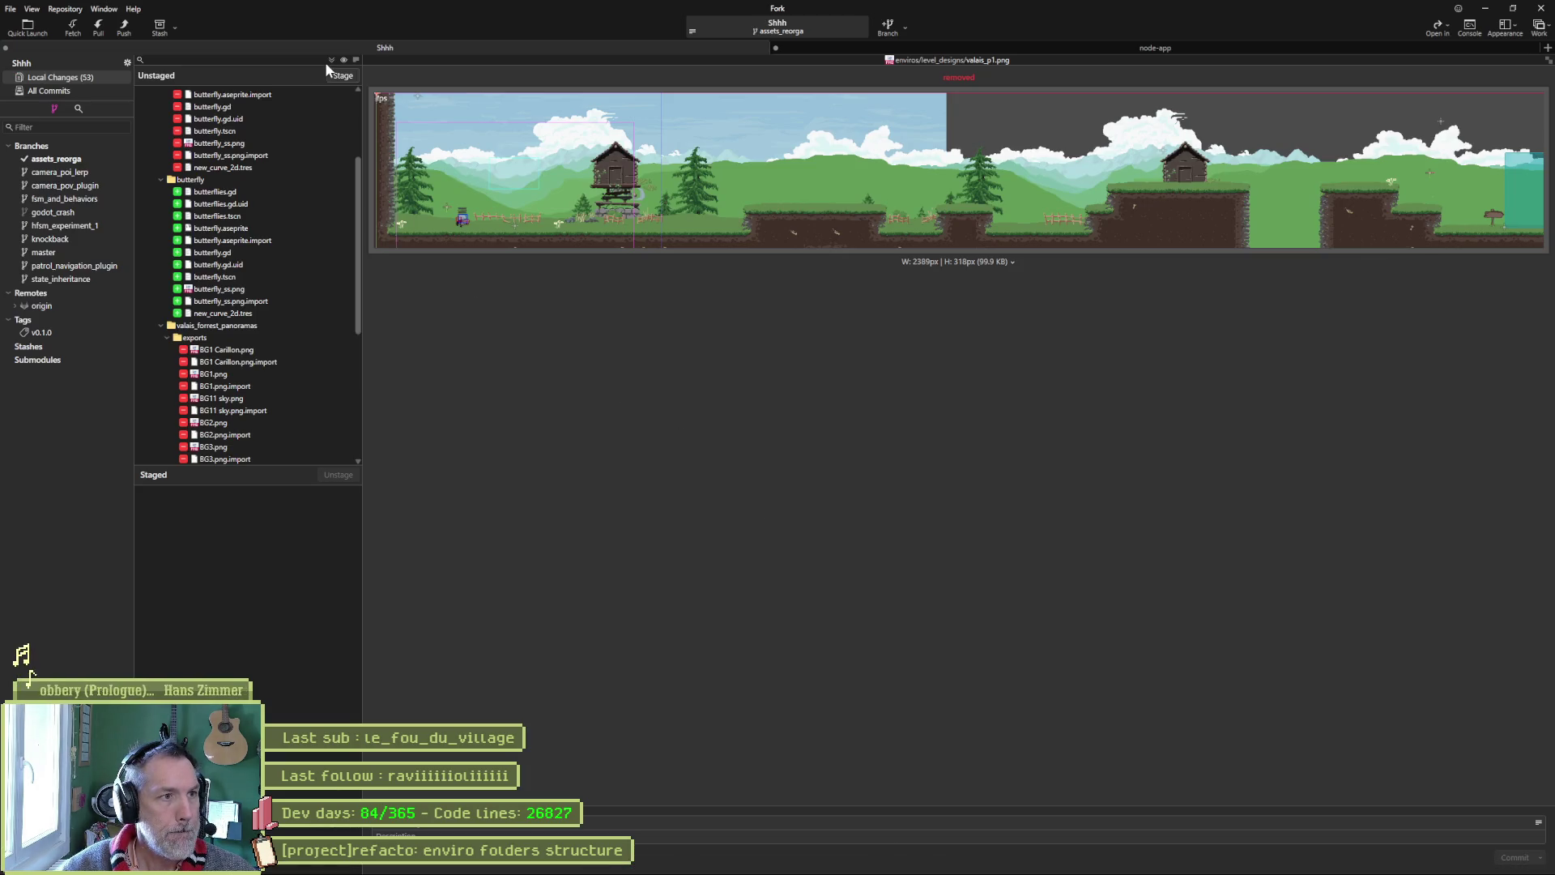
click(342, 75)
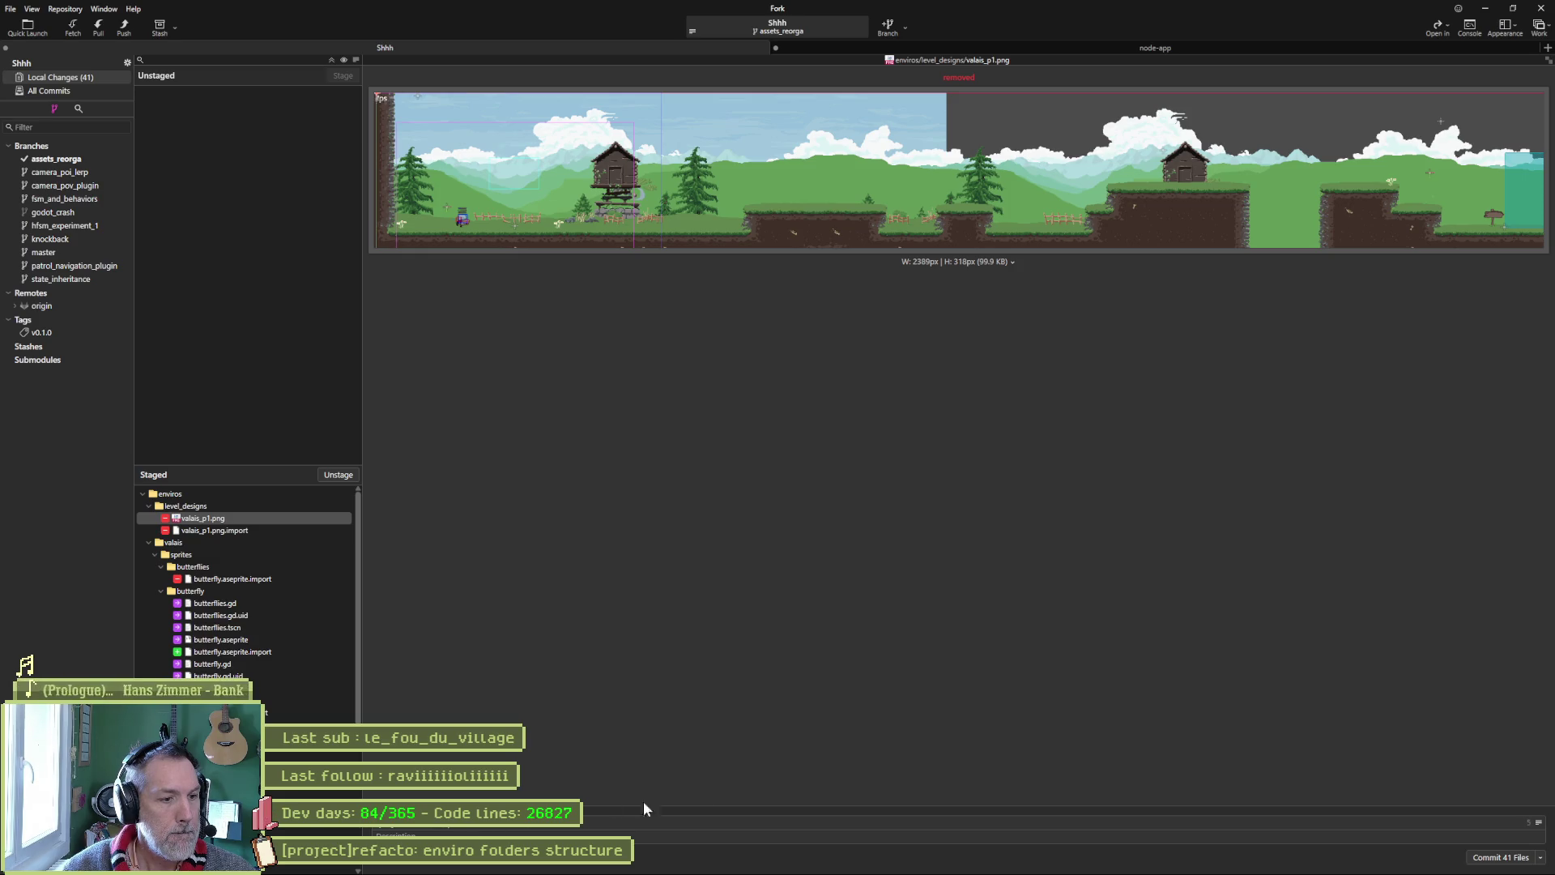
click(1482, 857)
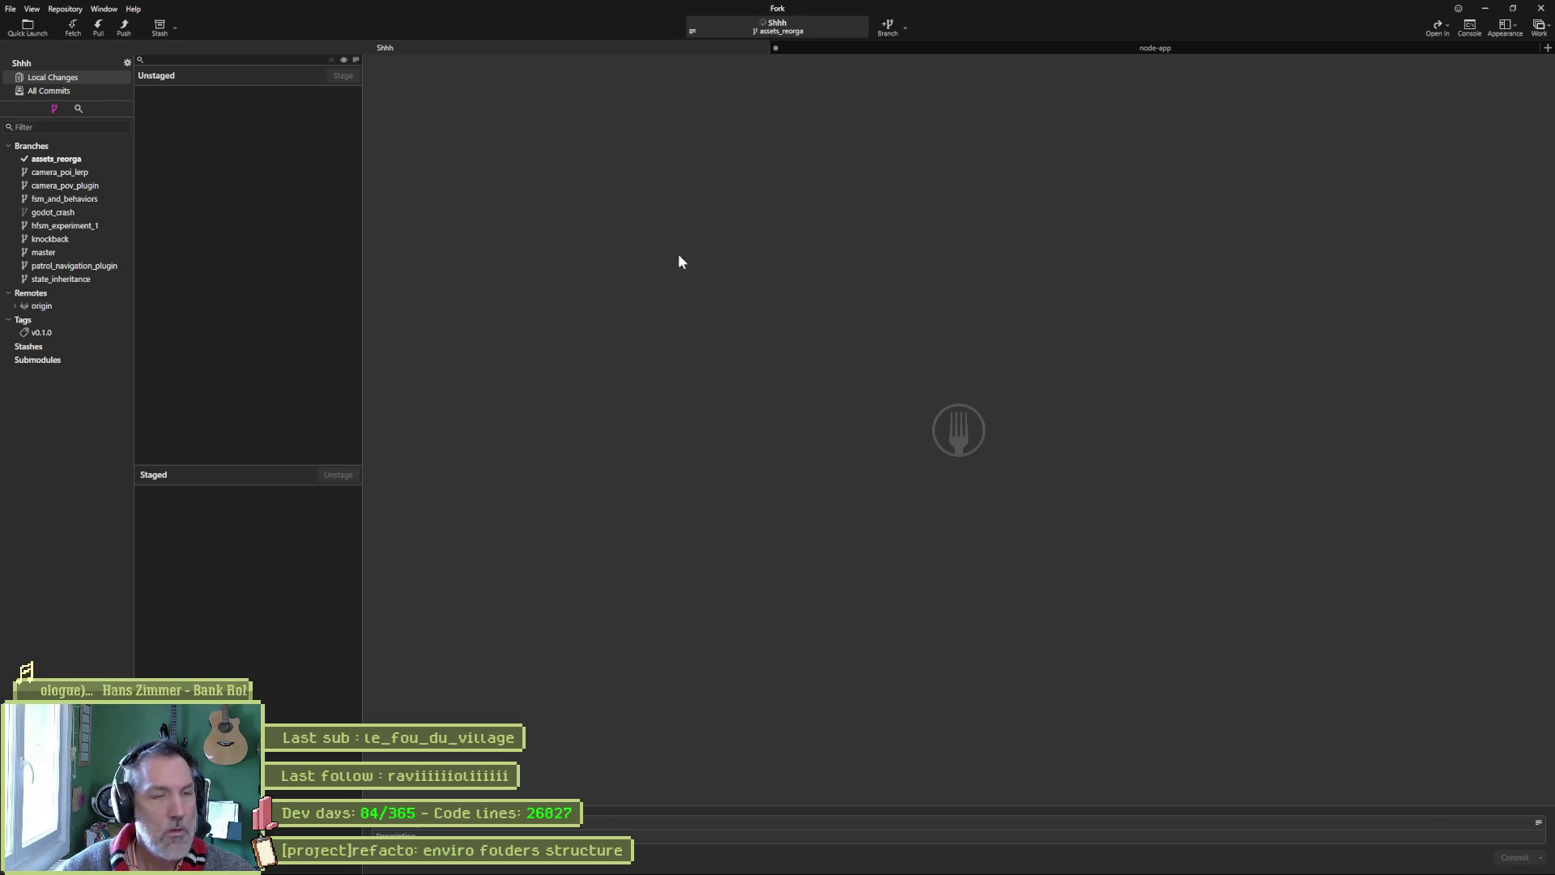
click(129, 30)
Push assets_reorga to origin, check out master, and squash-merge assets_reorga into master
click(861, 481)
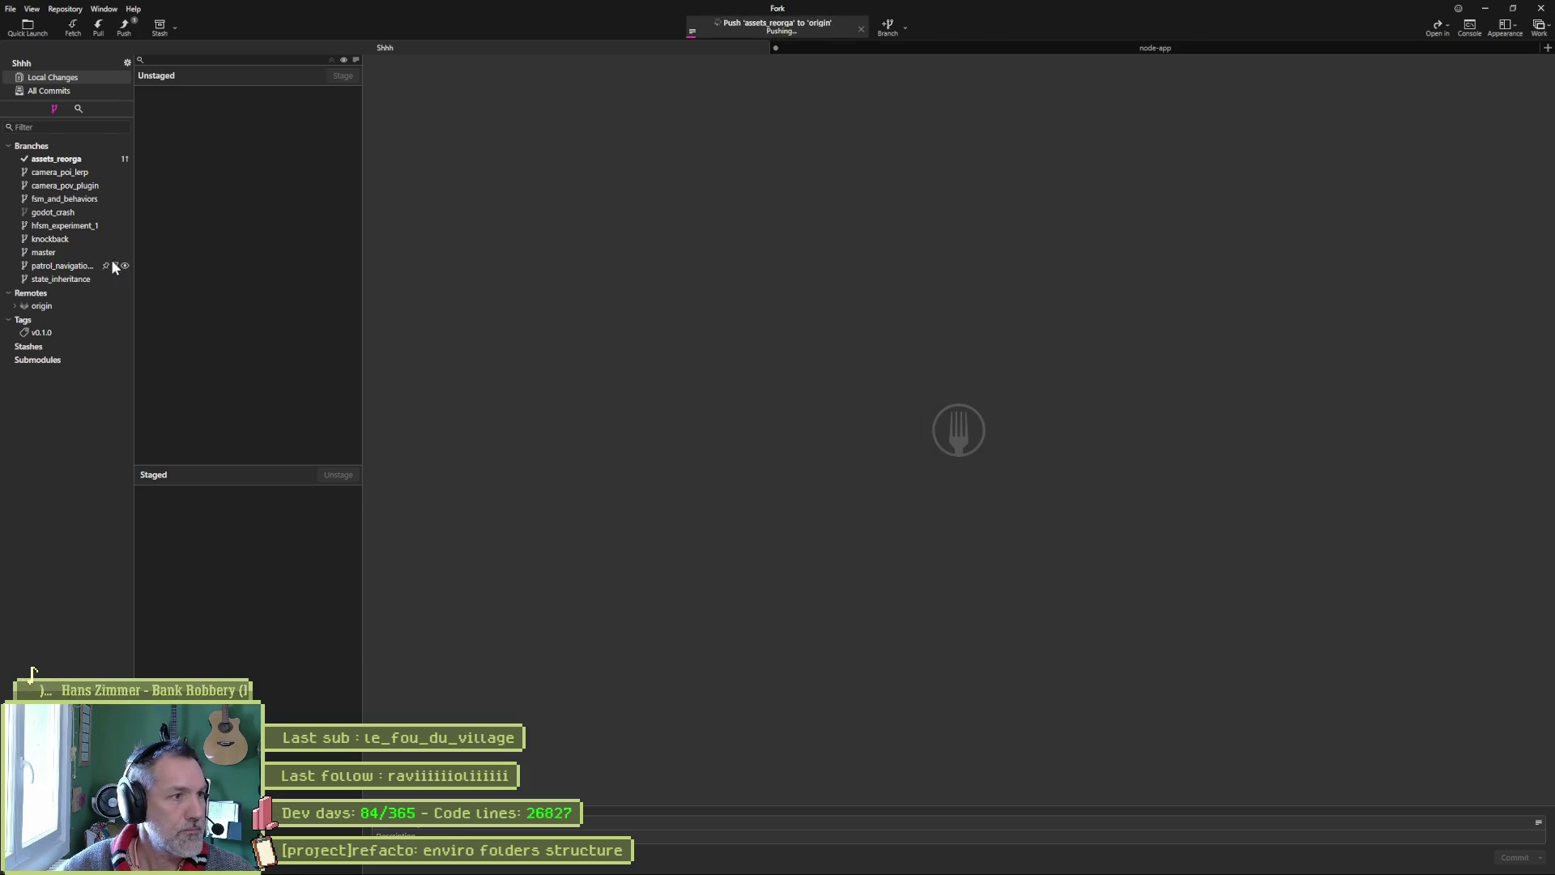
double_click(45, 252)
click(55, 160)
right_click(55, 162)
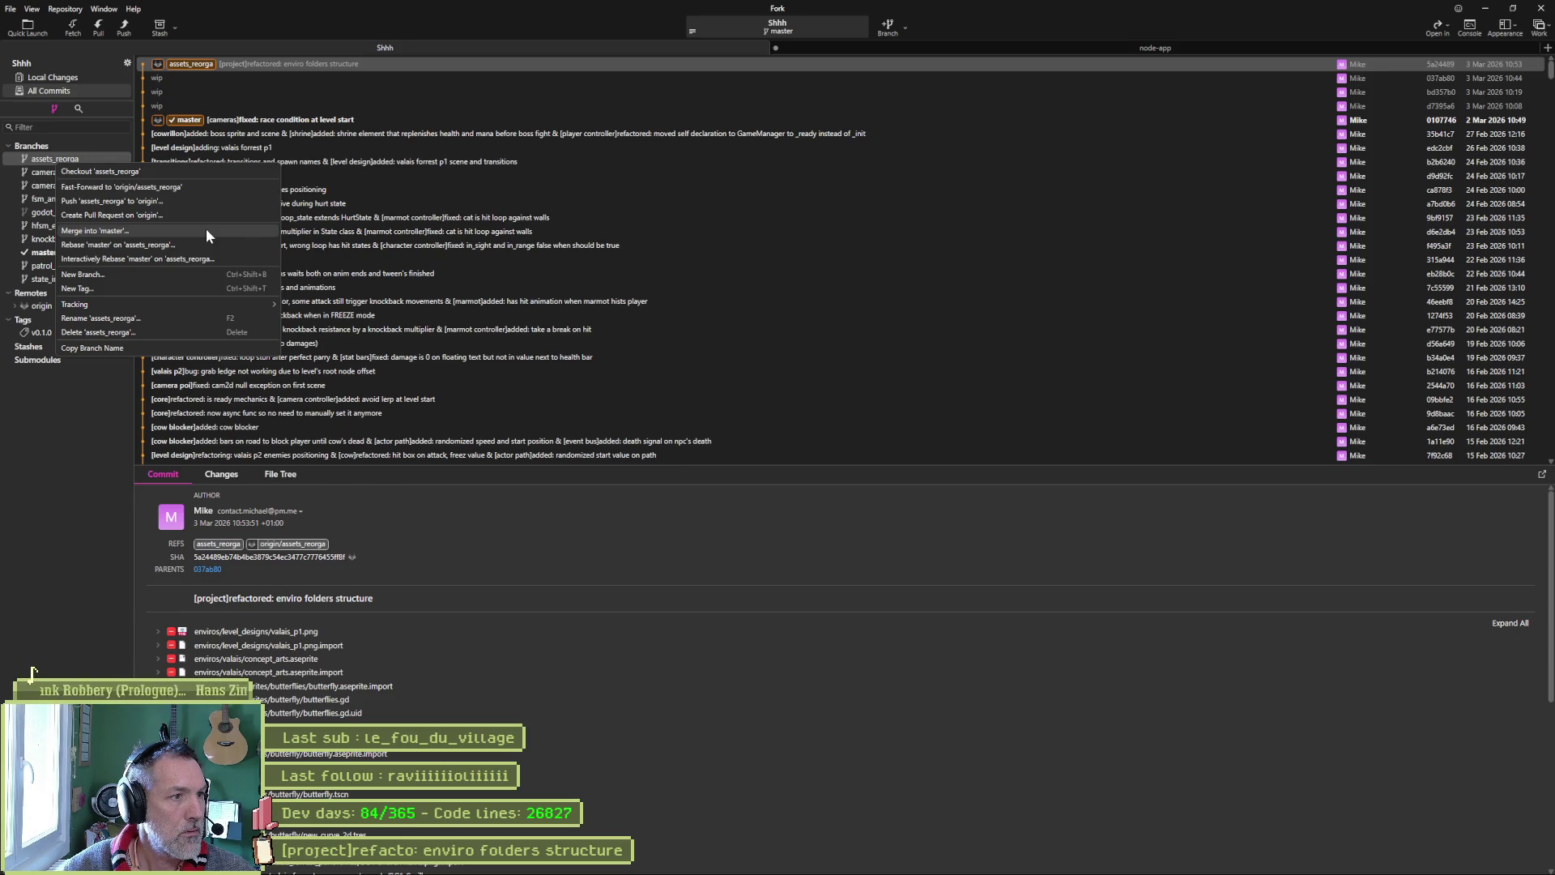
click(208, 235)
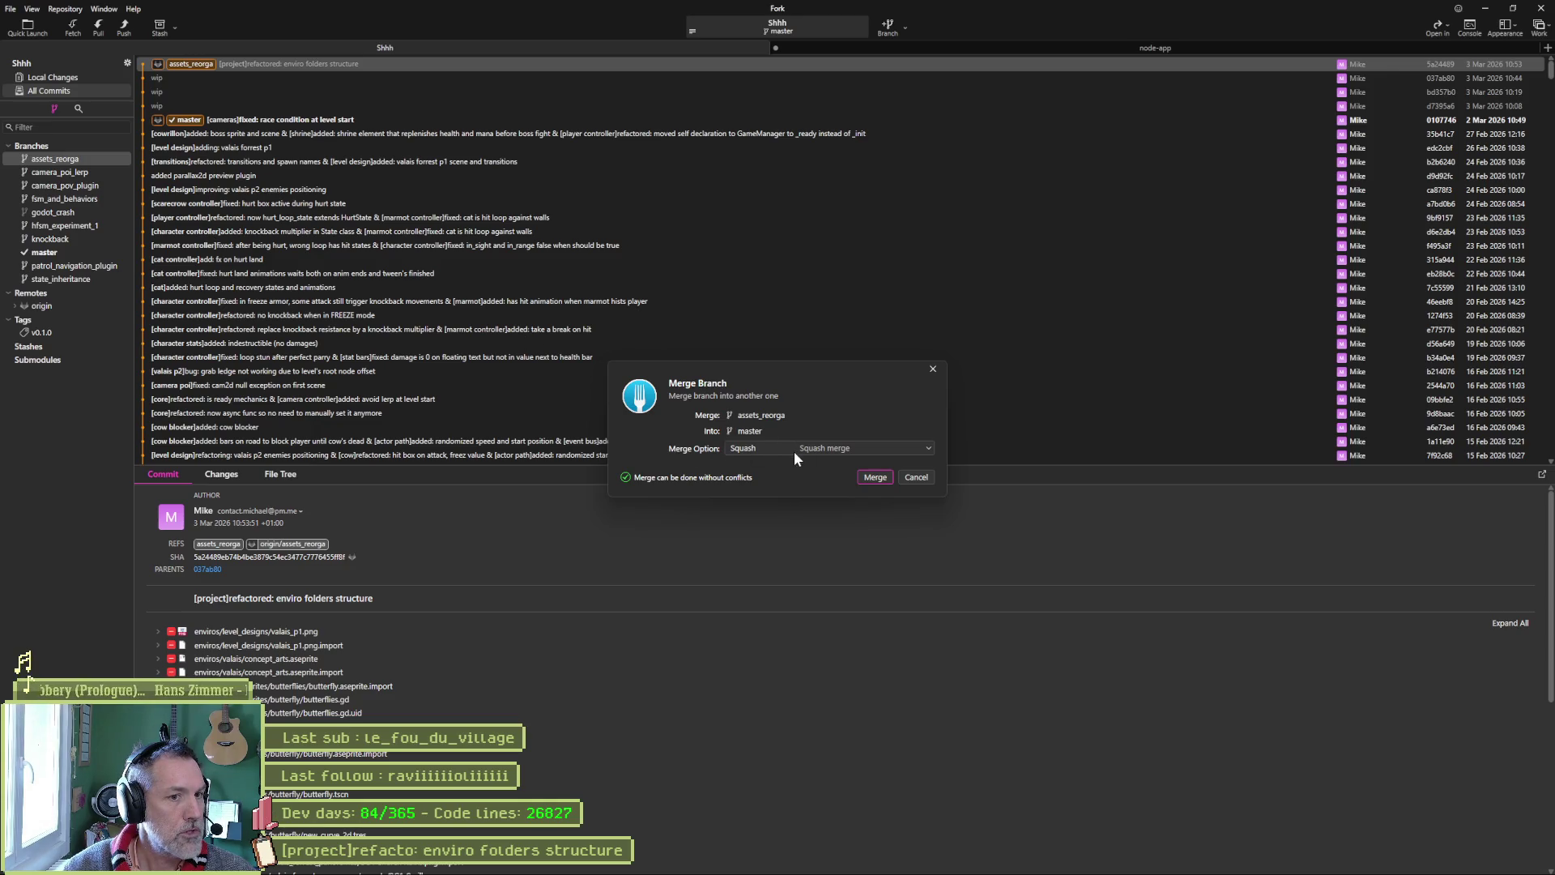
click(882, 478)
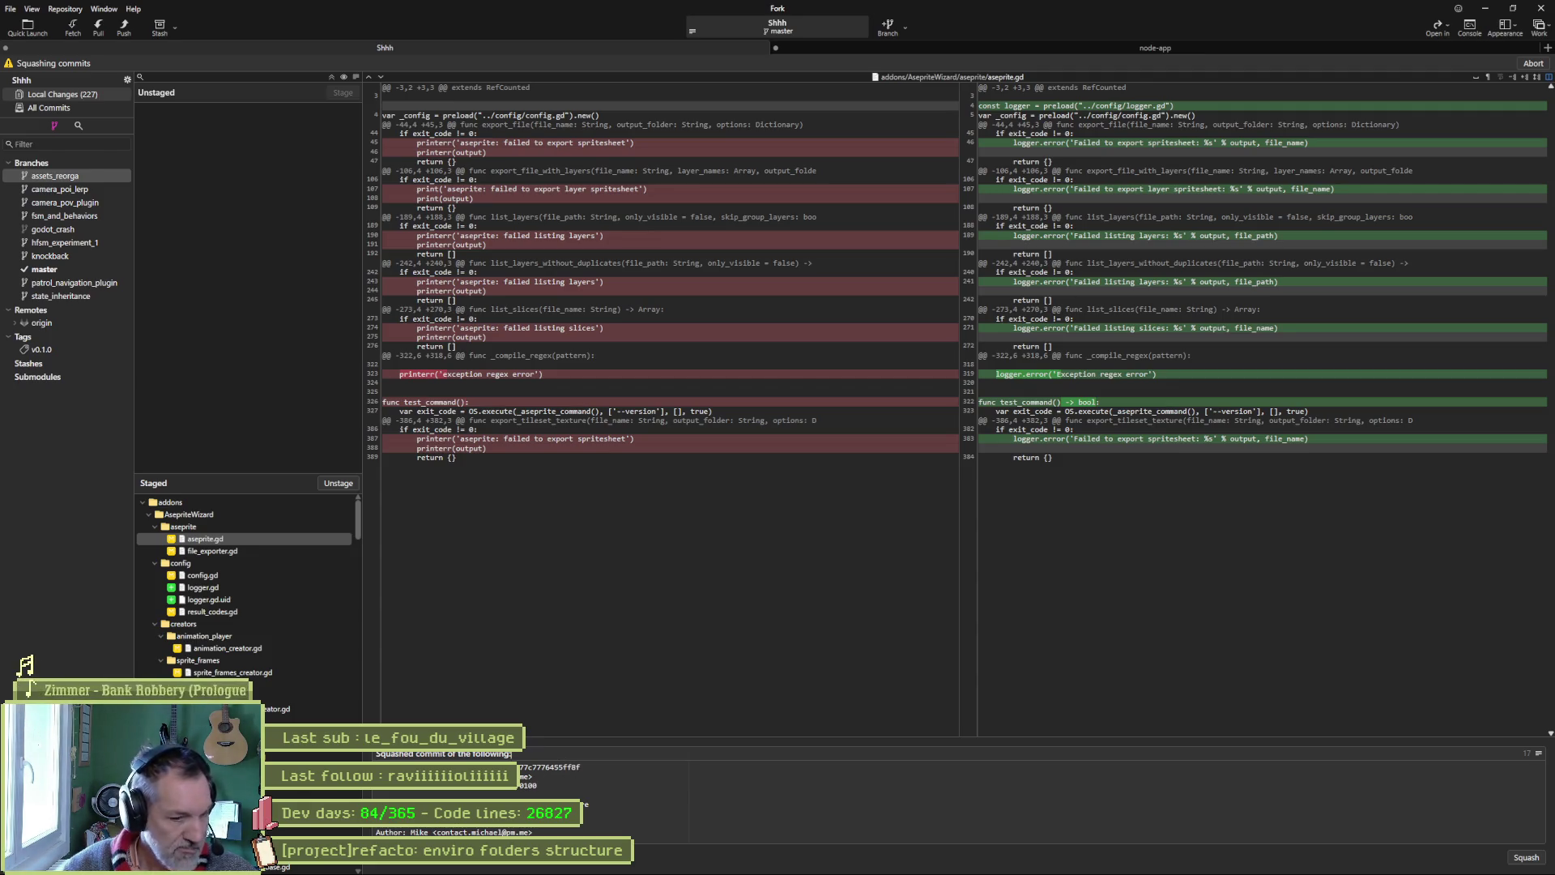
Commit the squashed merge, push master to origin/master, and review the commit in master's history
click(1526, 857)
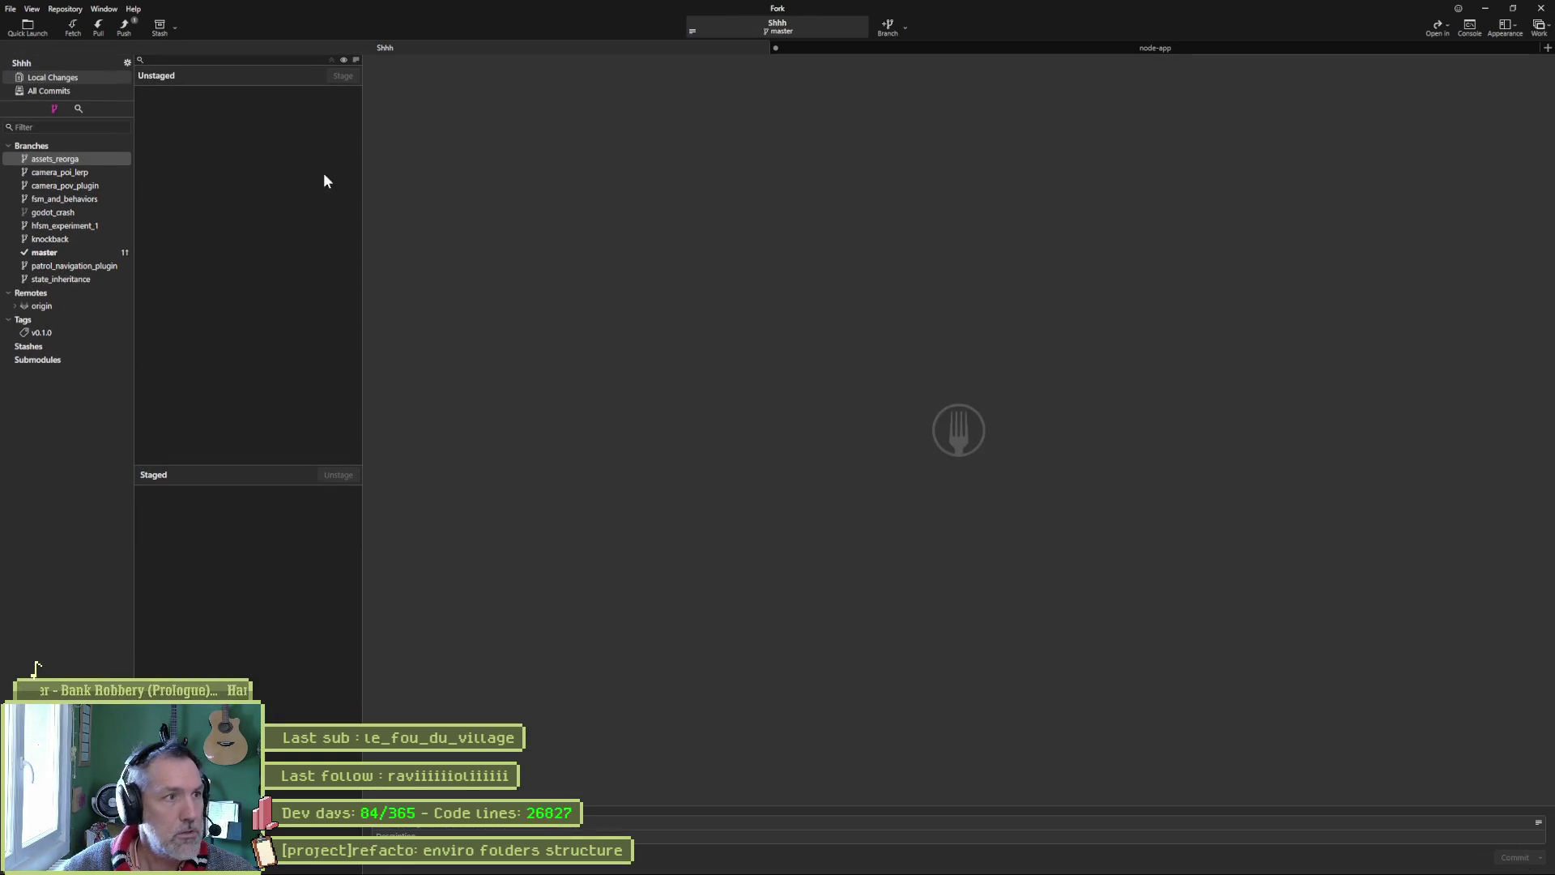
click(124, 28)
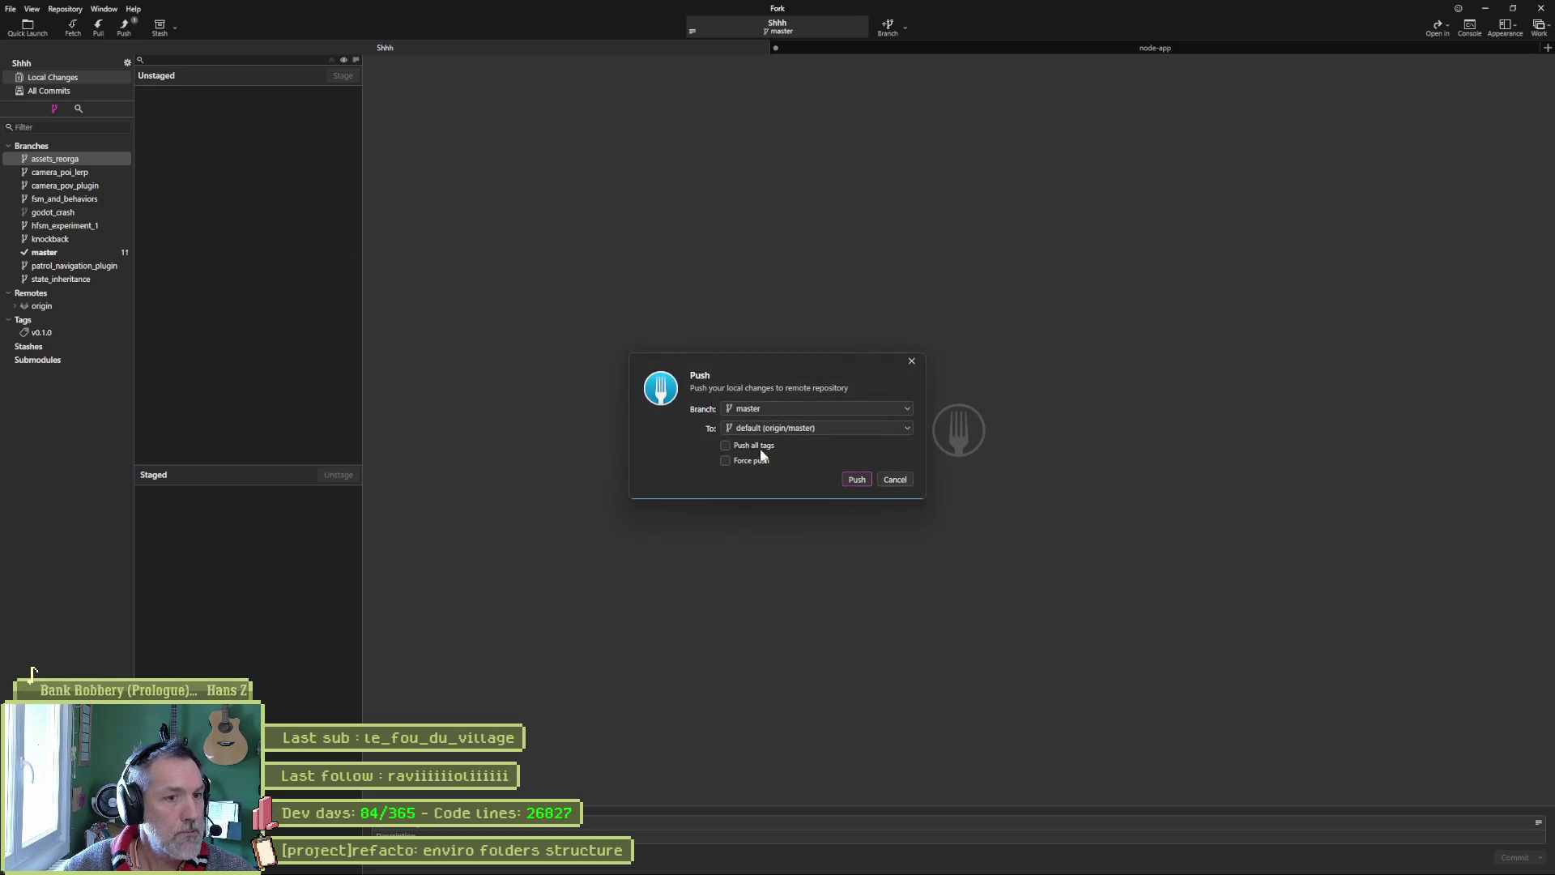
click(854, 477)
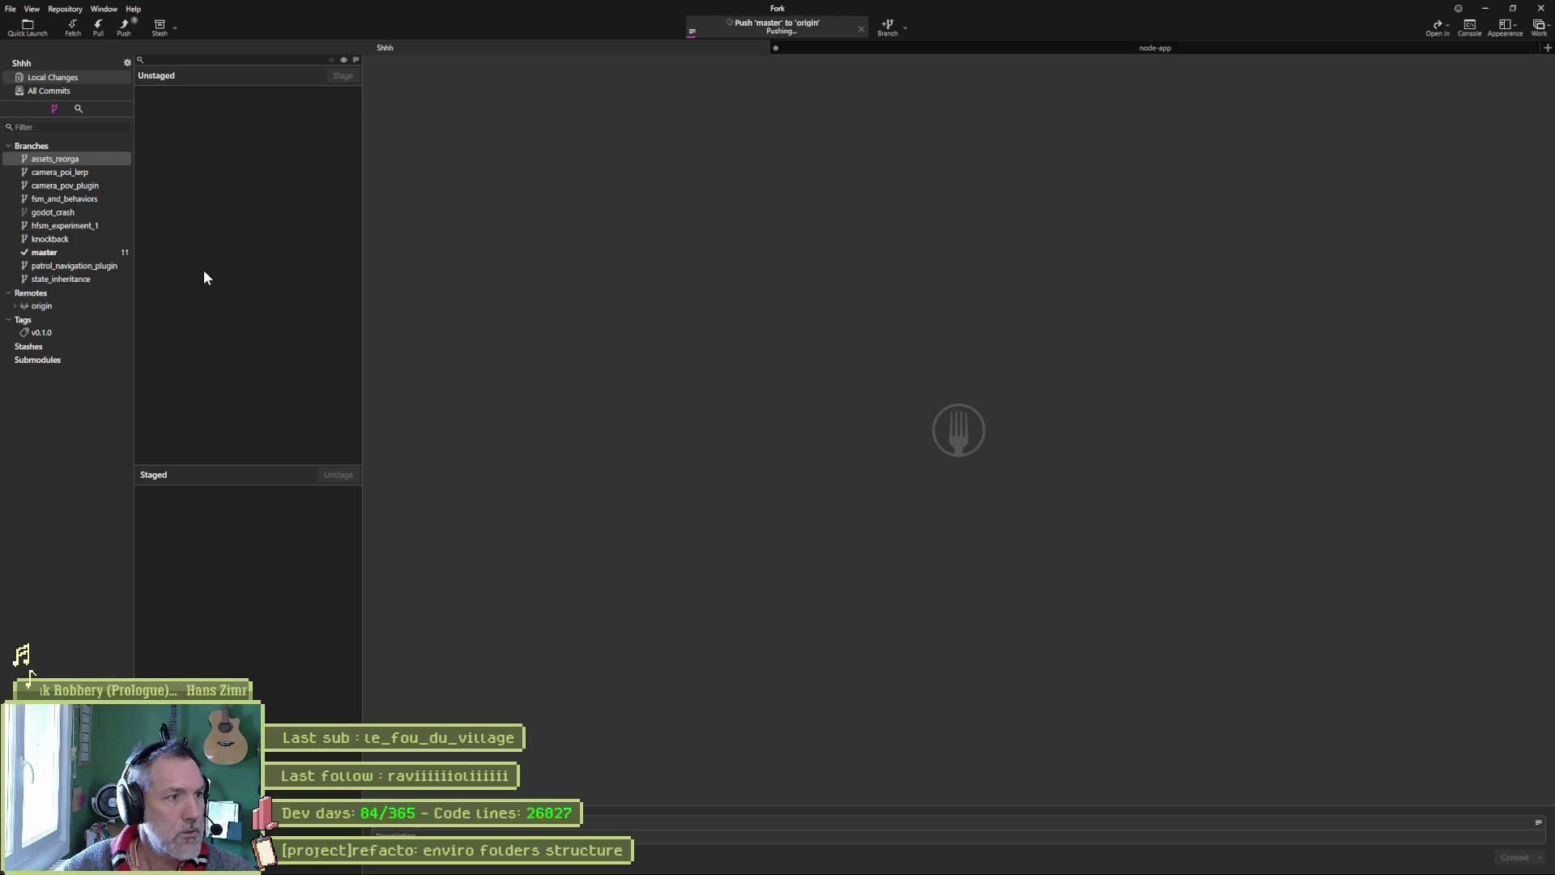
click(45, 252)
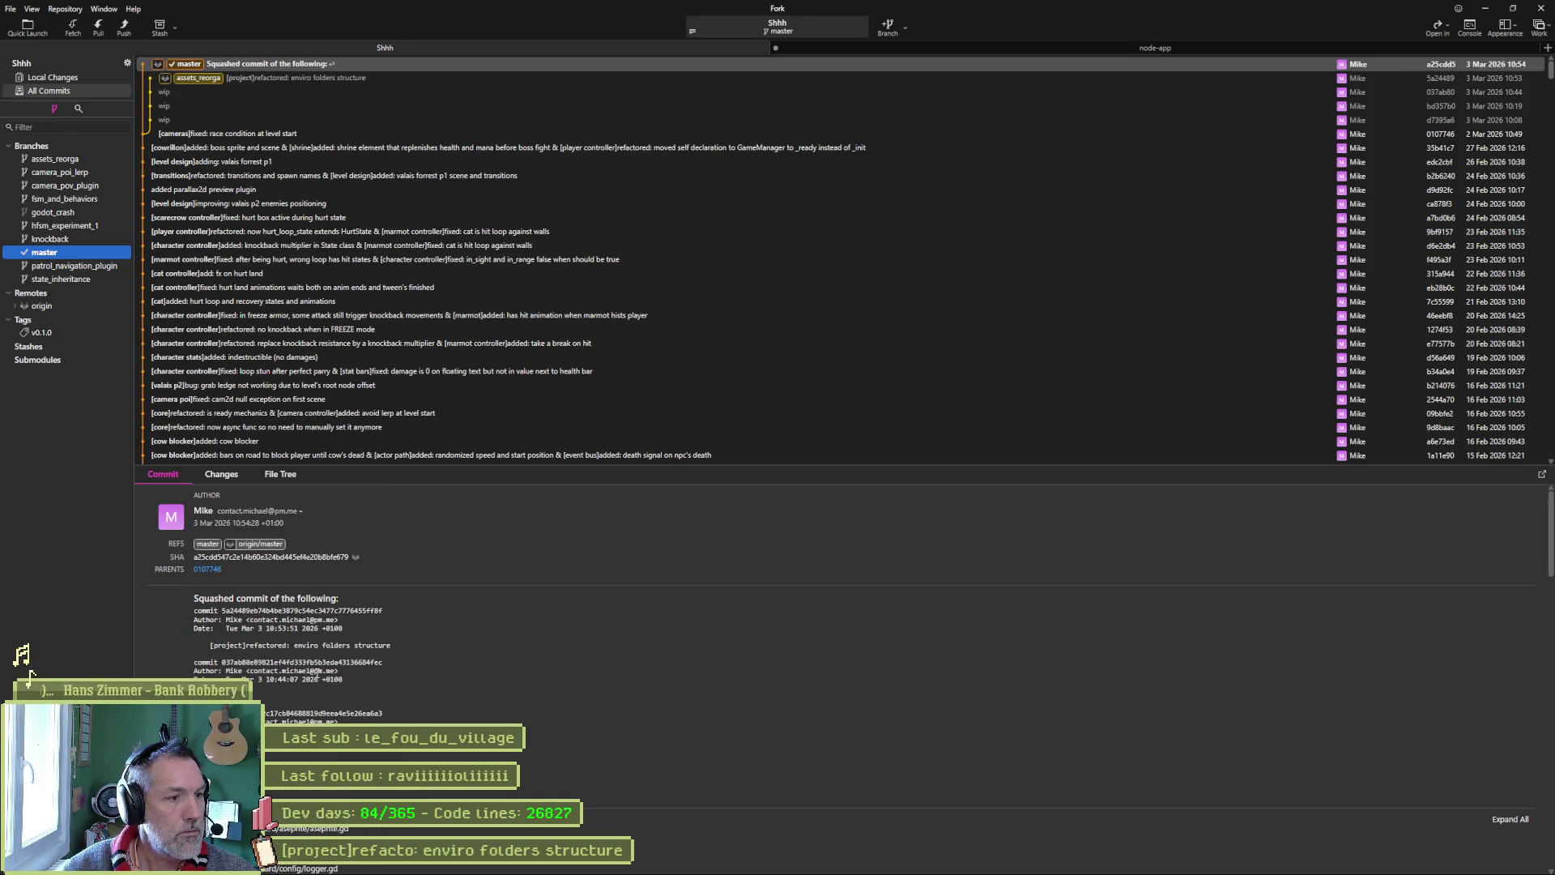
click(209, 652)
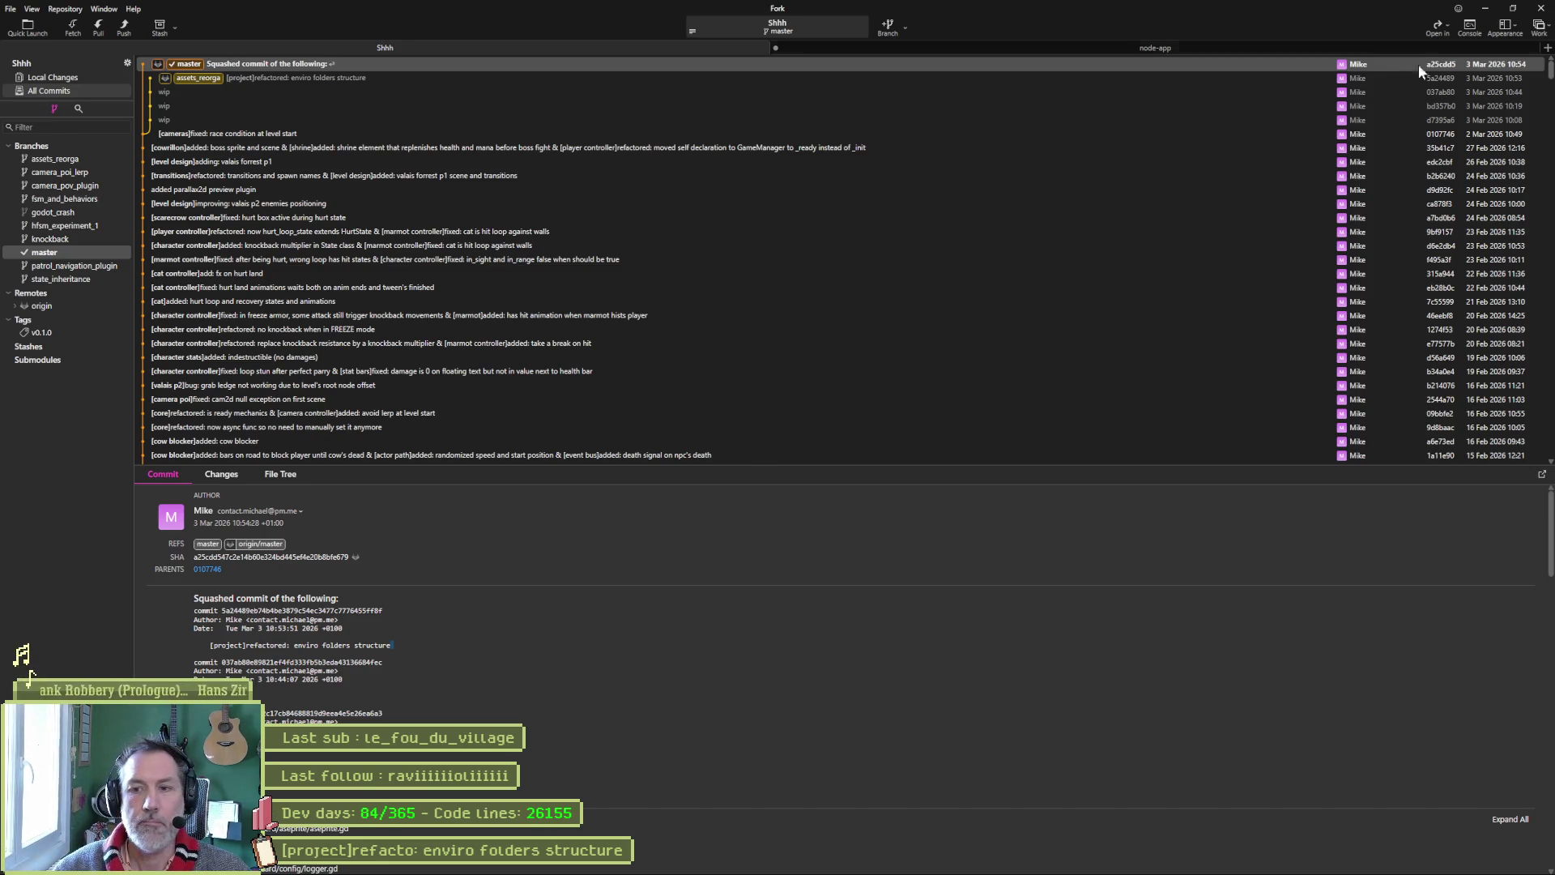
click(1484, 8)
Move the enviro folders structure card from In progress to Complete, then return to Godot
mouse_move(660, 248)
mouse_down()
mouse_move(853, 231)
mouse_move(847, 243)
mouse_up()
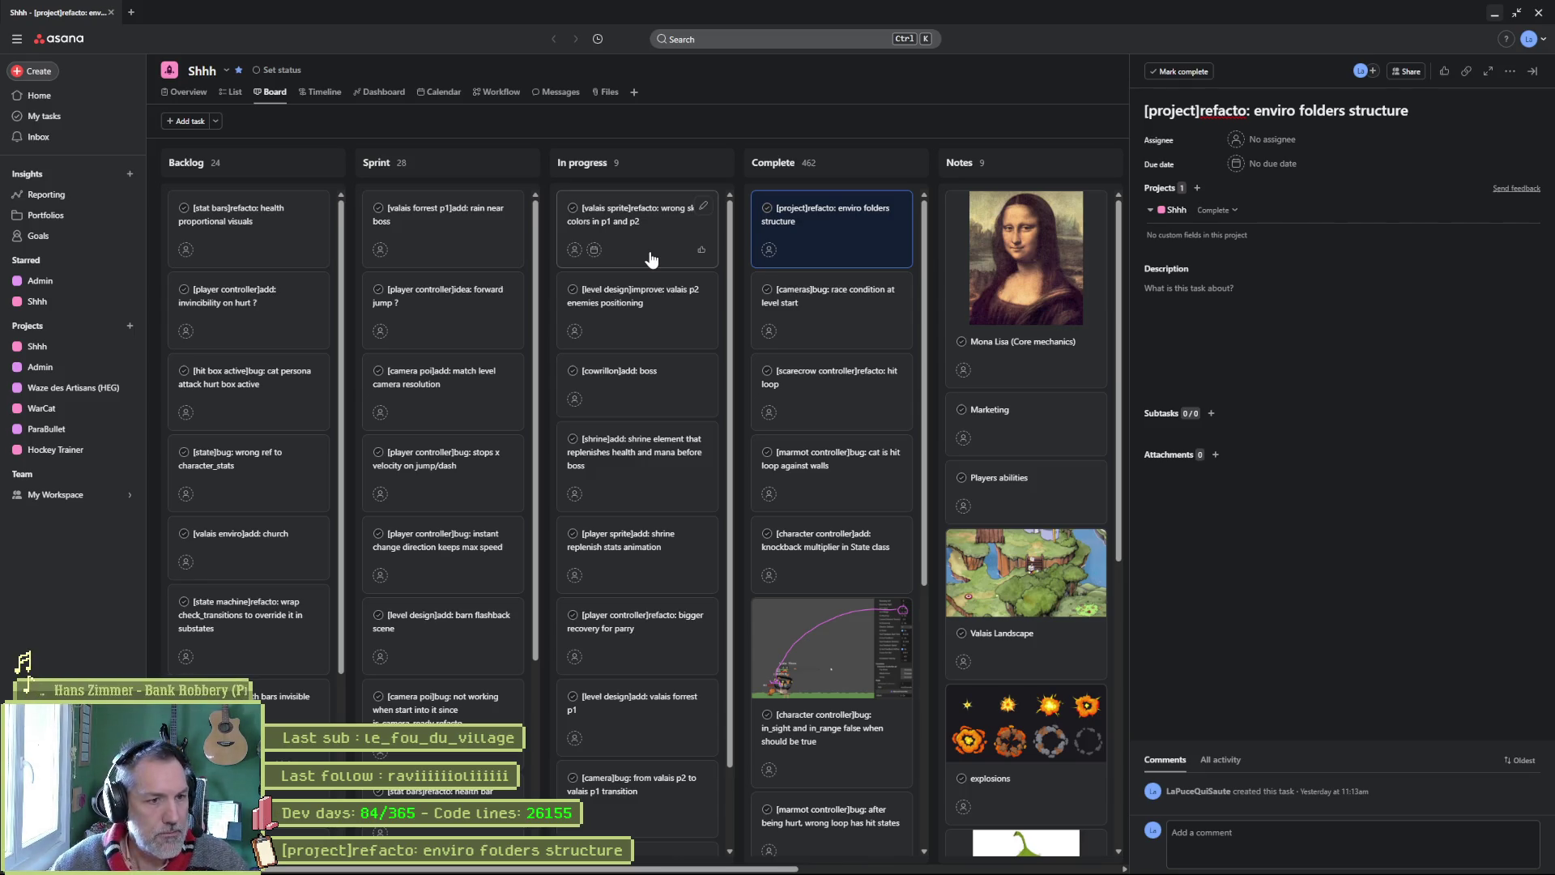
click(896, 863)
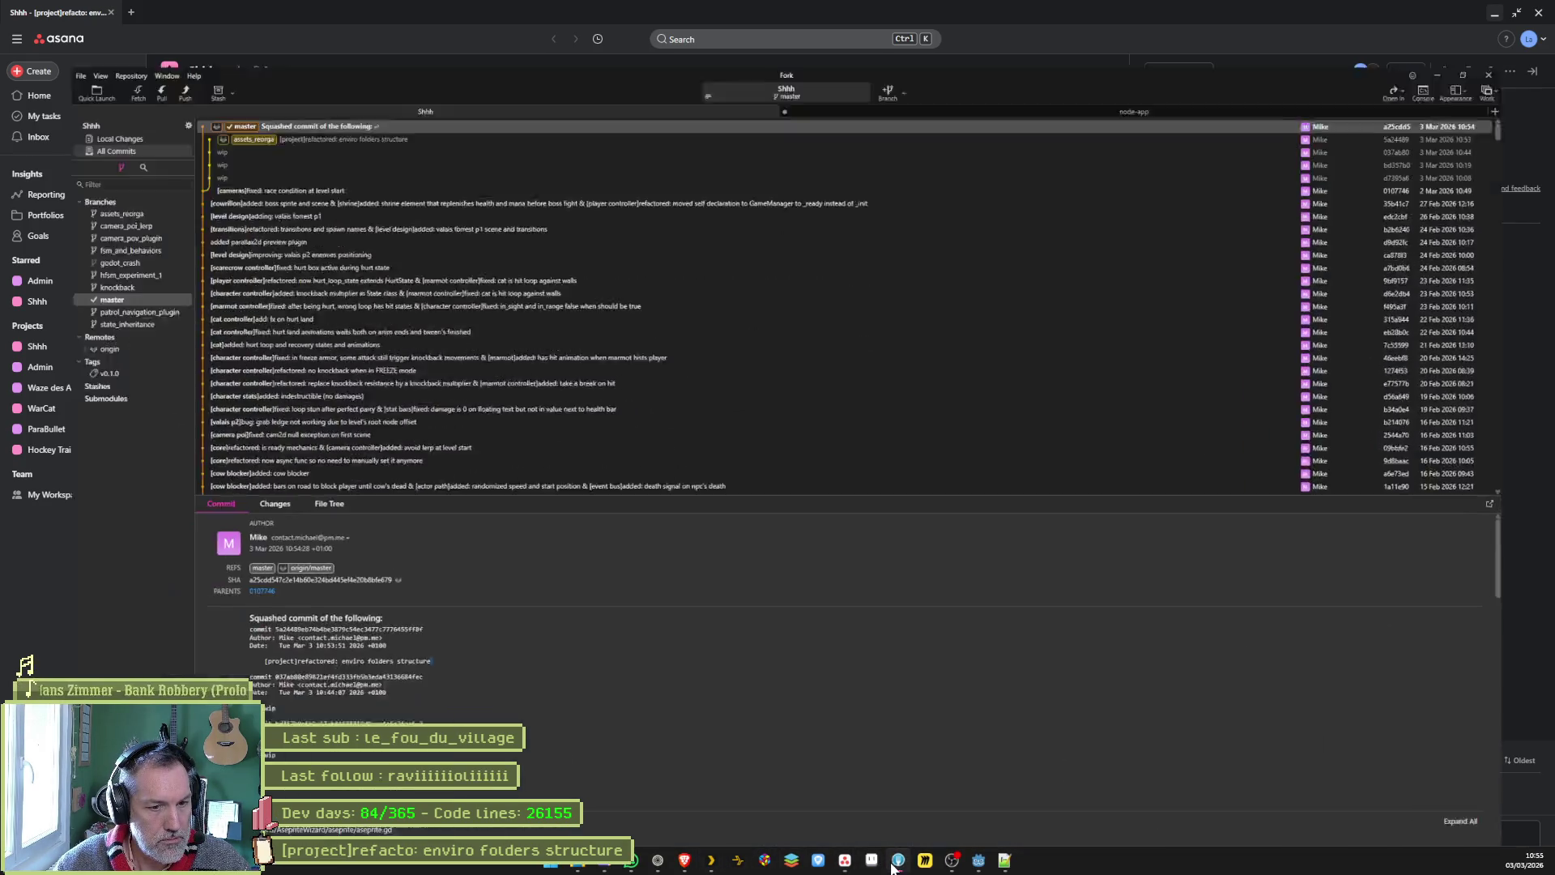
click(895, 862)
click(979, 863)
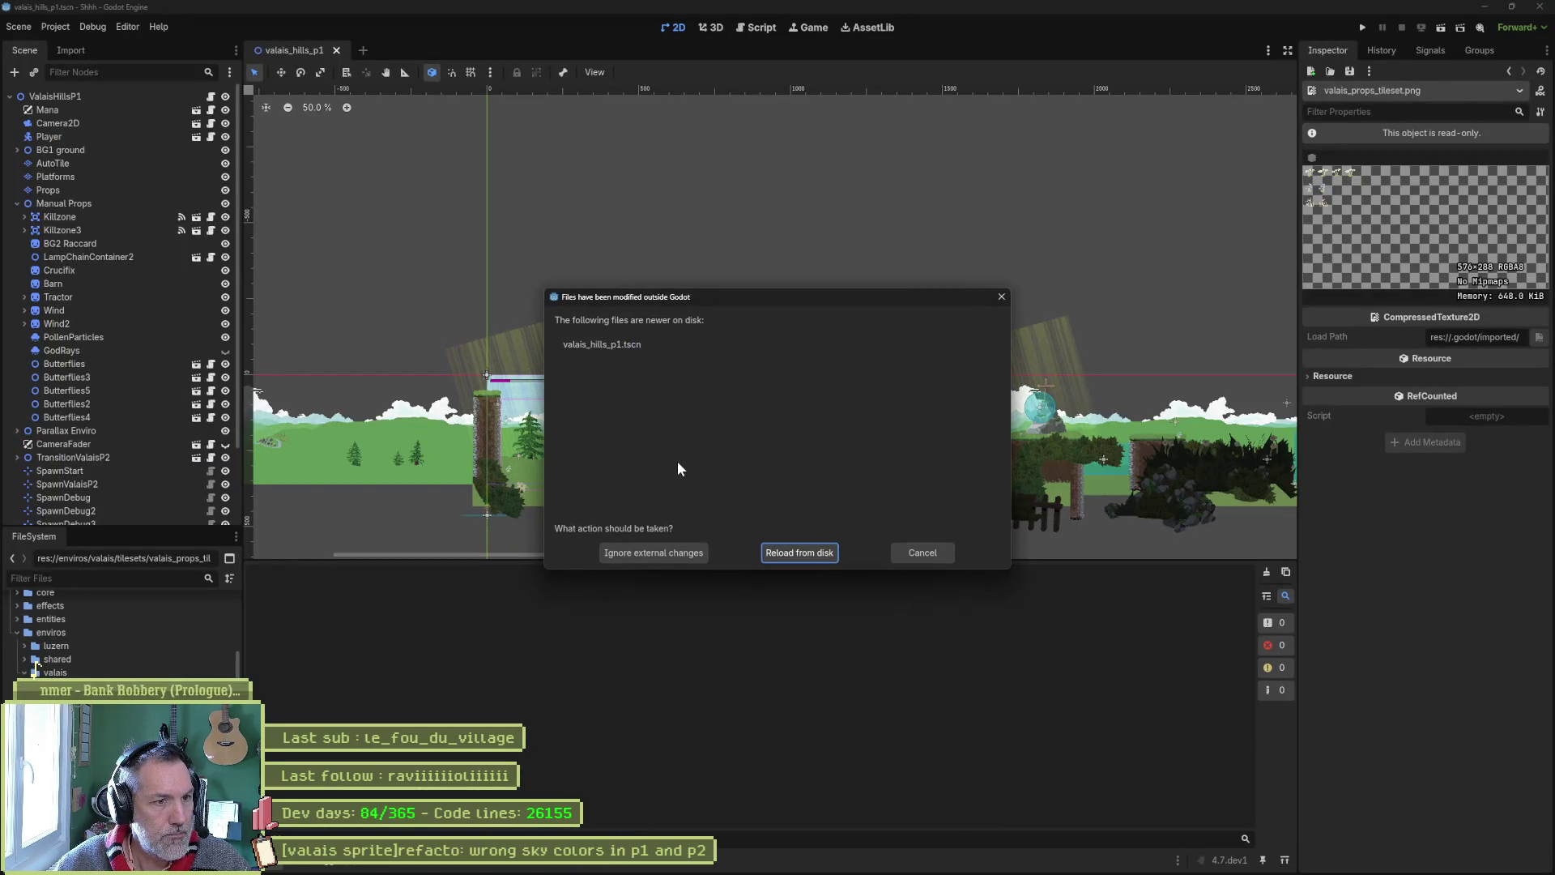
Reload valais_hills_p1 from disk, save and close it, then reopen and test-run it
click(793, 551)
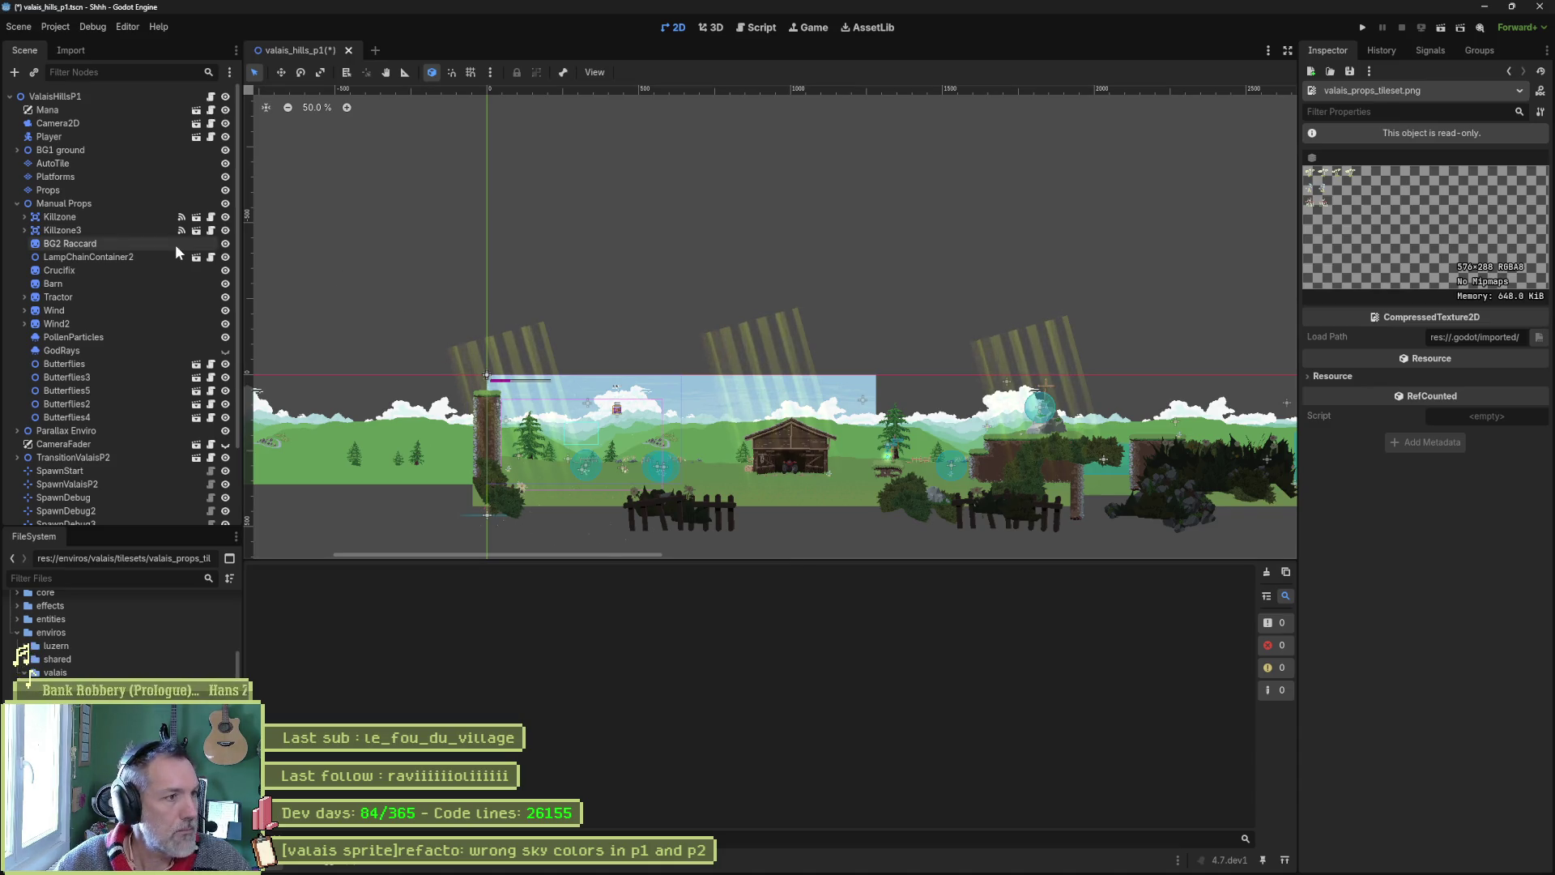
middle_click(298, 53)
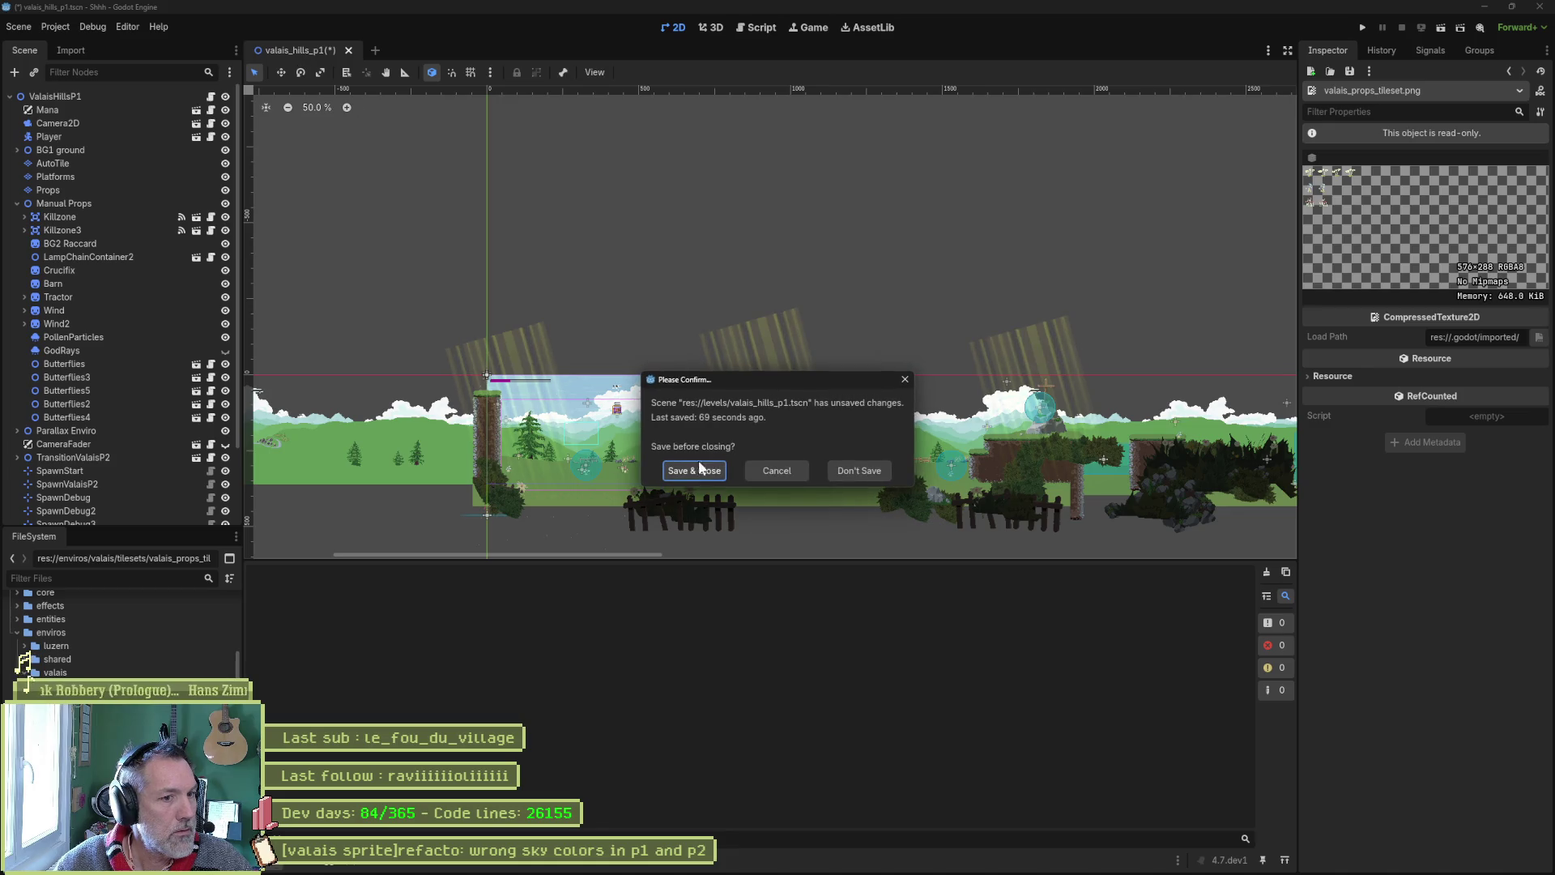
click(698, 469)
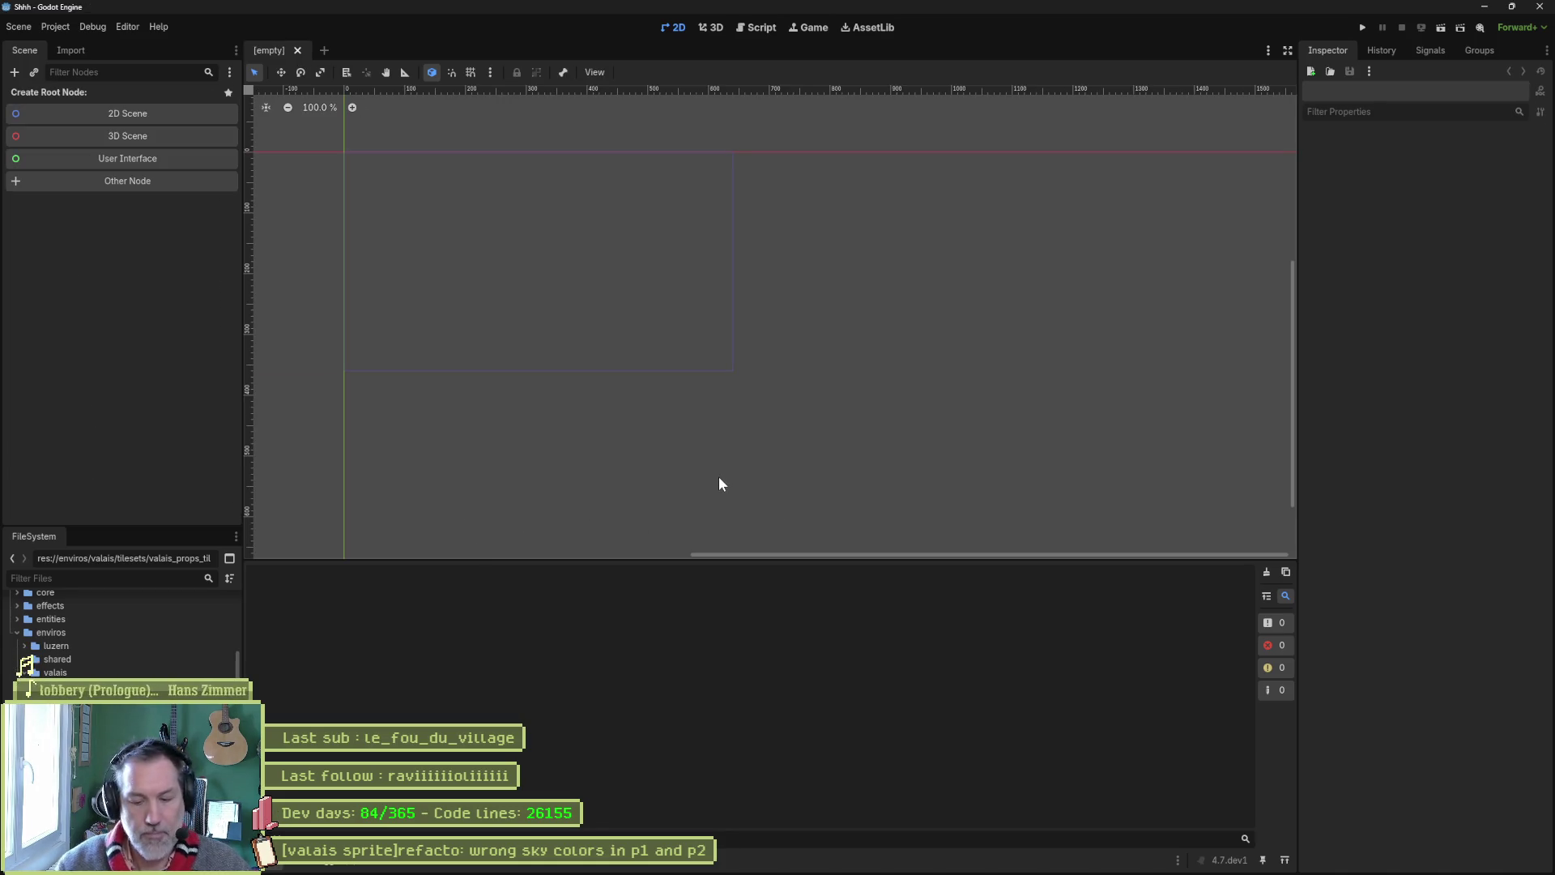
key(alt+shift+o)
text(p1)
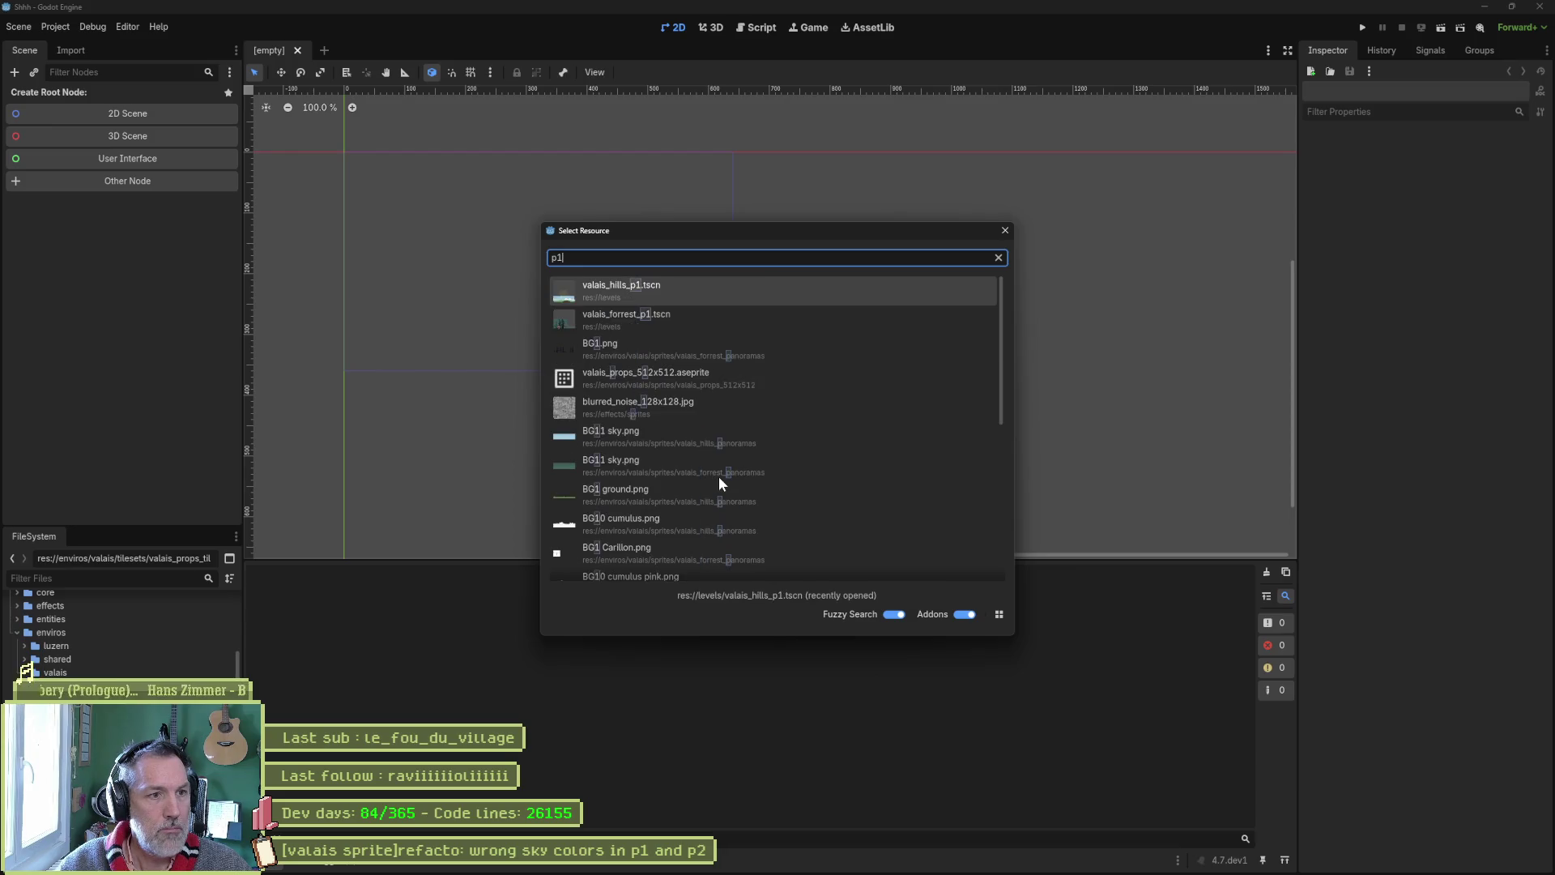
key(Return)
key(F5)
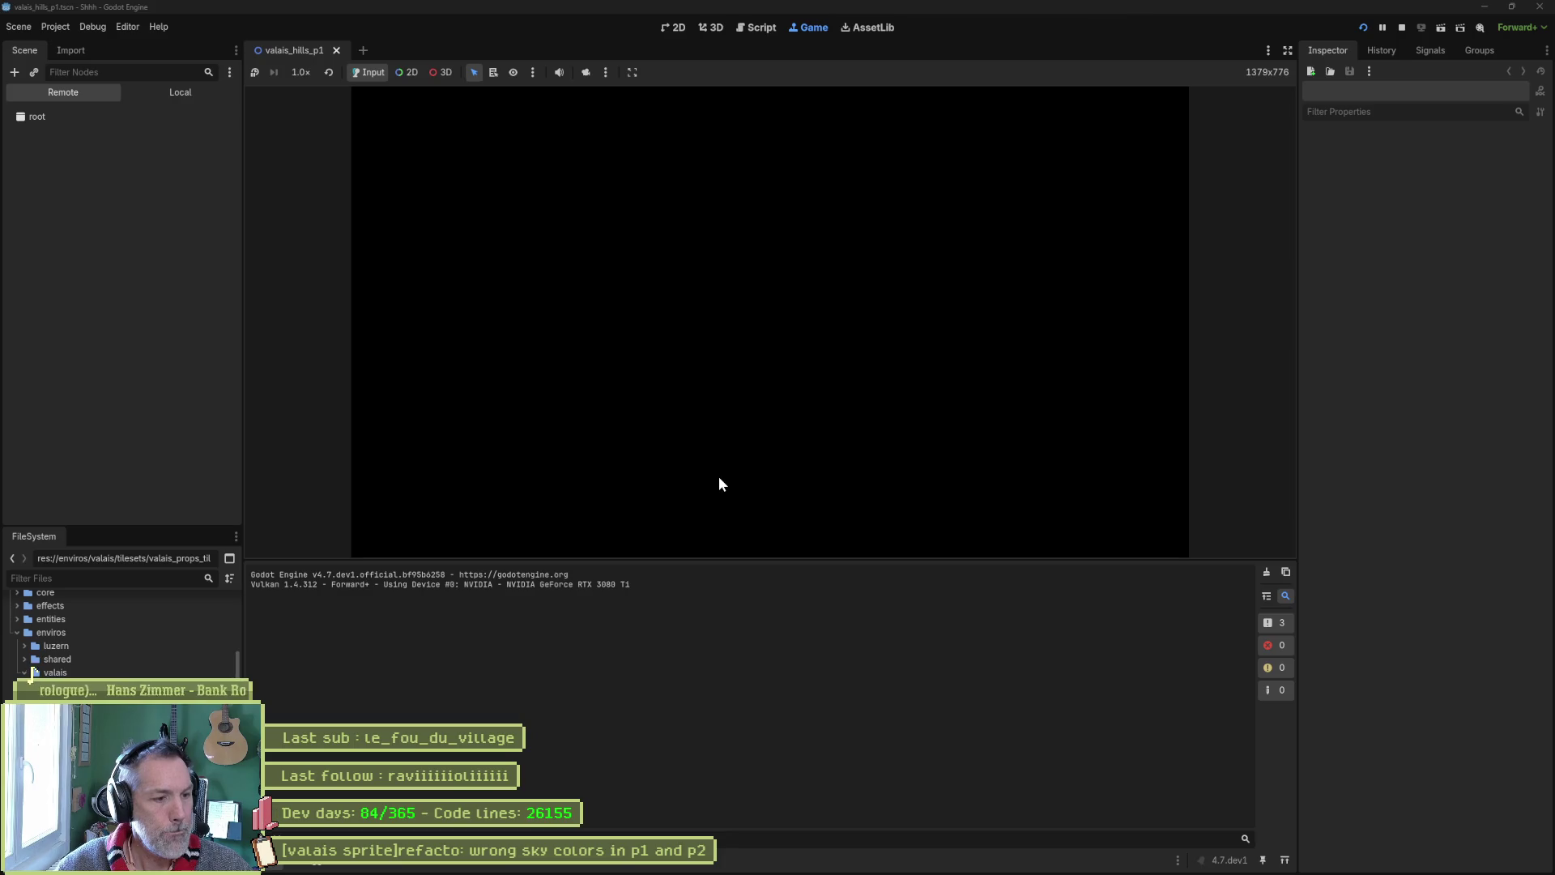
key(F8)
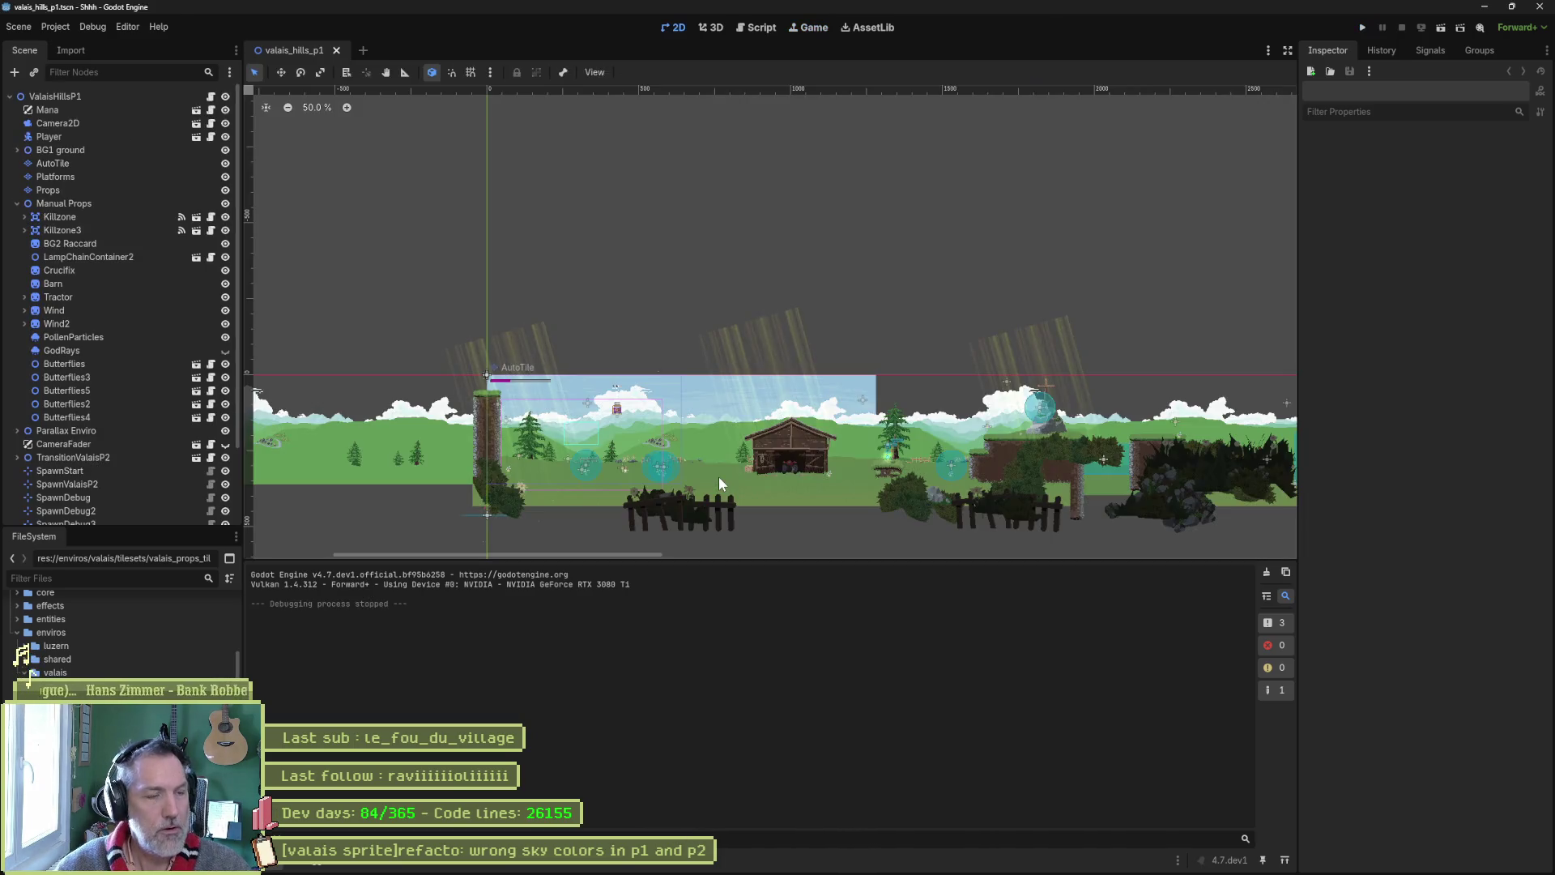
Open valais_hills_p2 via Quick Open 'p2' and test-run it with F6
key(alt+shift+o)
text(p2)
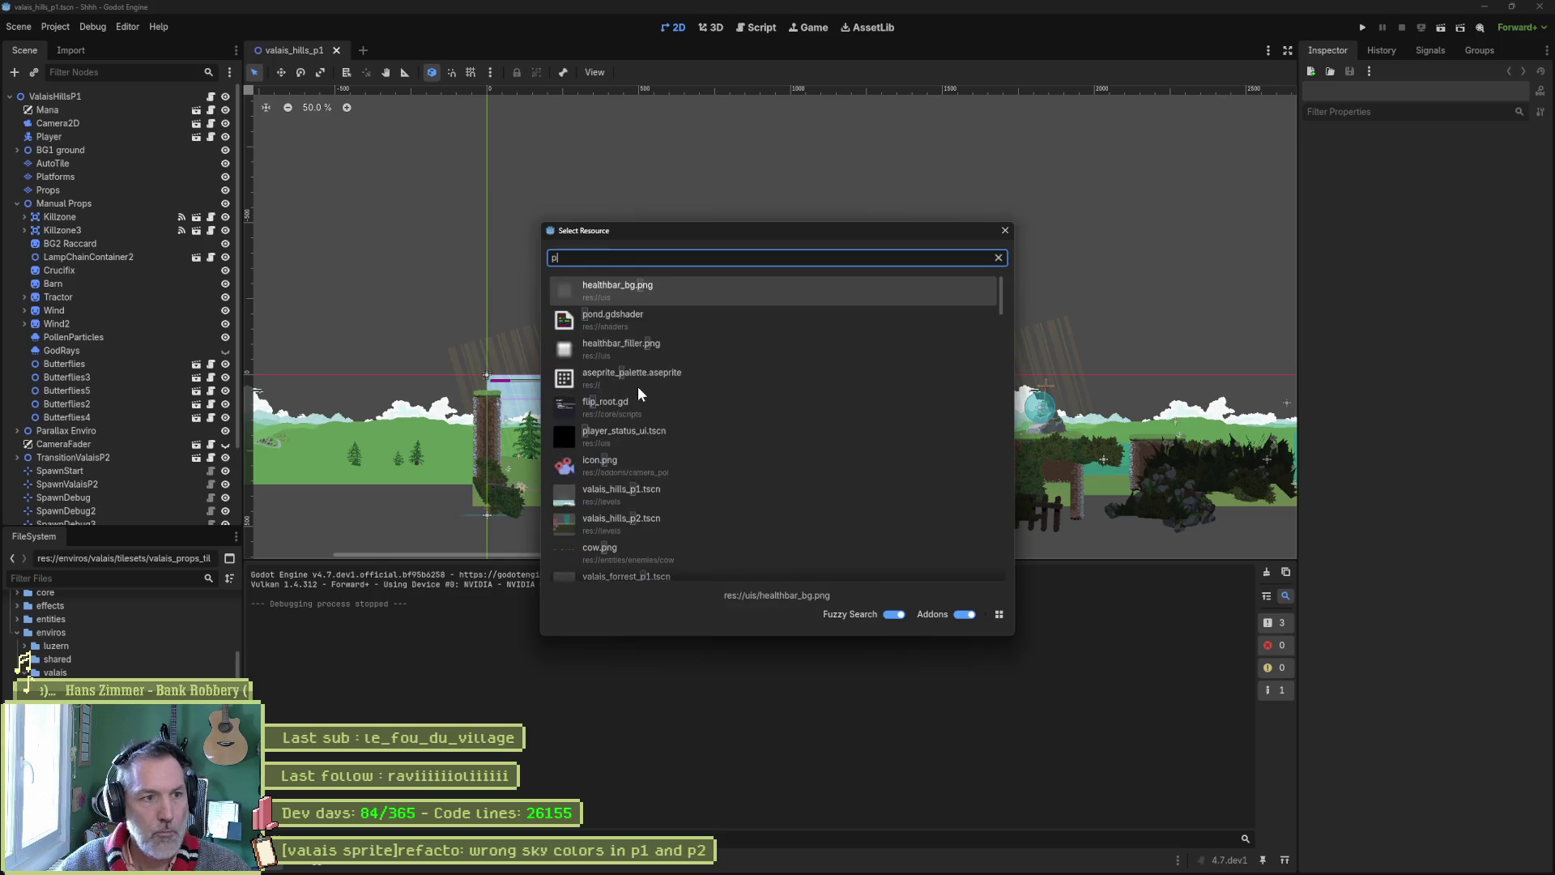
key(Return)
key(F6)
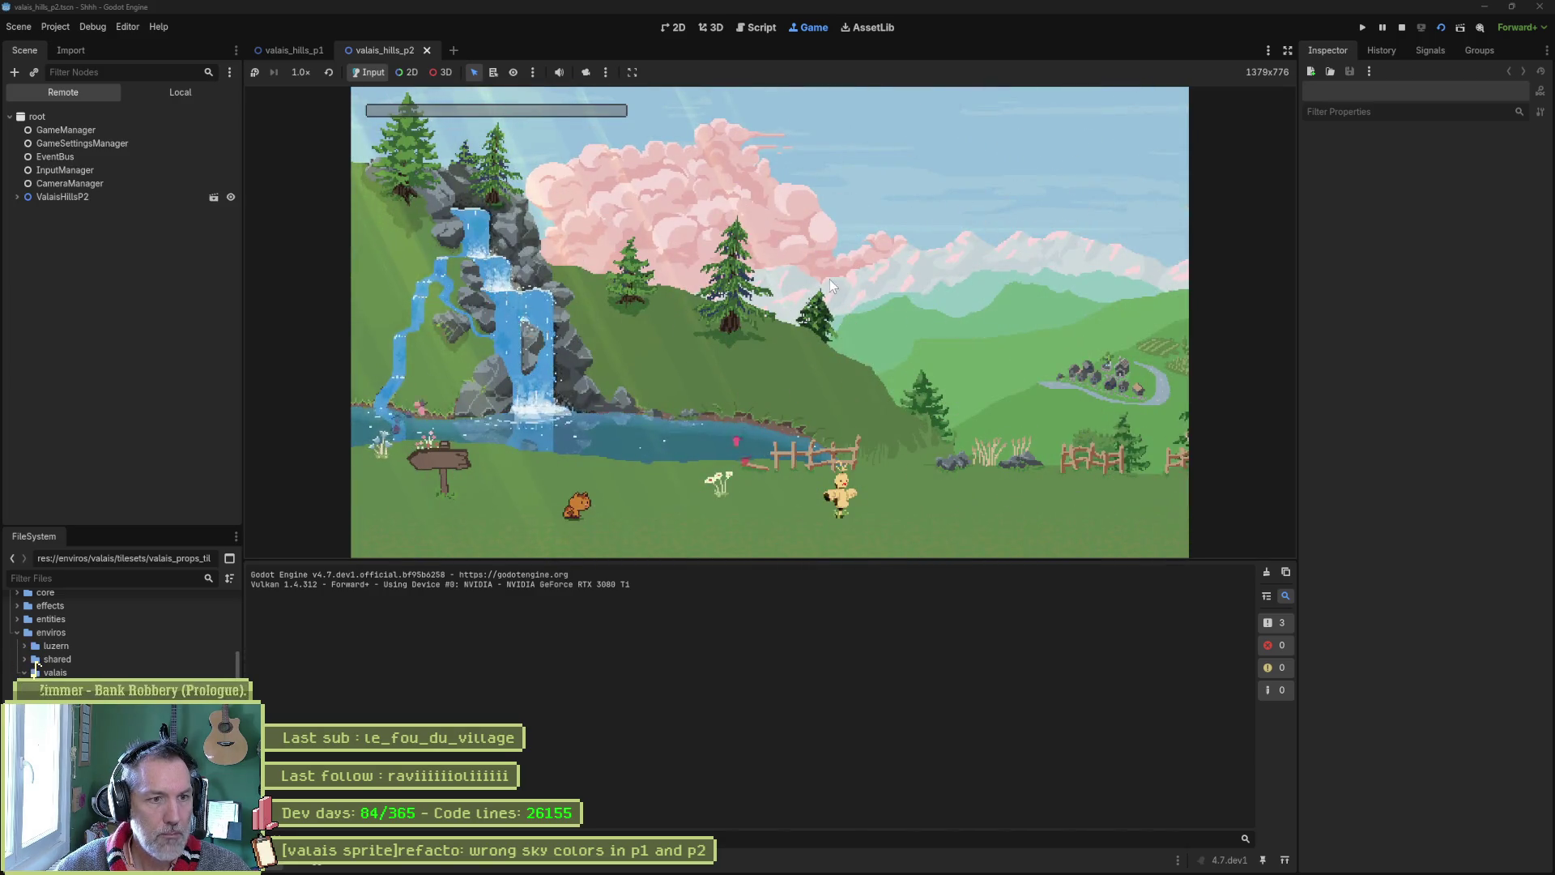
key(F8)
Open valais_forrest_p1 via Quick Open 'forrest' and test-run it with F6
key(ctrl+shift+o)
text(forrest)
key(Return)
key(F6)
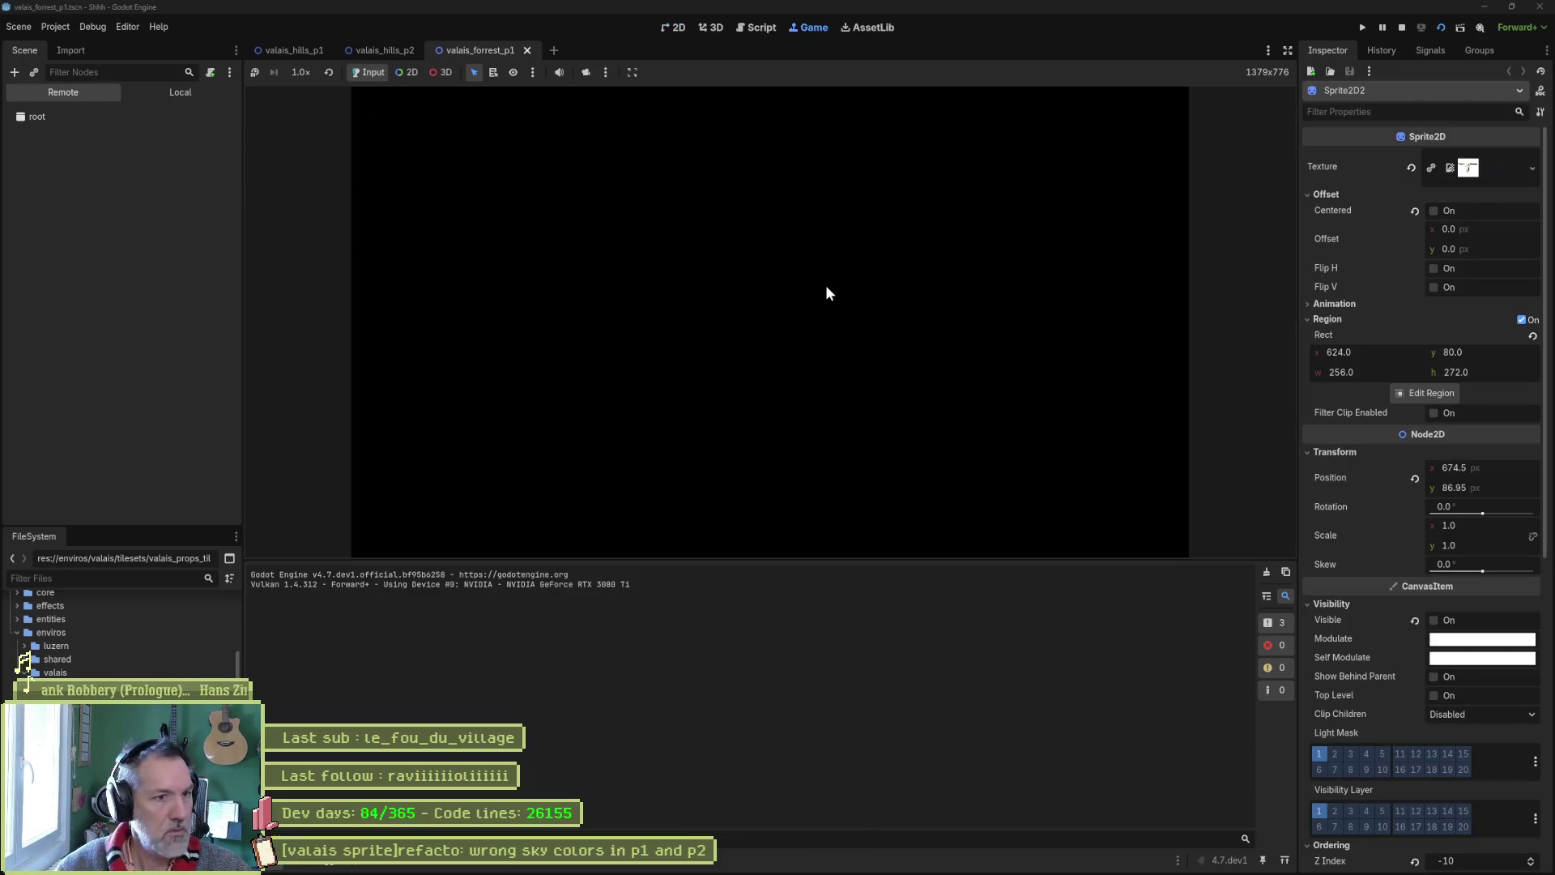
key(F8)
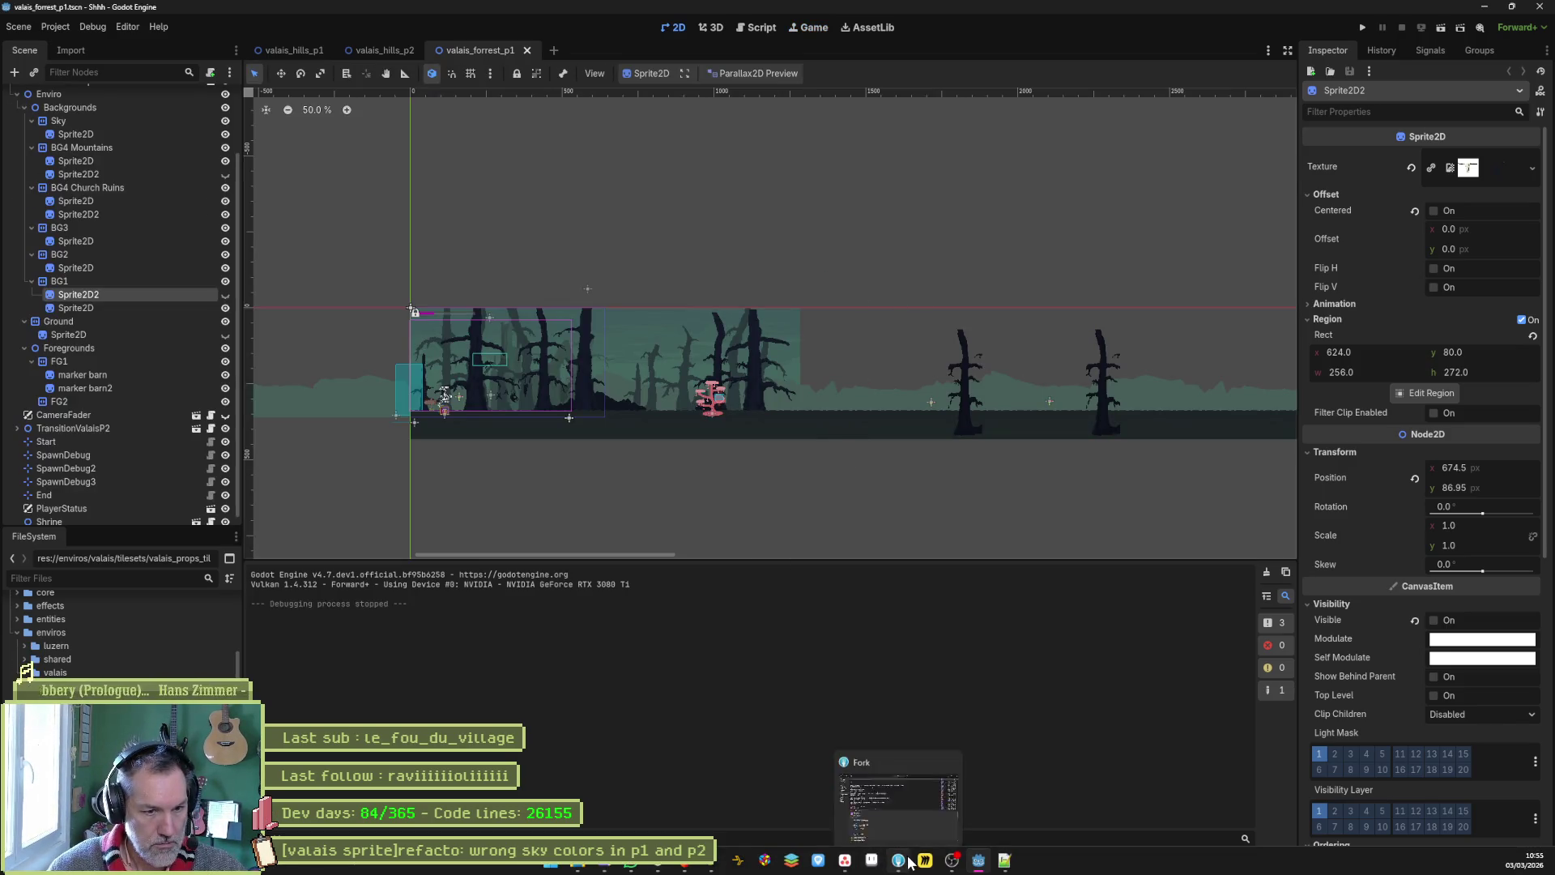
Check Fork's local changes to valais_hills_p2.tscn, then move the wrong sky colors task to Complete in Asana
click(905, 861)
click(81, 78)
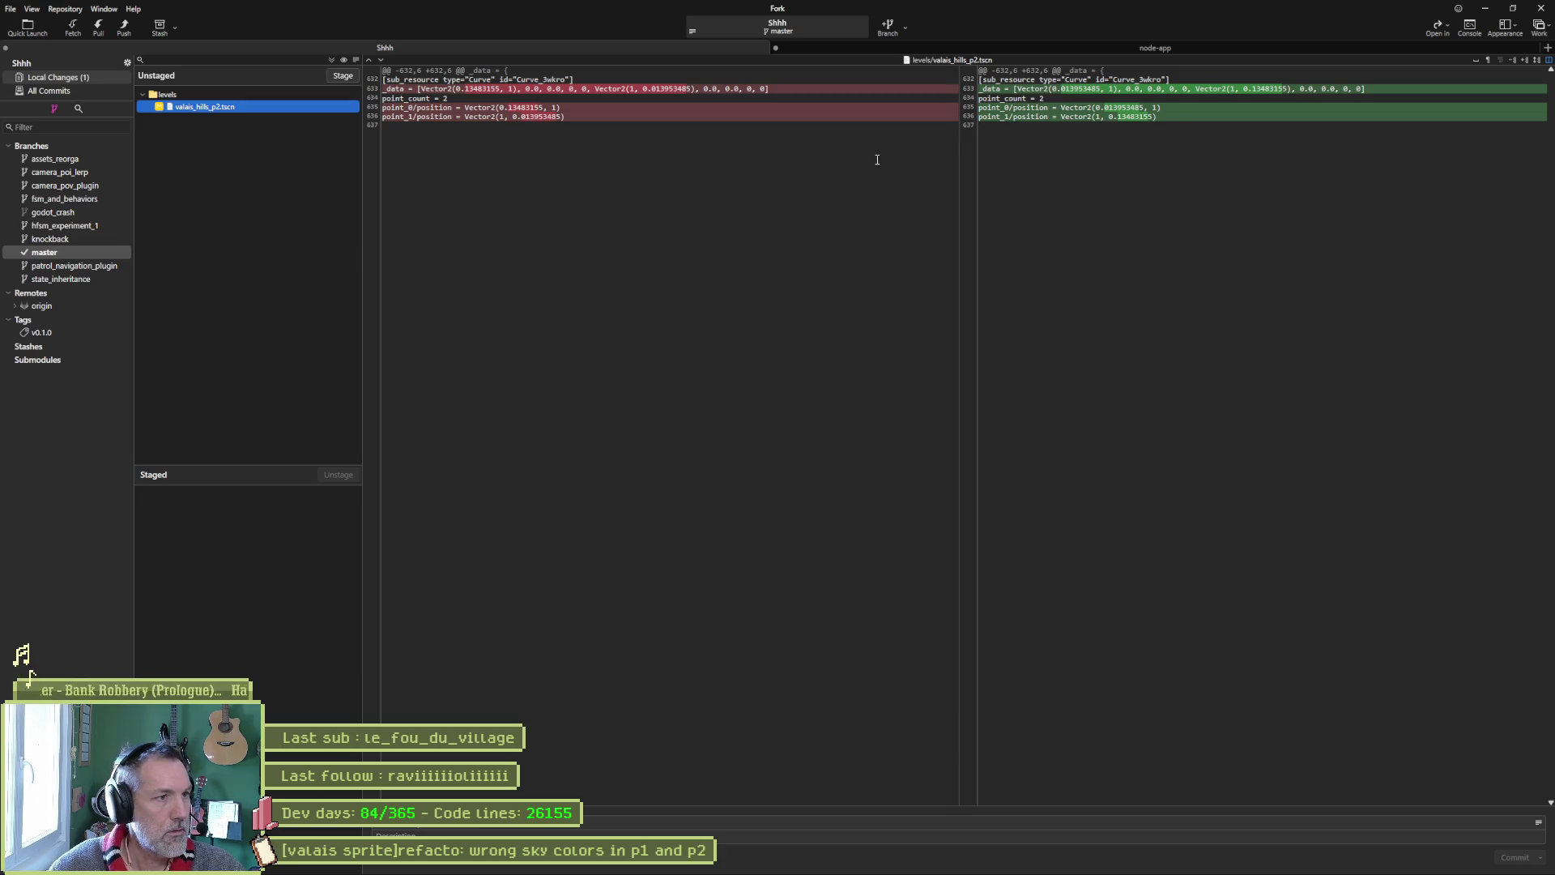
click(1485, 7)
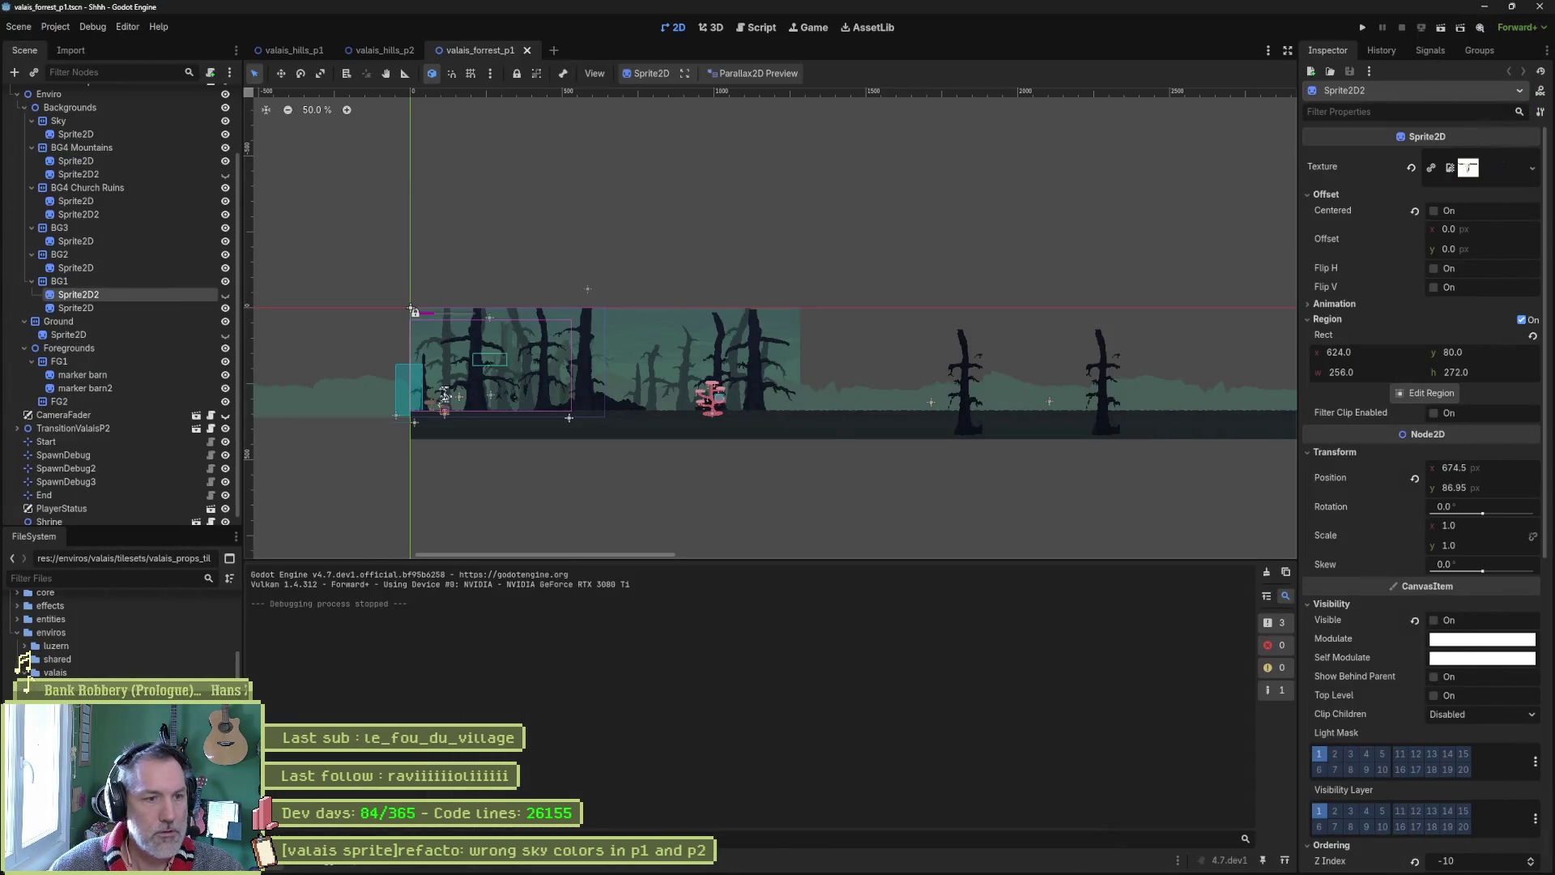
click(845, 868)
drag(635, 229, 835, 236)
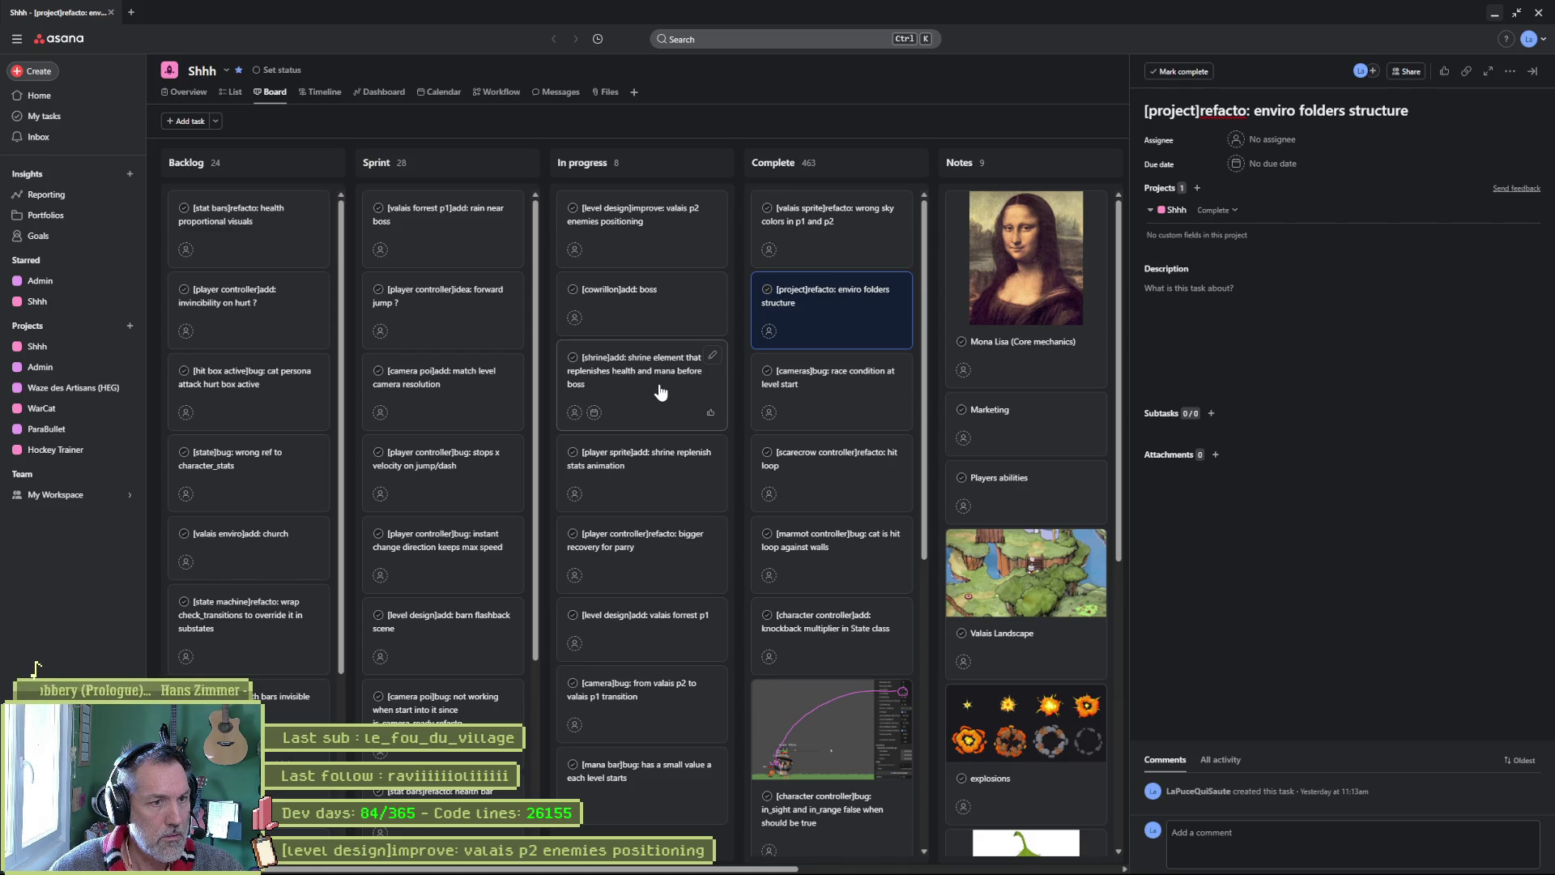
Move the shrine health-and-mana replenish task from In progress to the top of Complete
click(660, 393)
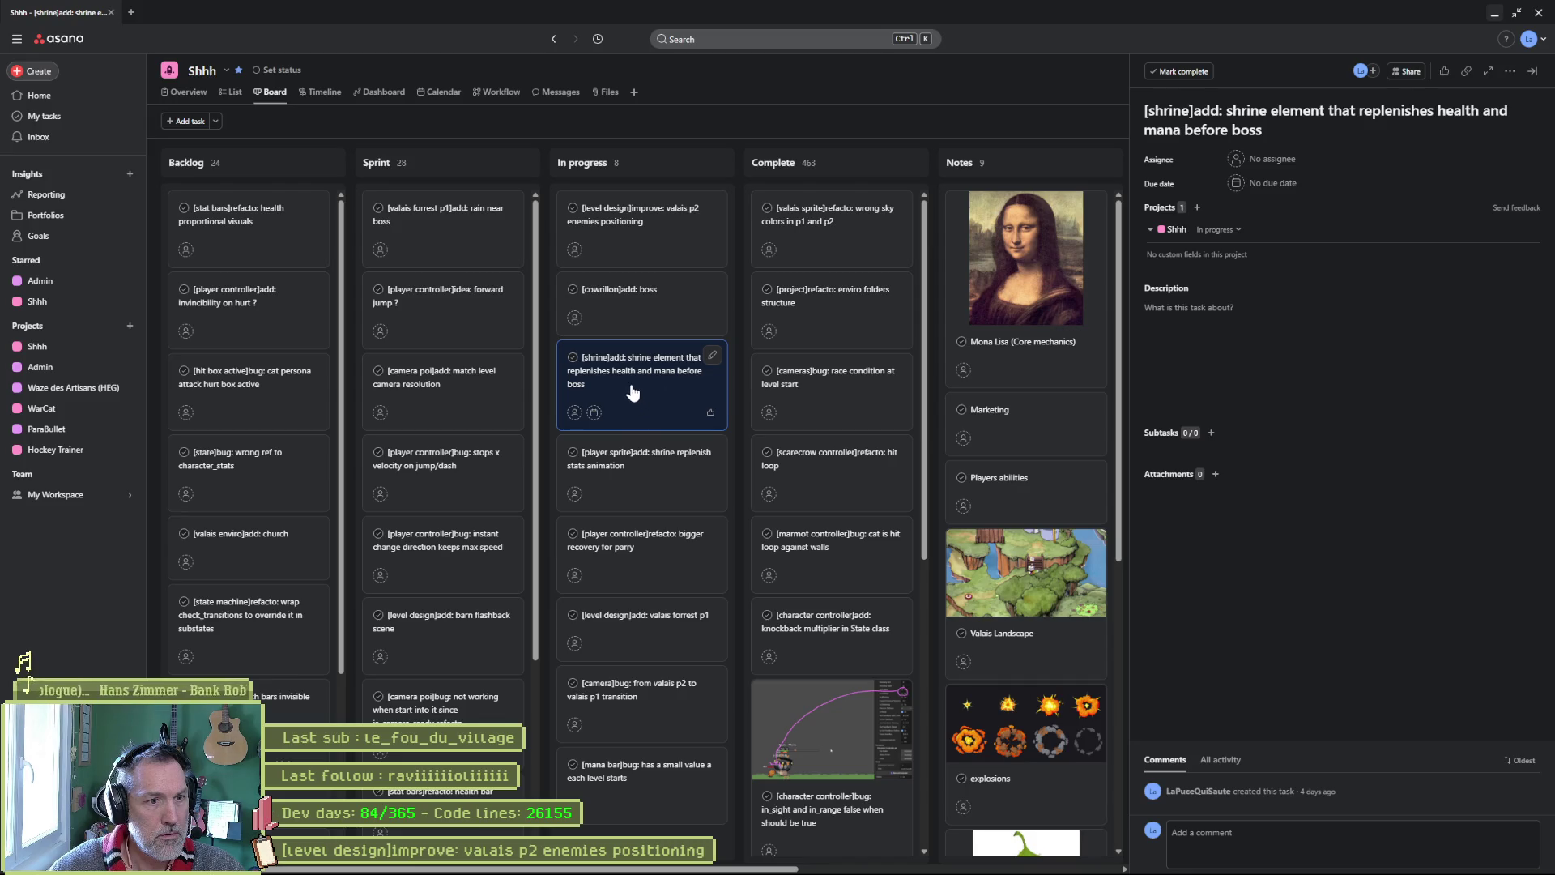
mouse_move(679, 348)
mouse_down()
mouse_move(818, 235)
mouse_move(814, 257)
mouse_up()
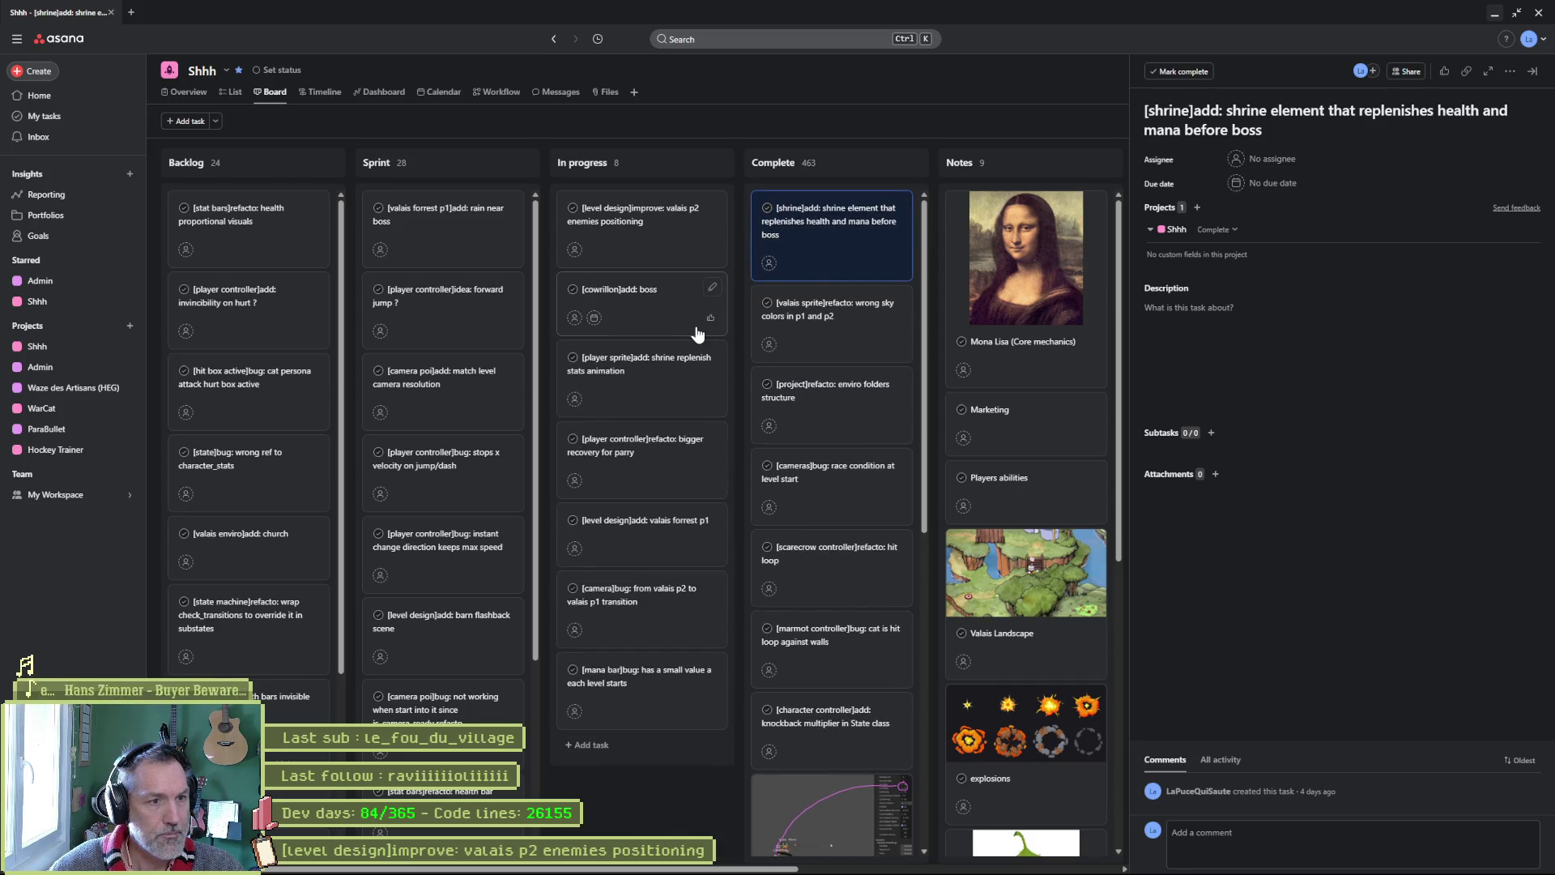